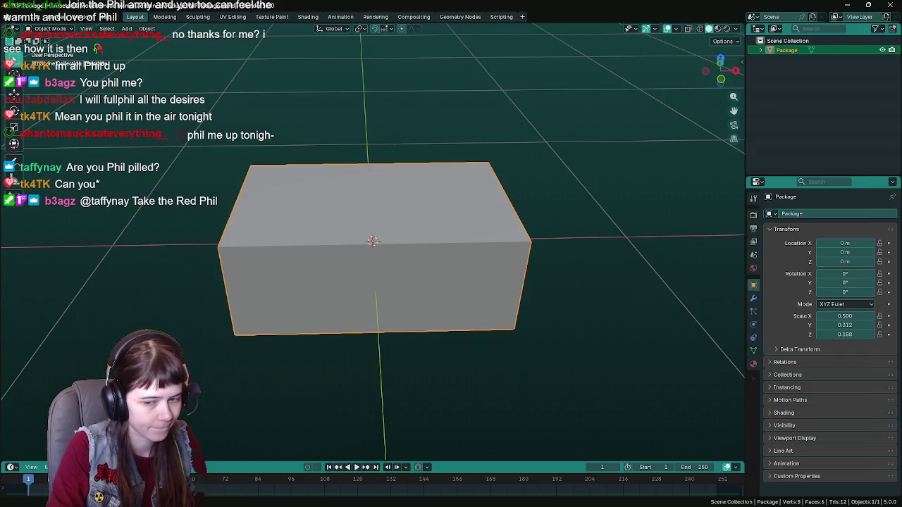
key("alt+Tab")
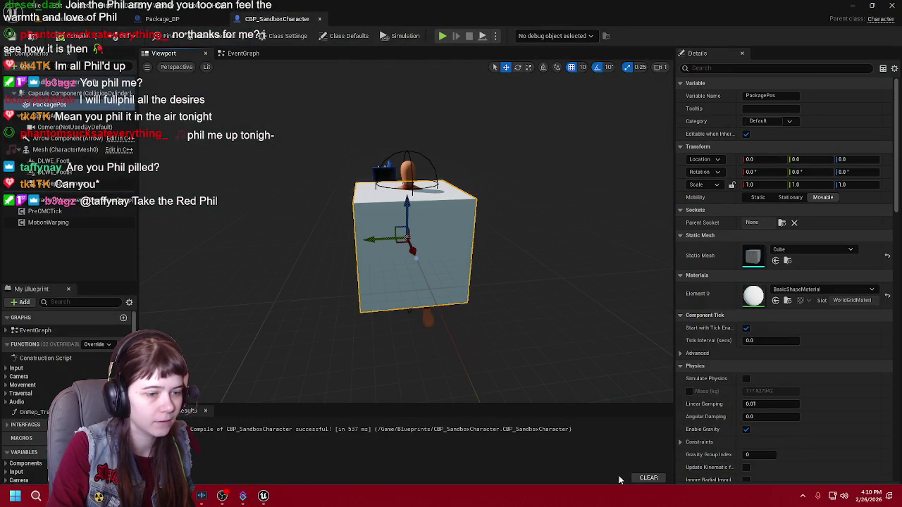
Set the PackagePos cube's scale to 0.5, 0.312, 0.188.
left_click(774, 185)
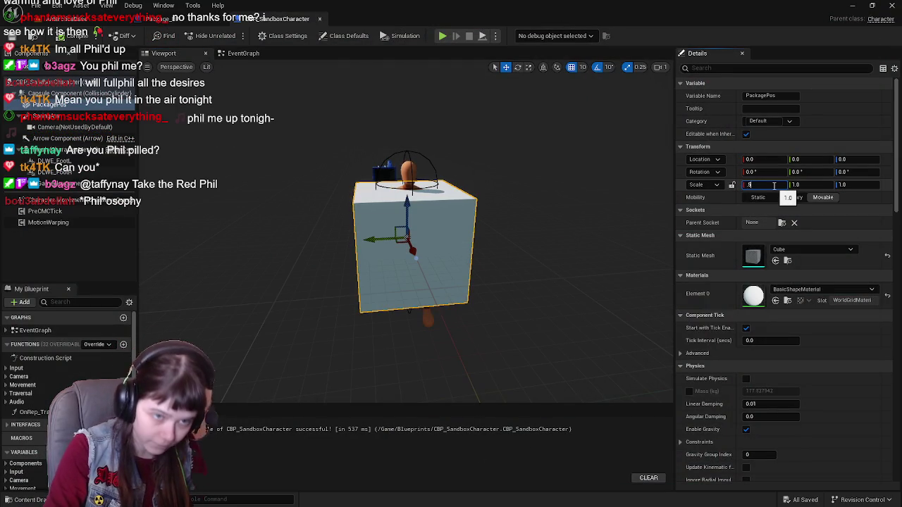
key("Return")
left_click(800, 184)
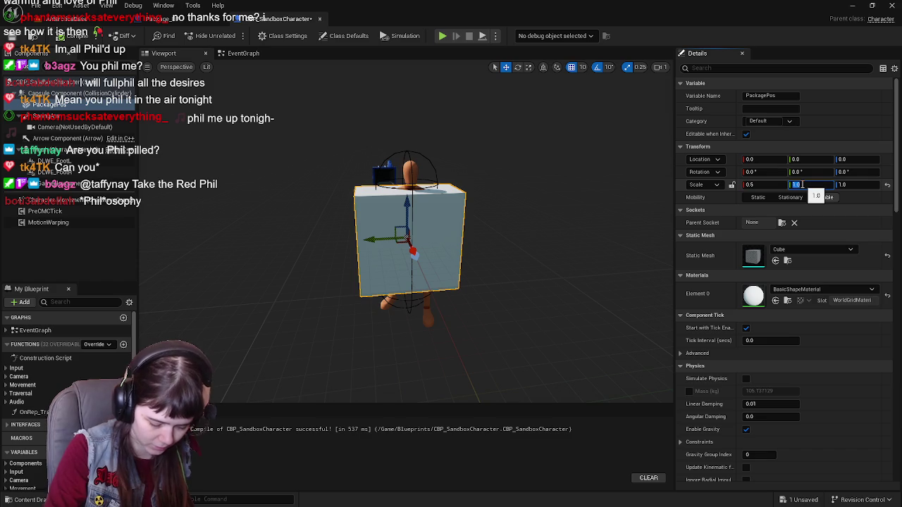
type(".375")
key("Return")
left_click(842, 185)
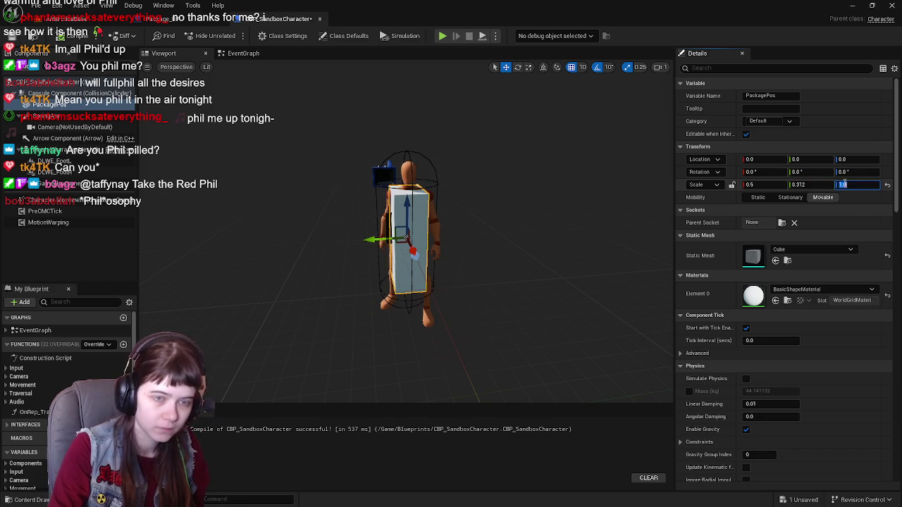
type("0.188")
key("Return")
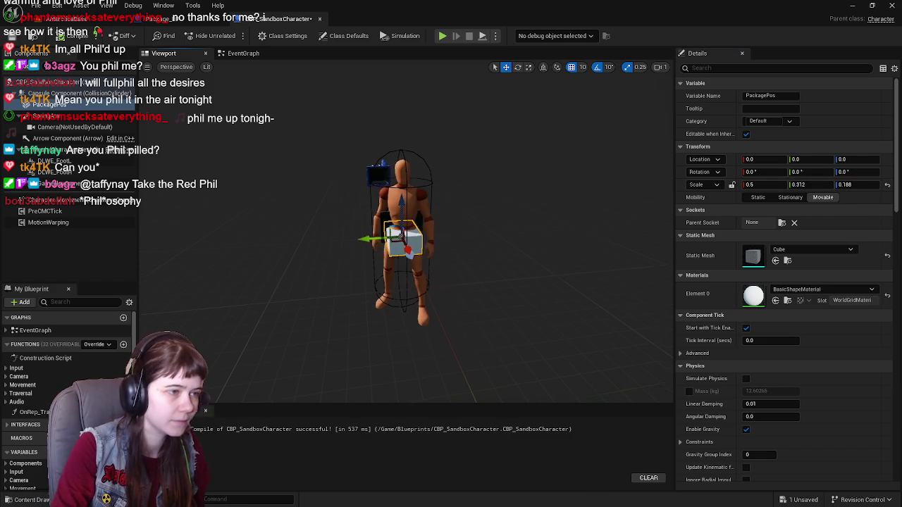
Move the cube to location 0, 30, 20 and rotate it about 90° on X.
scroll(397, 220, "up", 5)
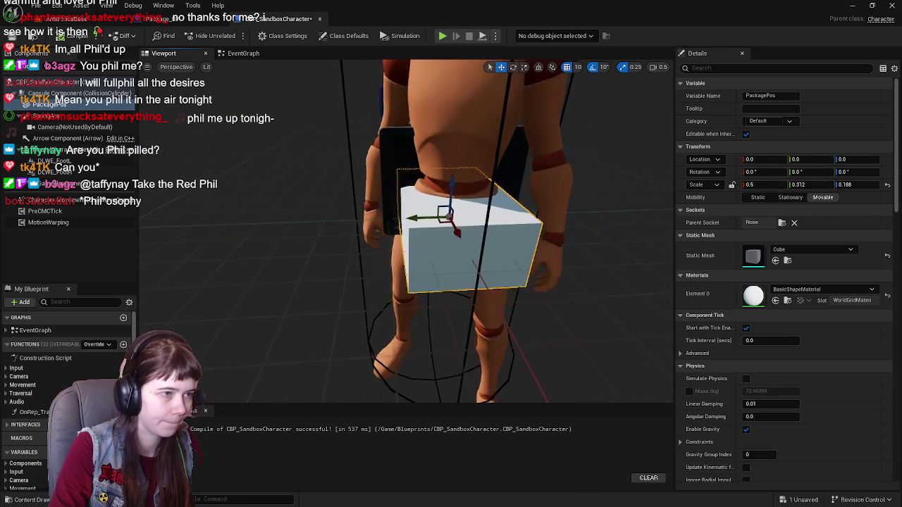
mouse_move(397, 220)
left_mouse_down()
mouse_move(346, 217)
mouse_move(399, 163)
mouse_move(398, 130)
left_mouse_up()
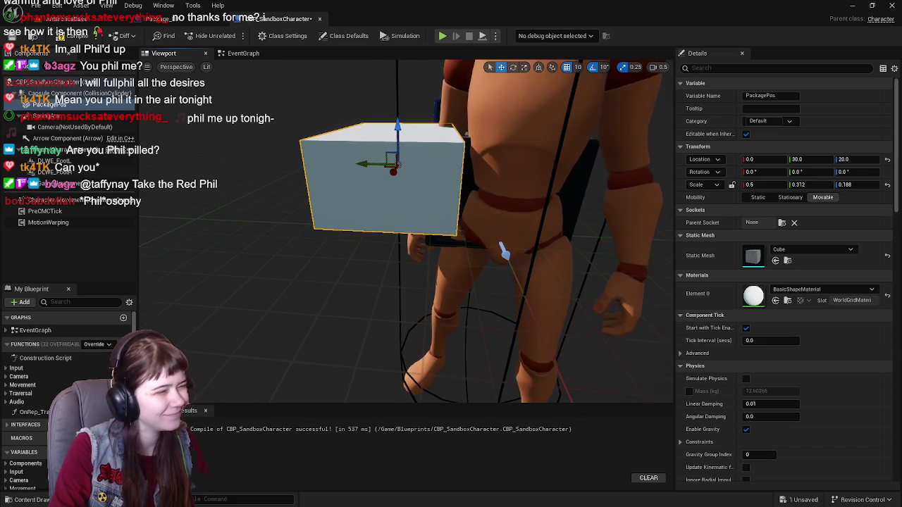
mouse_move(406, 232)
left_mouse_down()
mouse_move(437, 241)
mouse_move(444, 226)
mouse_move(439, 246)
left_mouse_up()
left_click_drag(427, 203, 410, 234)
left_click_drag(537, 184, 528, 188)
Set PackagePos rotation X to exactly 90° and save CBP_SandboxCharacter.
key("w")
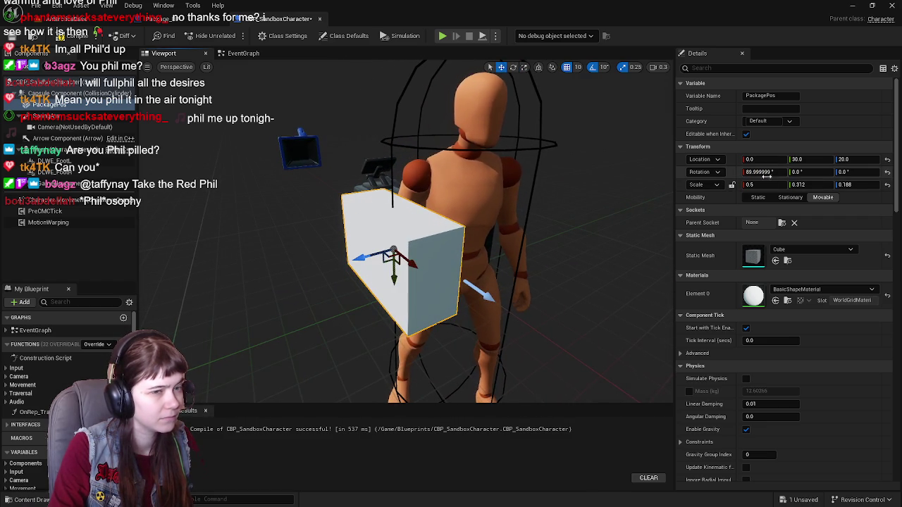
left_click(768, 172)
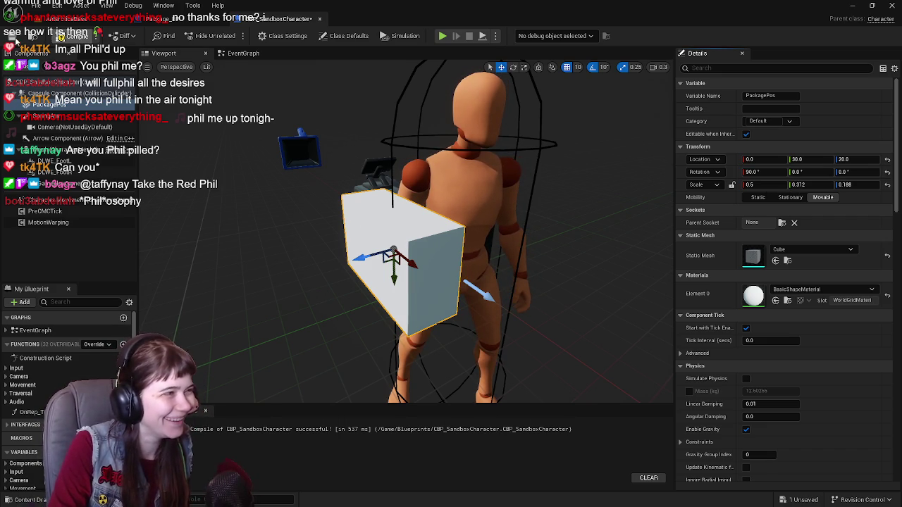
left_click(12, 38)
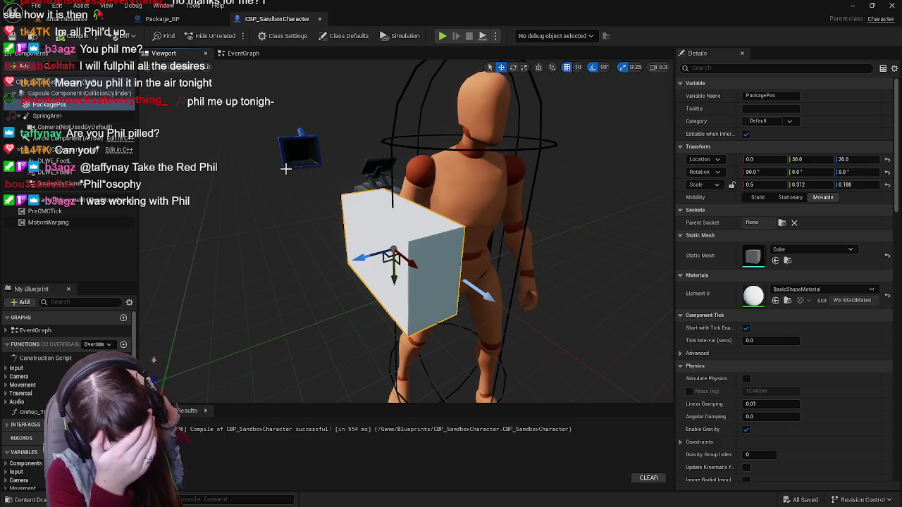
Orbit the viewport to inspect the character and the package cube.
left_click_drag(398, 238, 303, 237)
mouse_move(425, 246)
left_mouse_down()
mouse_move(412, 246)
mouse_move(425, 246)
left_mouse_up()
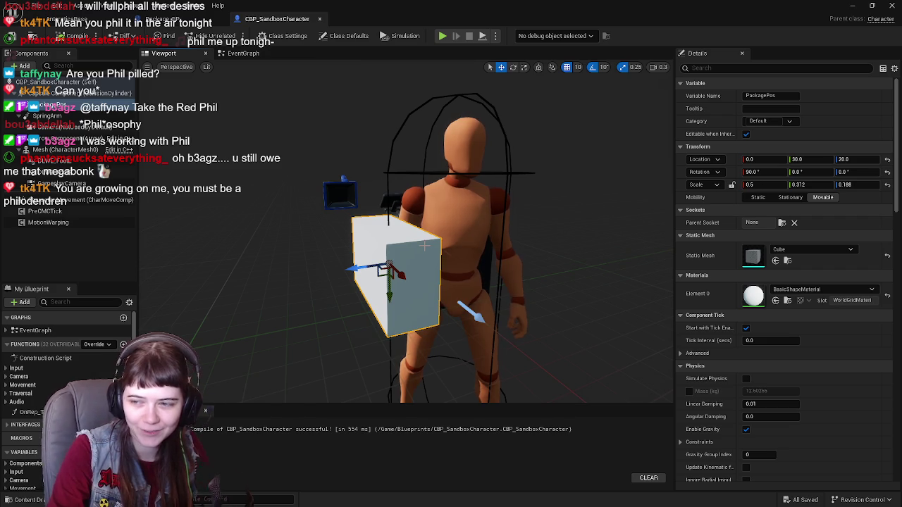
left_click_drag(427, 243, 378, 242)
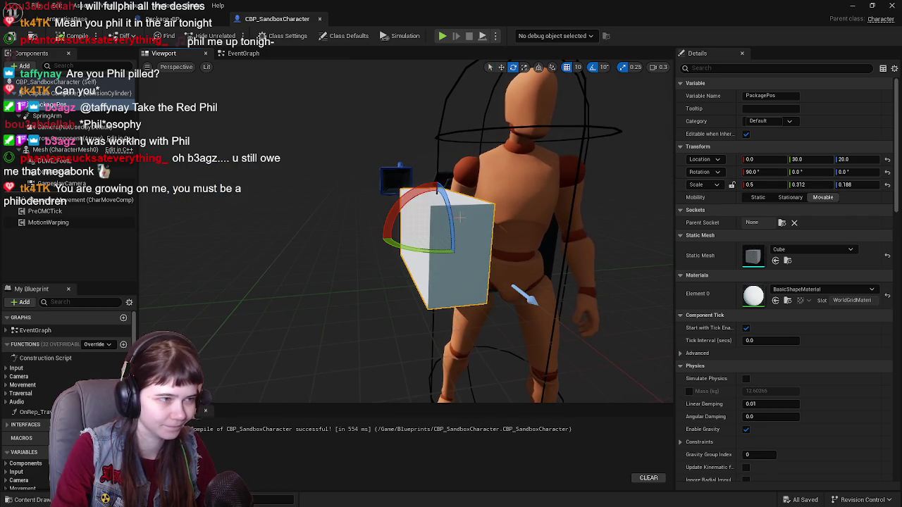
Rotate the PackagePos cube back to level, zero rotation.
left_click_drag(411, 192, 412, 184)
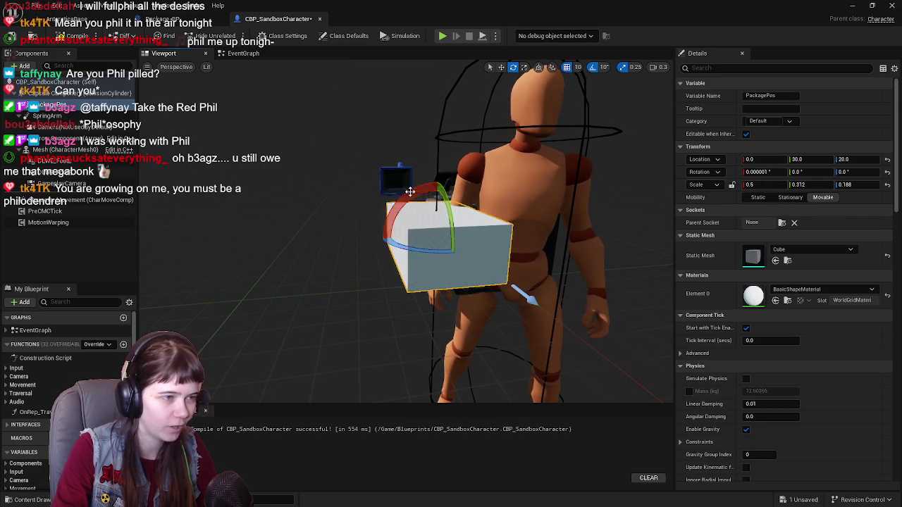
key("w")
left_click_drag(458, 212, 467, 210)
left_click(466, 210)
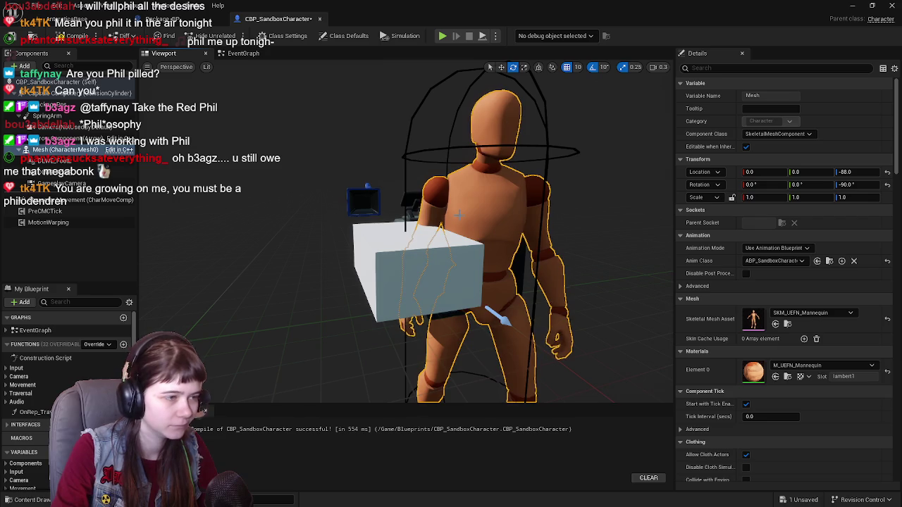
left_click(451, 254)
key("e")
left_click_drag(451, 254, 505, 231)
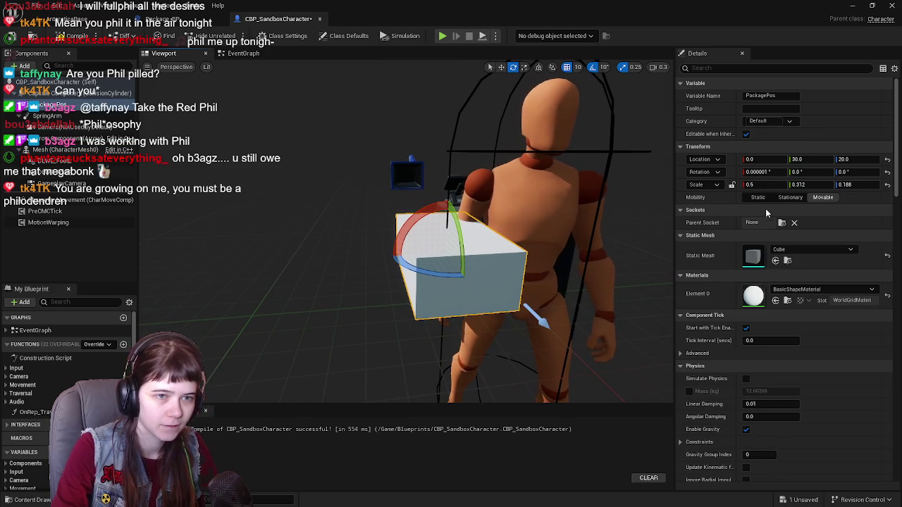
Enter scale X 0.312 and Y 0.5, and frame the cube in the view.
left_click(766, 186)
type("0.312")
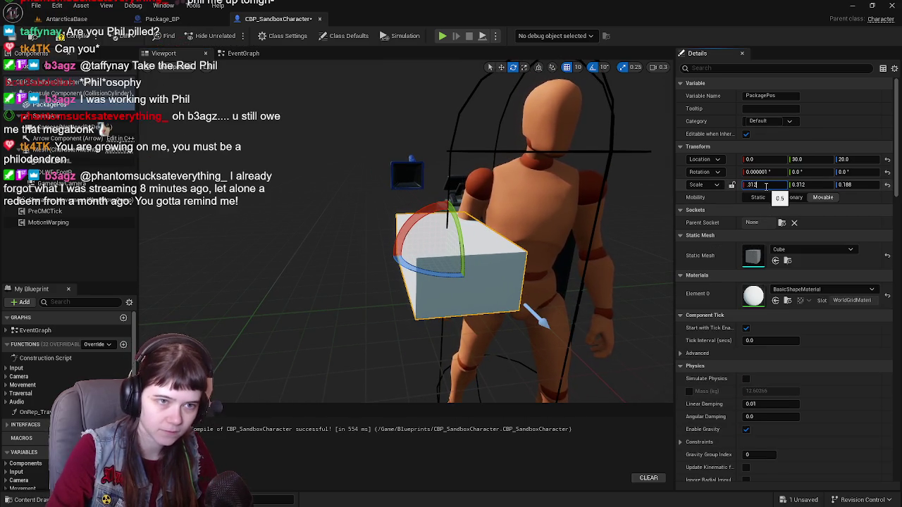
key("Return")
left_click(827, 185)
type("0.5")
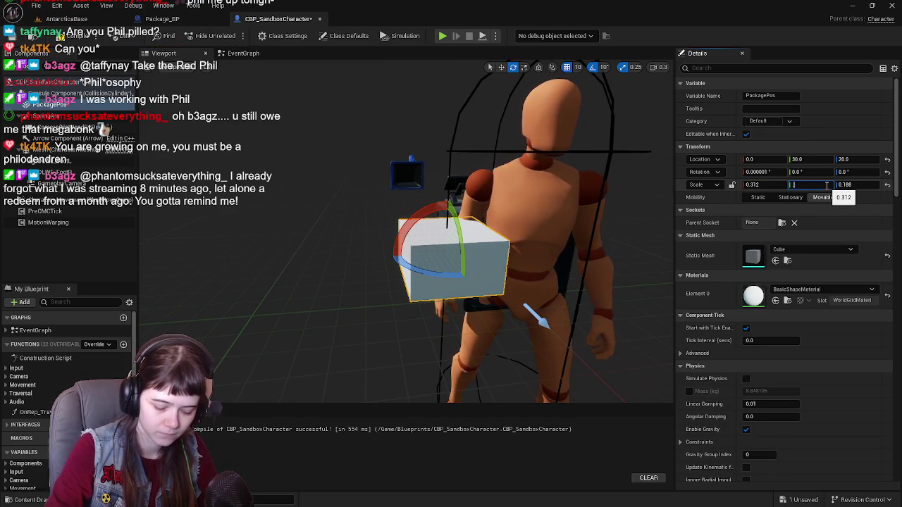
key("Return")
scroll(493, 233, "up", 3)
key("f")
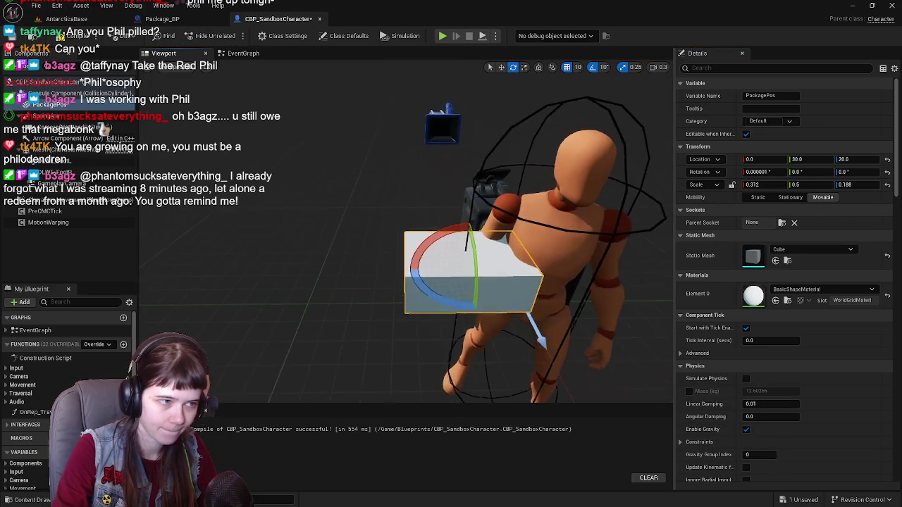
key("w")
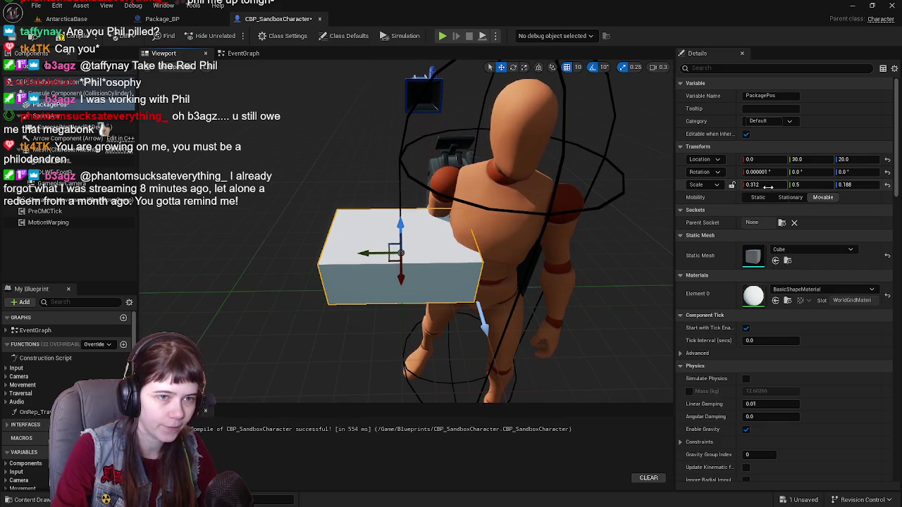
left_click_drag(493, 282, 359, 282)
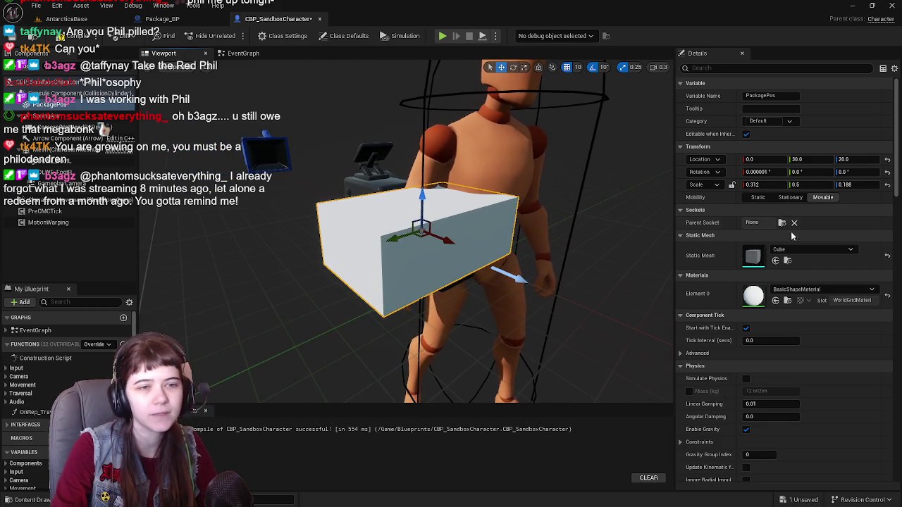
Set scale Z to 0.5 and Y to 0.188, keeping X at 0.312.
left_click(863, 184)
type("0.5")
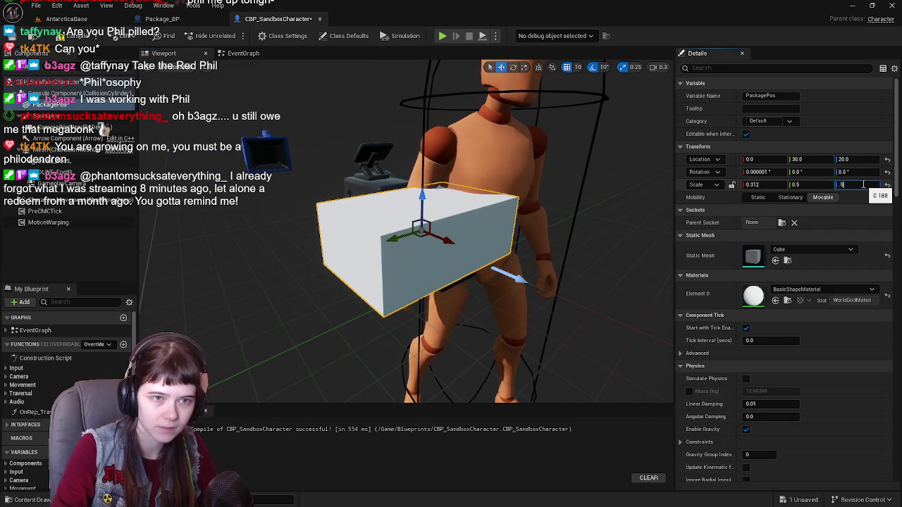
key("Return")
left_click_drag(422, 282, 387, 282)
left_click(761, 184)
type("0.188")
key("Return")
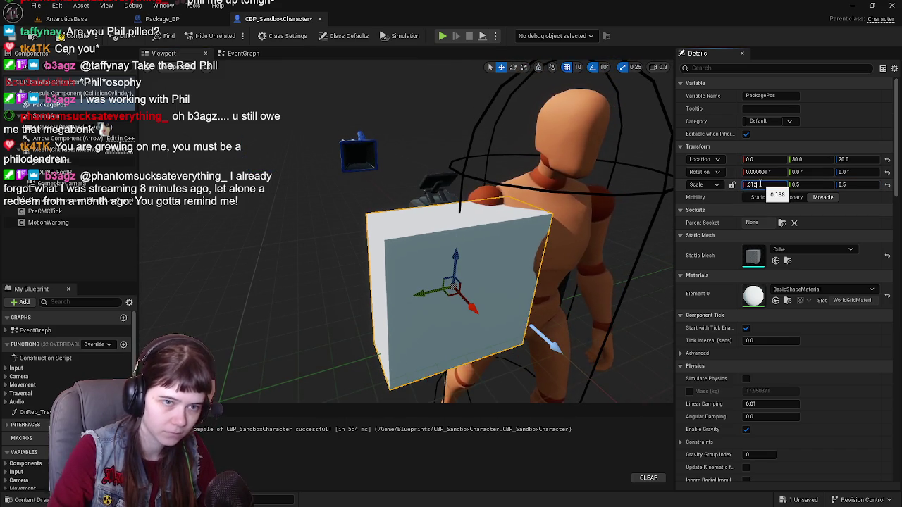
key("Return")
type("0.188")
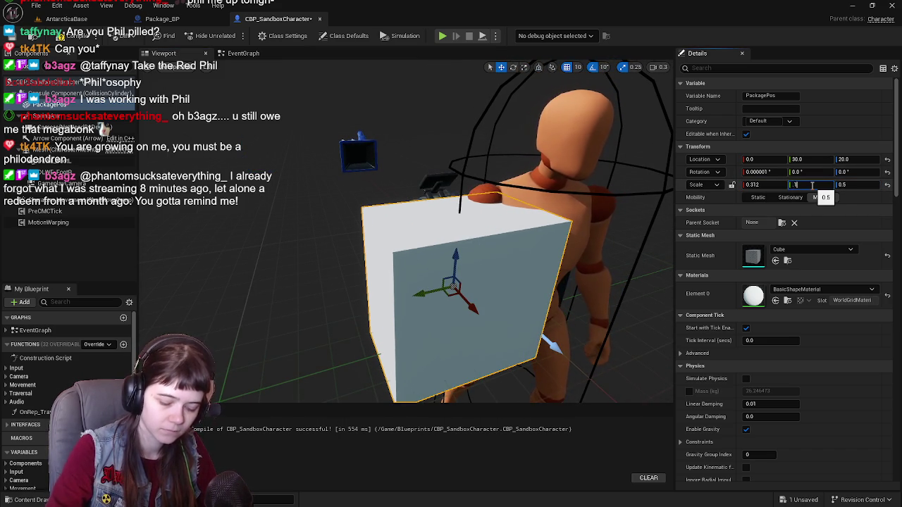
key("Return")
mouse_move(460, 222)
left_mouse_down()
mouse_move(430, 229)
mouse_move(464, 222)
left_mouse_up()
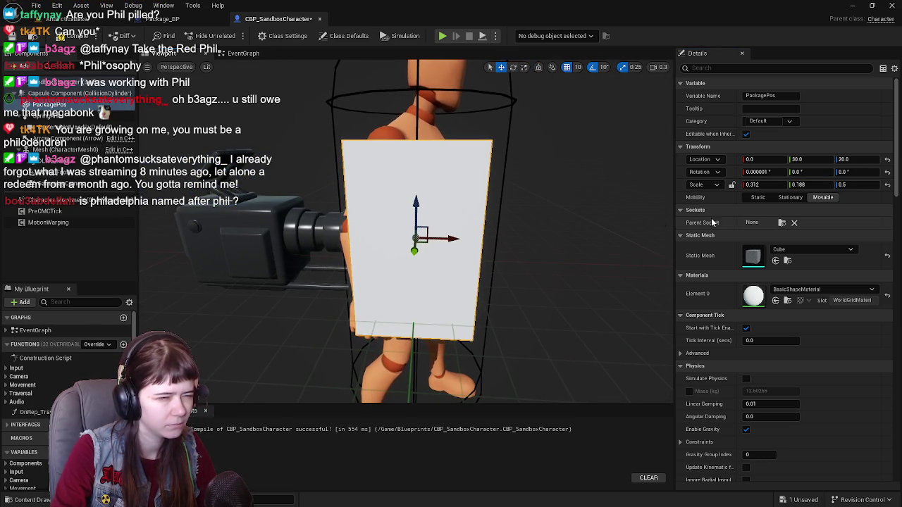
Enter PackagePos scale X 0.5, Z 0.188 and Y 0.312.
left_click_drag(422, 232, 363, 236)
left_click_drag(581, 201, 536, 203)
left_click(775, 186)
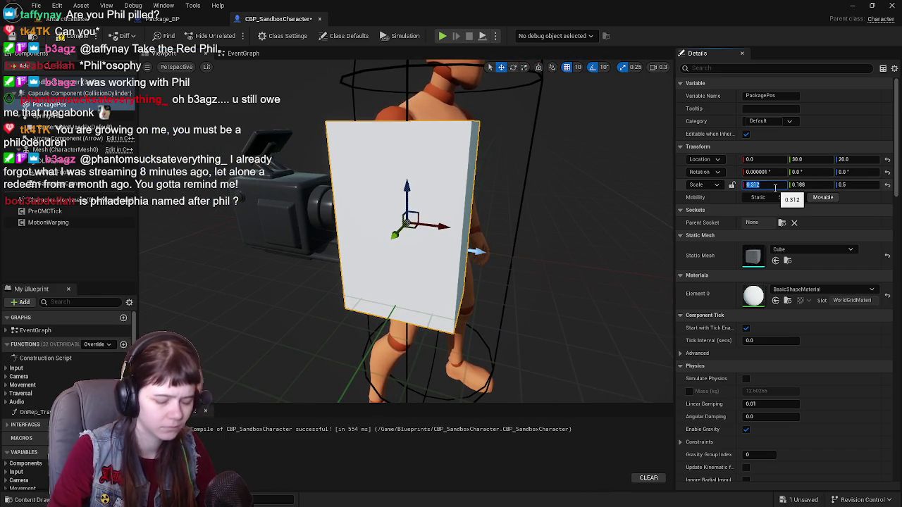
type(".5")
type("0.5")
key("Return")
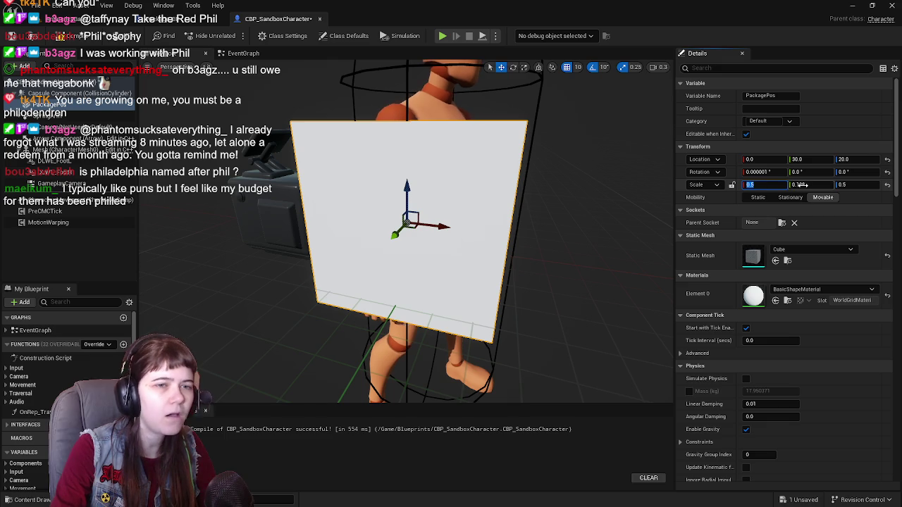
left_click(844, 185)
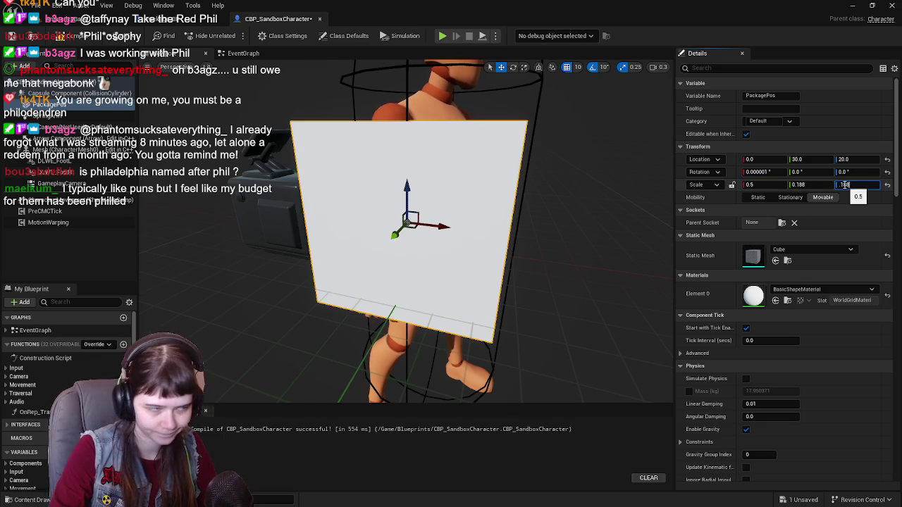
key("Return")
left_click(812, 186)
type(".3")
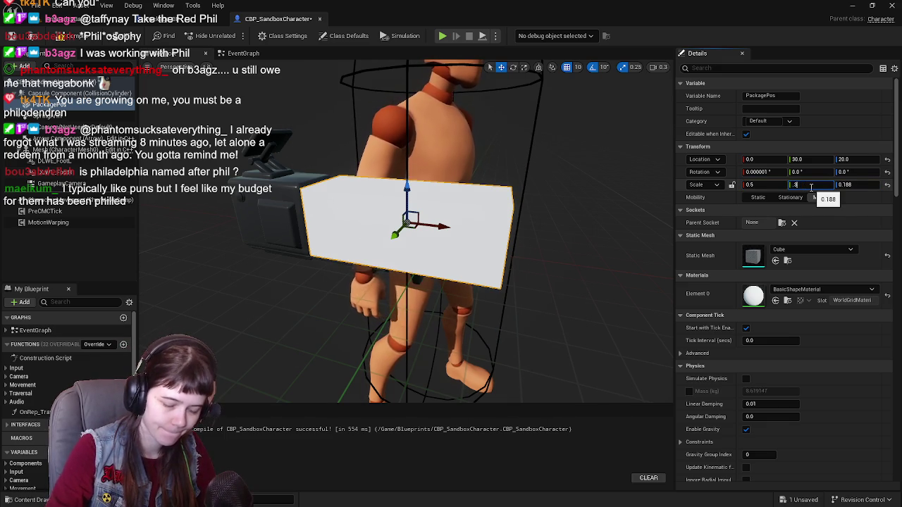
type("12")
key("Return")
Correct the scale to Y 0.188 and Z 0.312, then compile the blueprint.
left_click_drag(620, 176, 486, 202)
left_click(816, 185)
type("88")
key("Return")
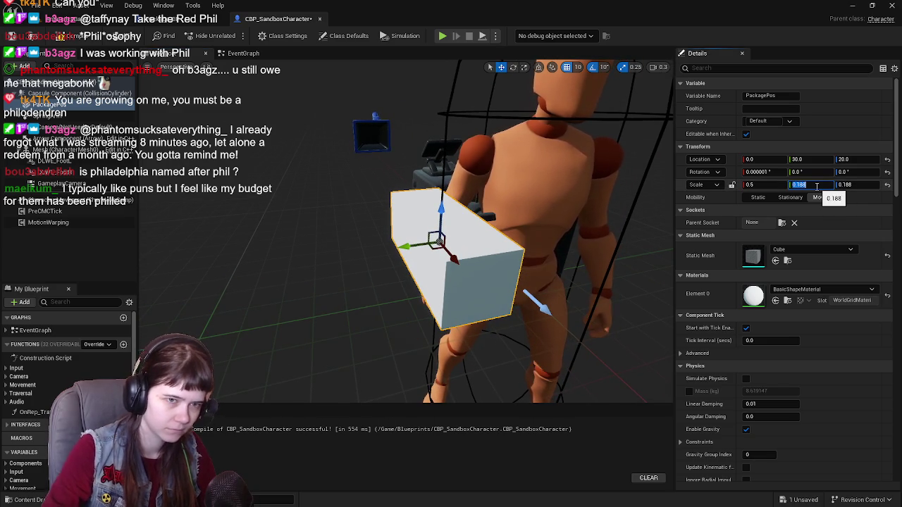
left_click(856, 185)
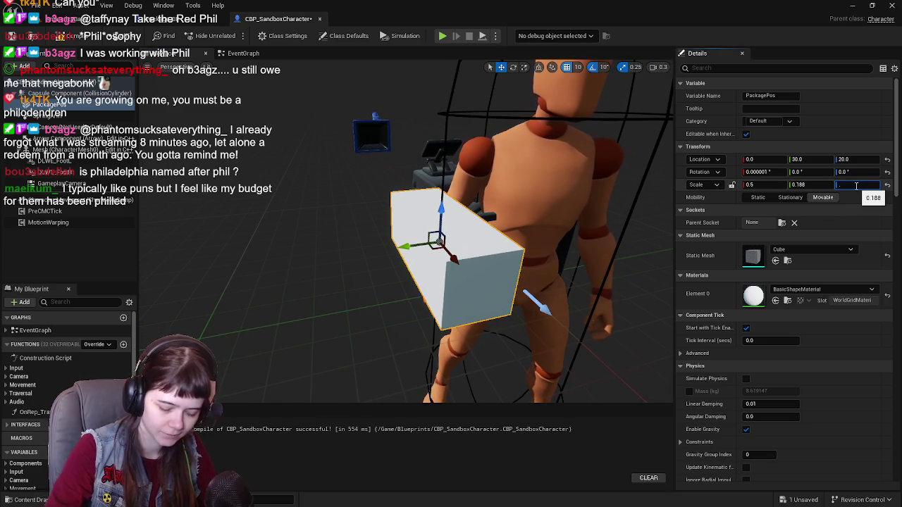
type("0.312")
key("Return")
left_click_drag(493, 212, 518, 210)
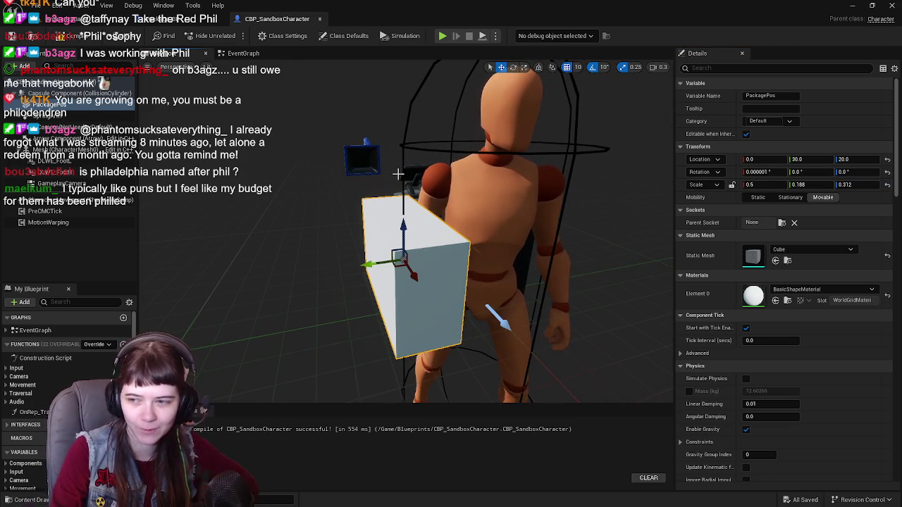
left_click(11, 40)
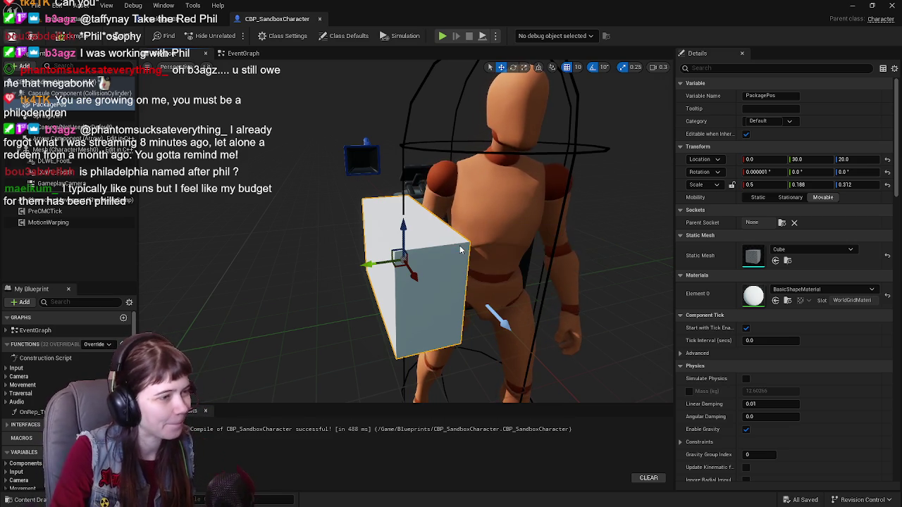
Set movement snap to 5, move the cube to location 0, 25, 15, and save.
mouse_move(460, 250)
left_mouse_down()
mouse_move(386, 255)
mouse_move(434, 259)
left_mouse_up()
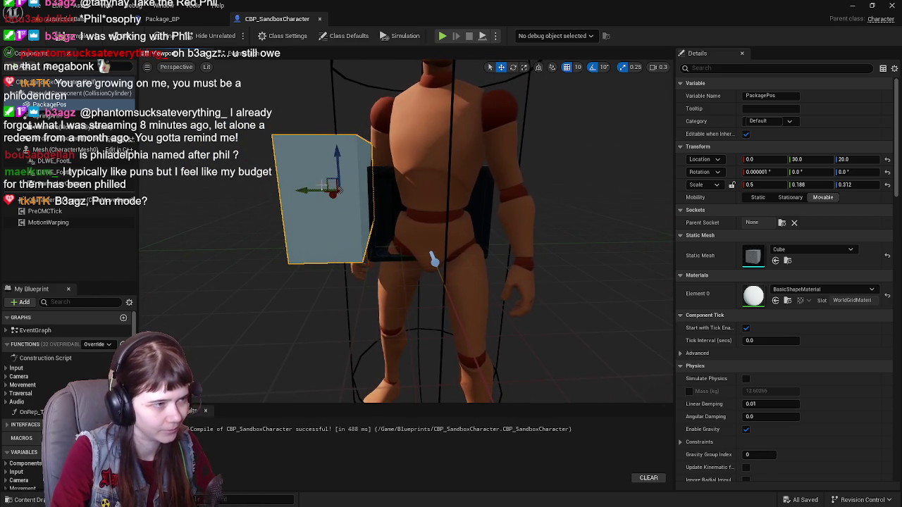
mouse_move(337, 169)
left_mouse_down()
mouse_move(338, 232)
mouse_move(340, 171)
left_mouse_up()
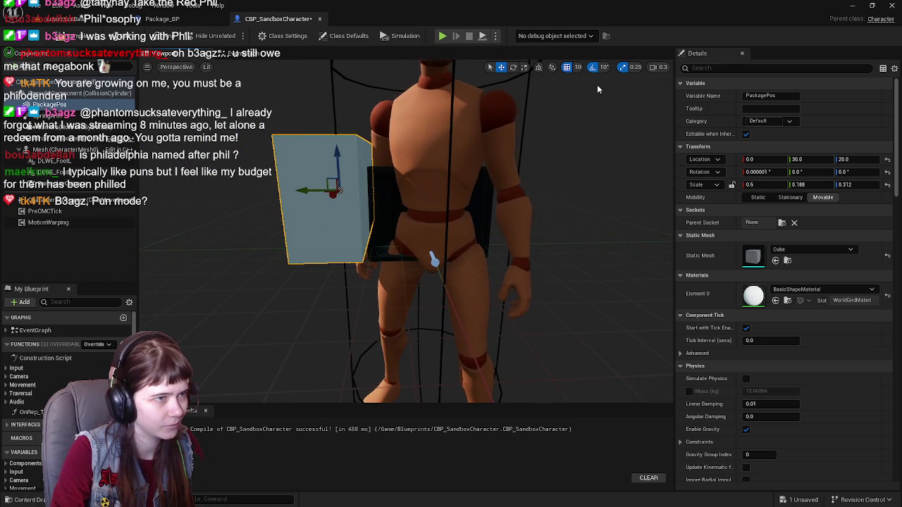
left_click(575, 67)
left_click(585, 111)
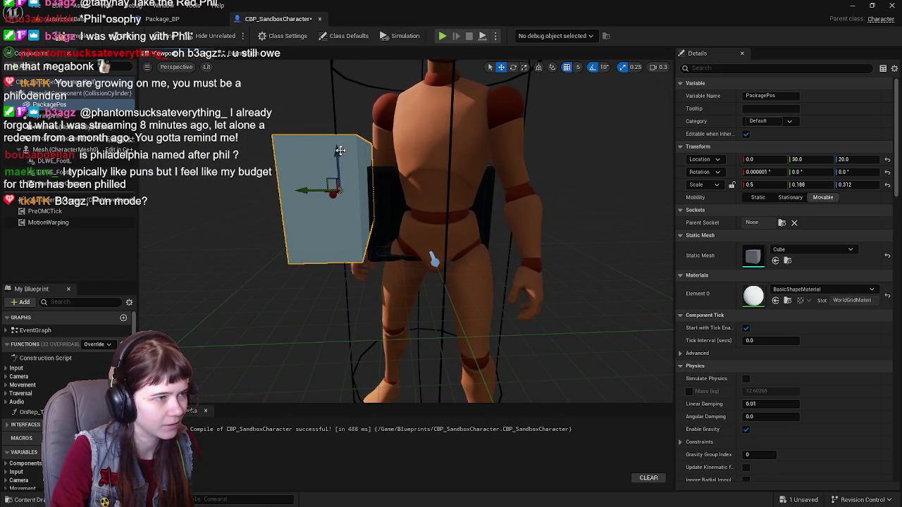
left_click_drag(339, 149, 342, 163)
left_click_drag(307, 211, 325, 212)
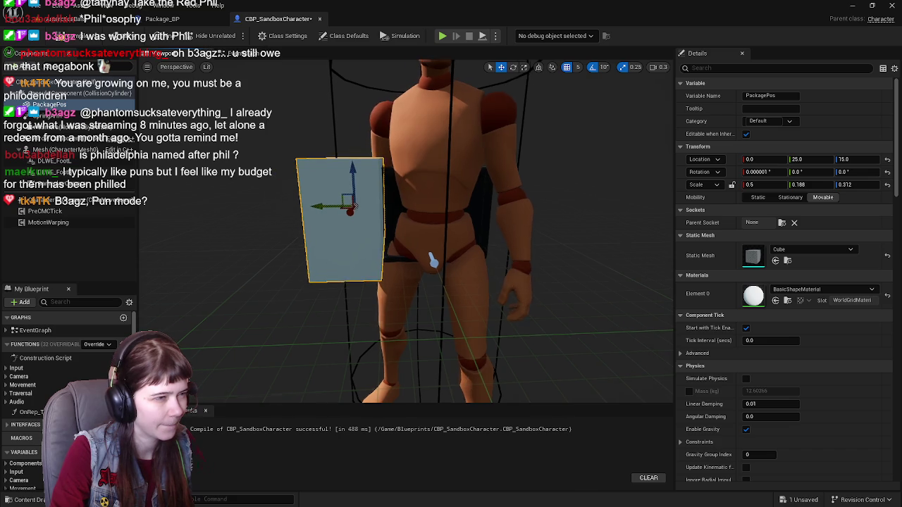
left_click_drag(465, 182, 480, 181)
key("ctrl+s")
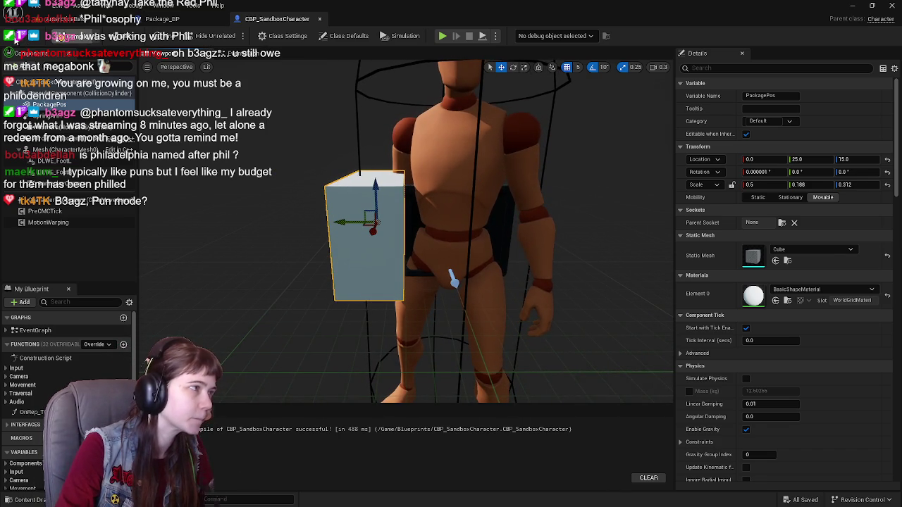
In Package_BP, add a Get Package Pos node from Get Actor Of Class's return value and position it.
left_click(162, 18)
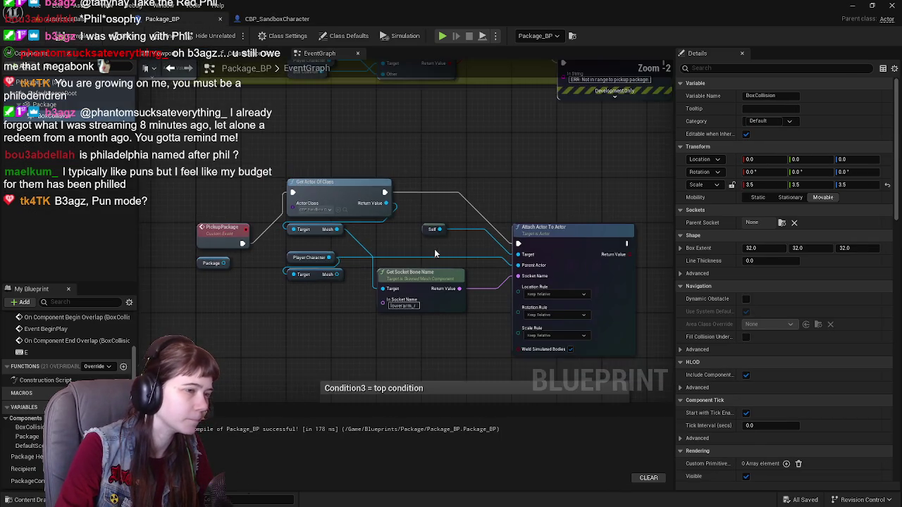
scroll(433, 250, "up", 1)
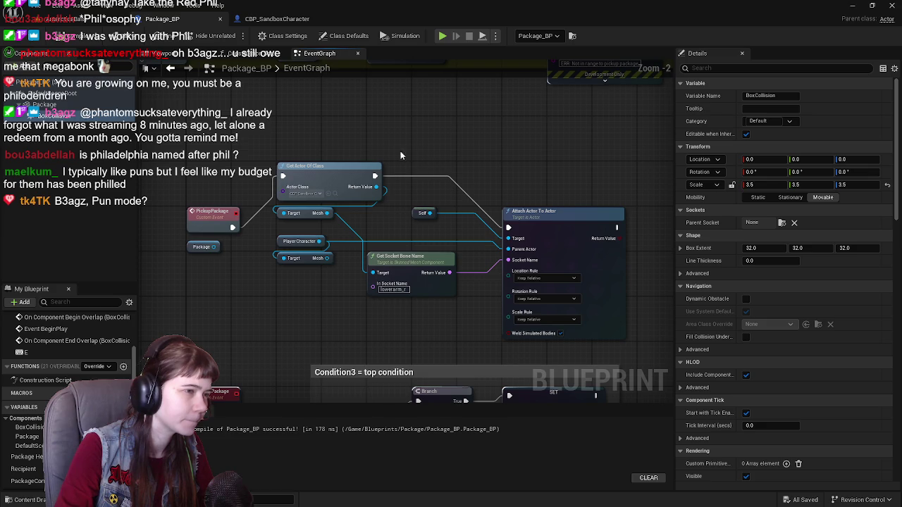
scroll(388, 197, "up", 2)
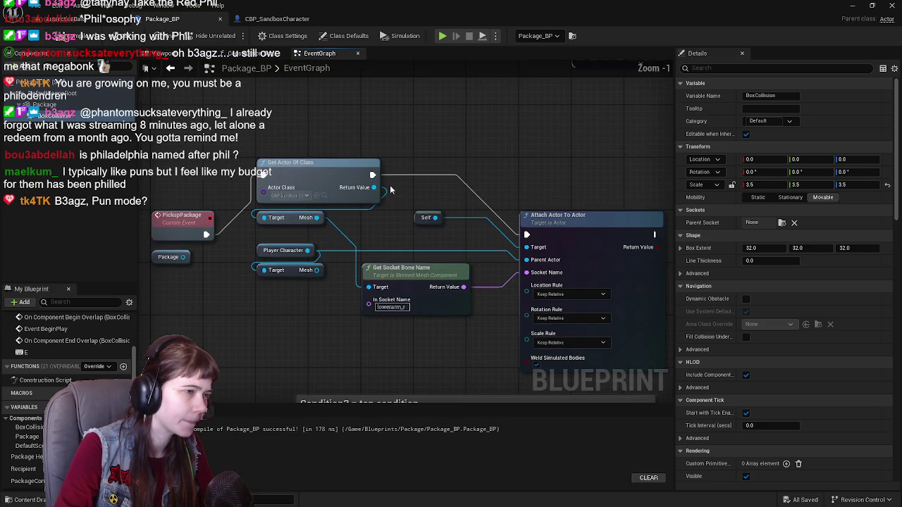
mouse_move(354, 207)
left_mouse_down()
mouse_move(408, 202)
mouse_move(421, 175)
left_mouse_up()
type("get package")
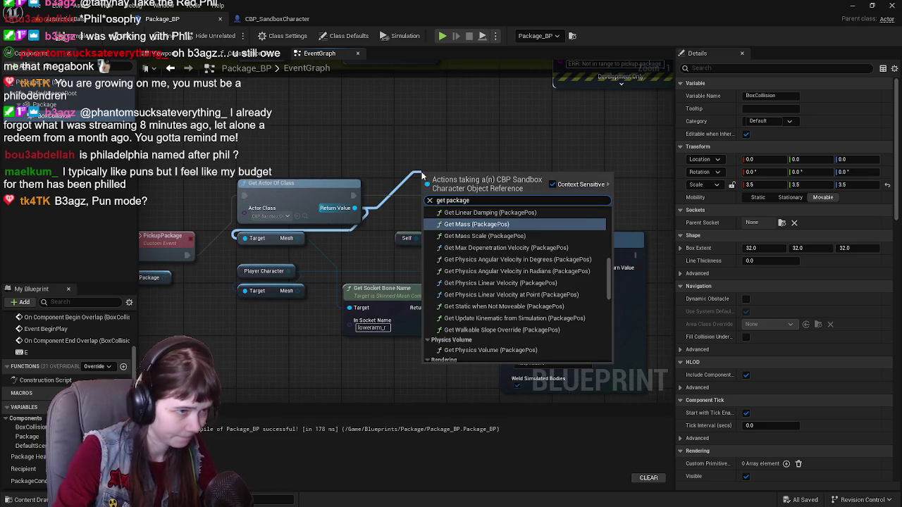
scroll(525, 307, "down", 15)
left_click(471, 356)
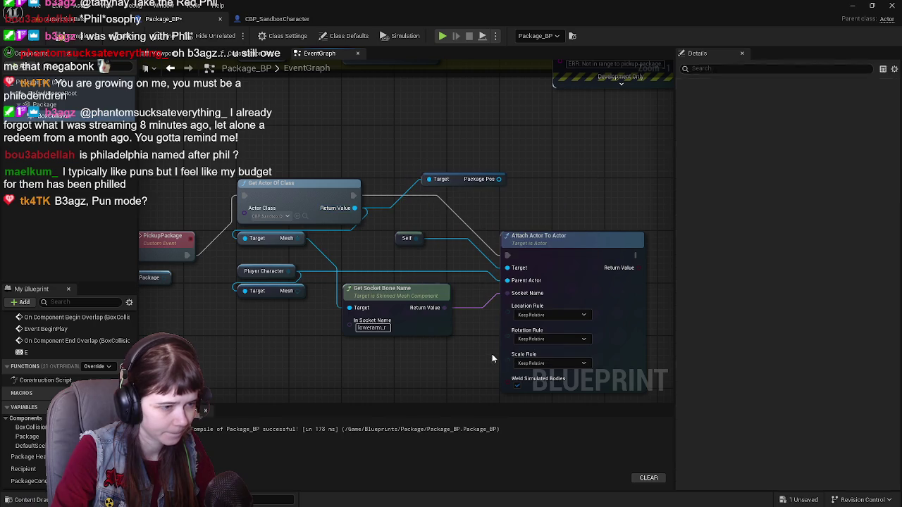
mouse_move(455, 185)
left_mouse_down()
mouse_move(387, 225)
mouse_move(324, 171)
mouse_move(272, 178)
left_mouse_up()
mouse_move(355, 154)
left_mouse_down()
mouse_move(397, 208)
mouse_move(387, 195)
mouse_move(415, 199)
left_mouse_up()
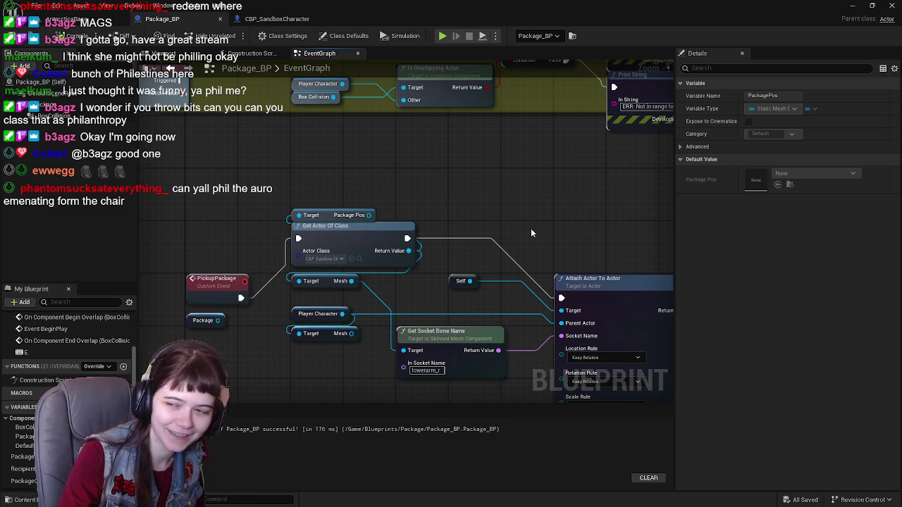
Pan and zoom the Package_BP graph, then switch to the AntarcticaBase level view.
left_click_drag(532, 229, 508, 210)
scroll(468, 193, "down", 1)
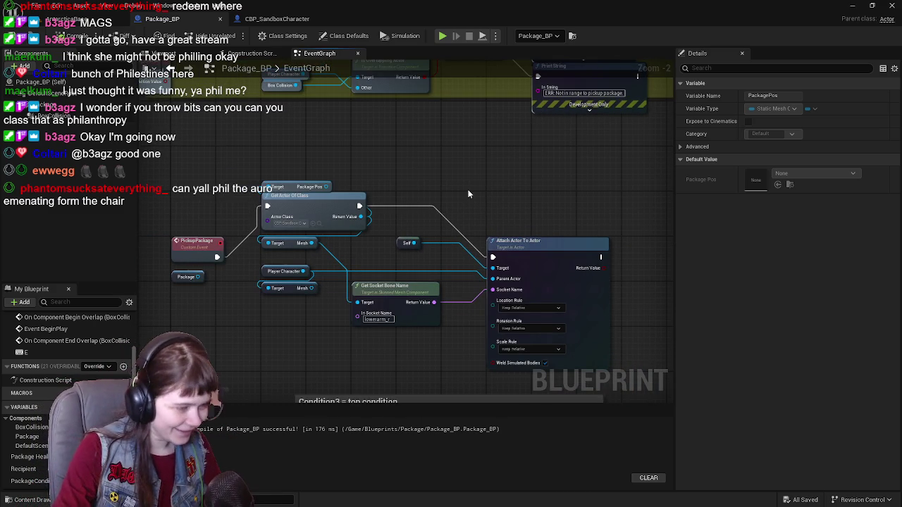
scroll(483, 220, "up", 1)
scroll(513, 200, "down", 1)
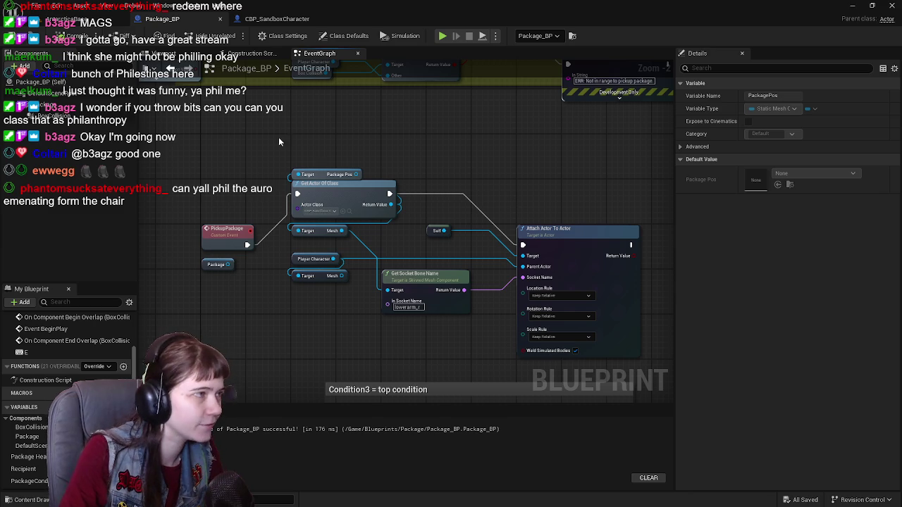
left_click(79, 19)
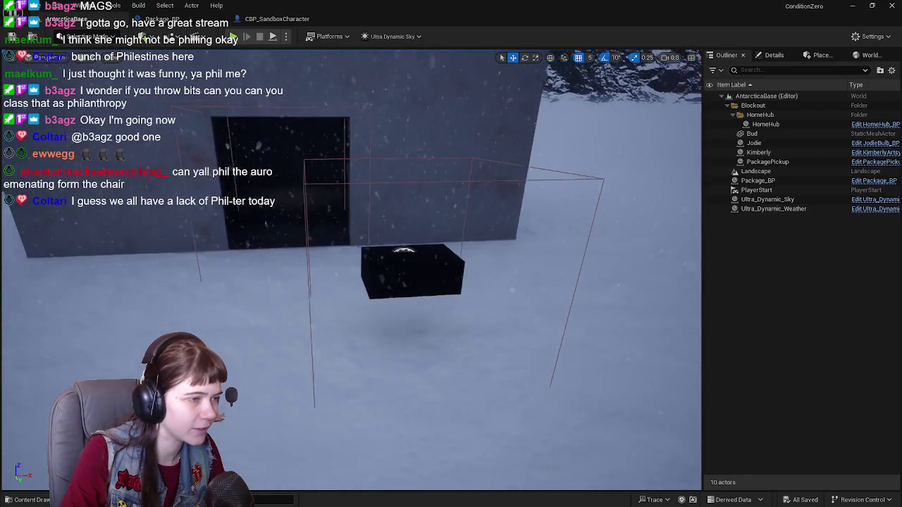
Enable Hidden in Game on PackagePos, then compile and save CBP_SandboxCharacter.
left_click(277, 19)
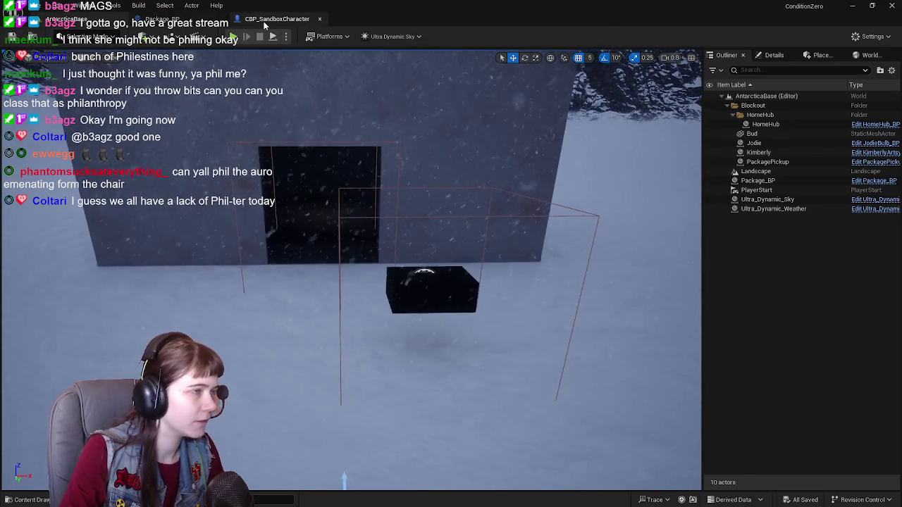
left_click_drag(493, 279, 680, 279)
scroll(750, 285, "down", 15)
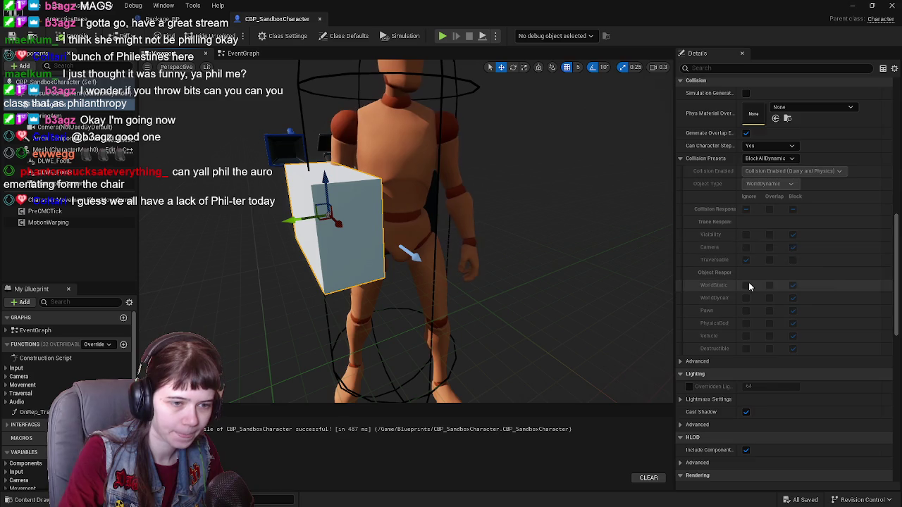
scroll(749, 285, "down", 3)
left_click(747, 257)
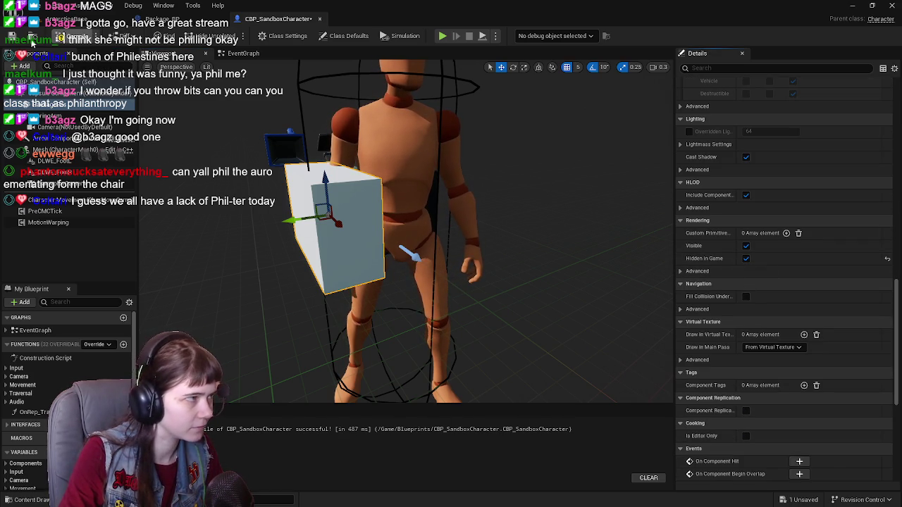
left_click(10, 35)
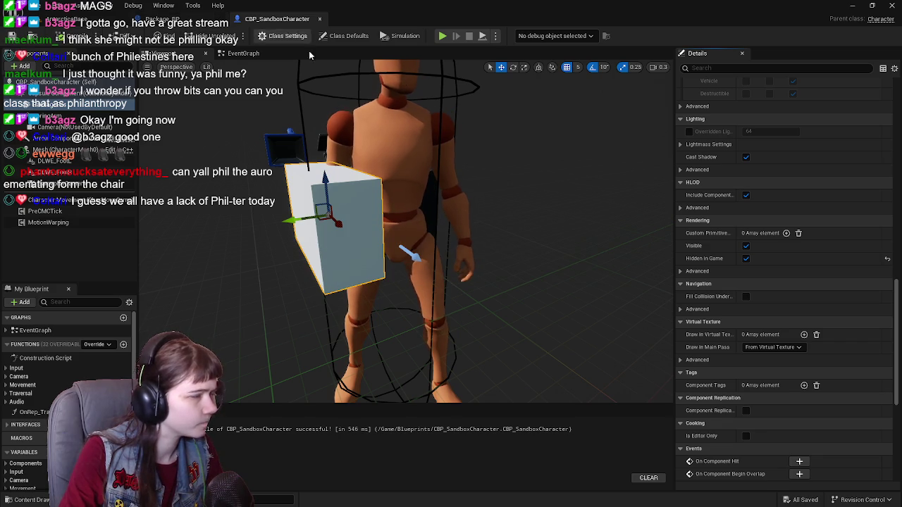
Return to the Package_BP event graph.
scroll(729, 245, "up", 10)
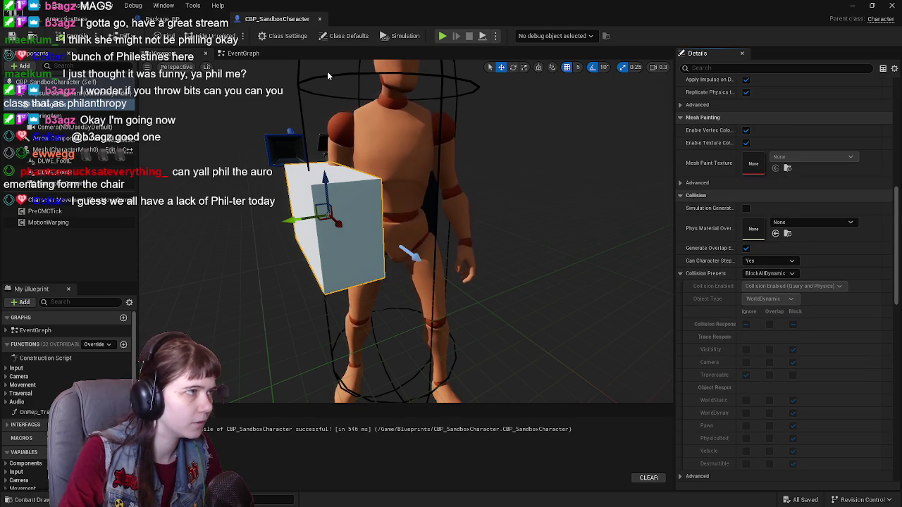
left_click(157, 18)
scroll(356, 229, "up", 2)
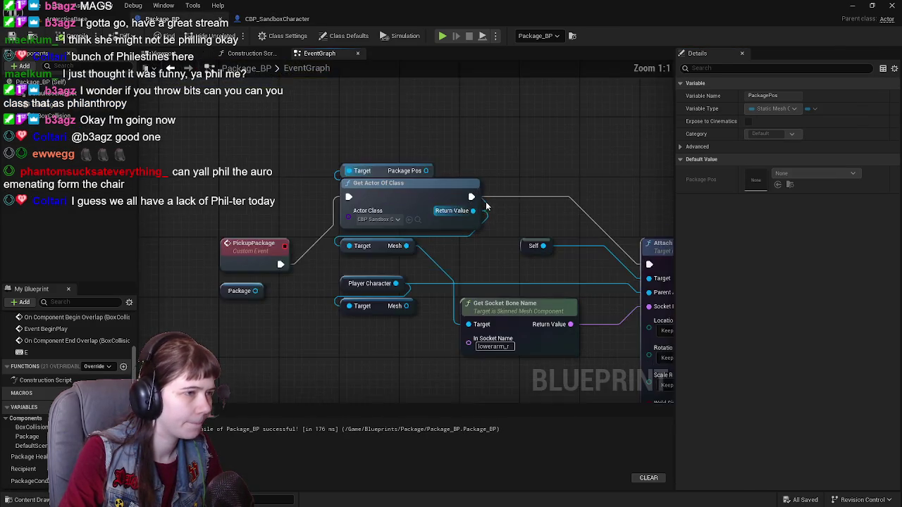
Search 'get location' and 'get transform' actions from the Package Pos pin, then dismiss them.
left_click_drag(354, 212, 404, 182)
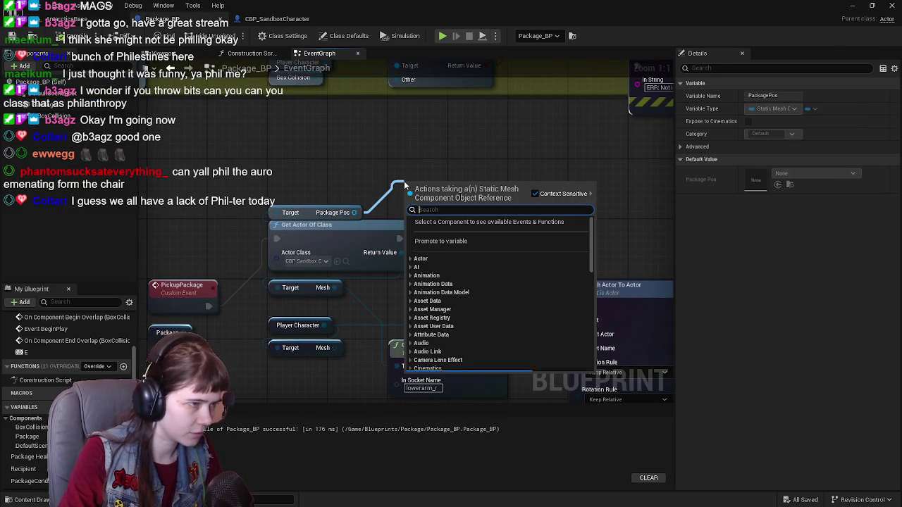
type("get loc")
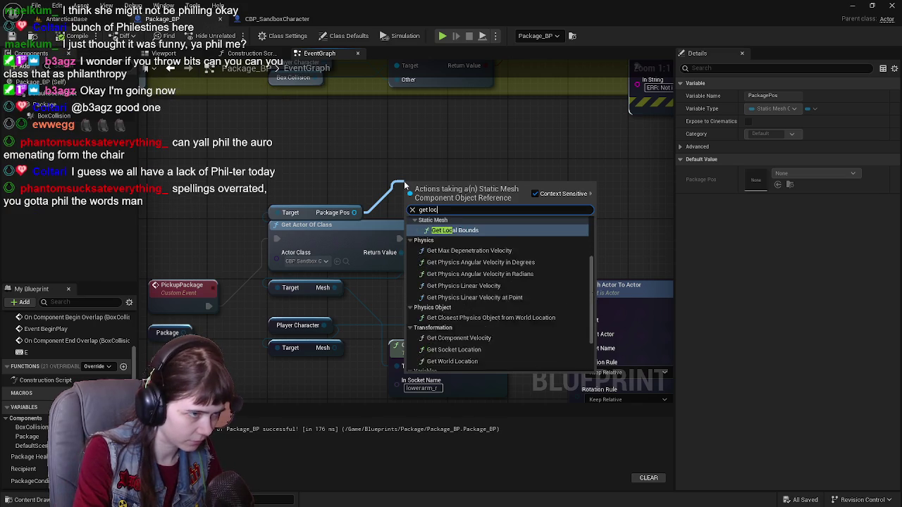
type("atiion")
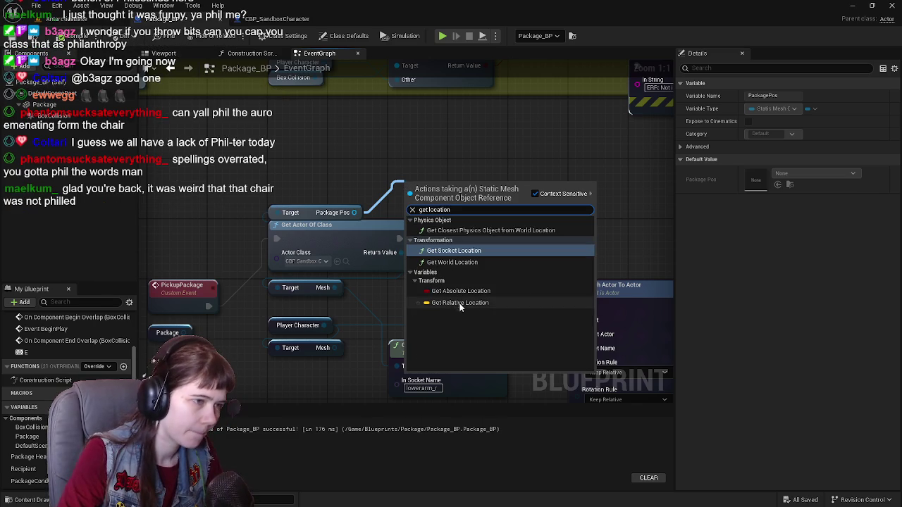
key("Escape")
left_click_drag(354, 213, 412, 187)
type("get transform")
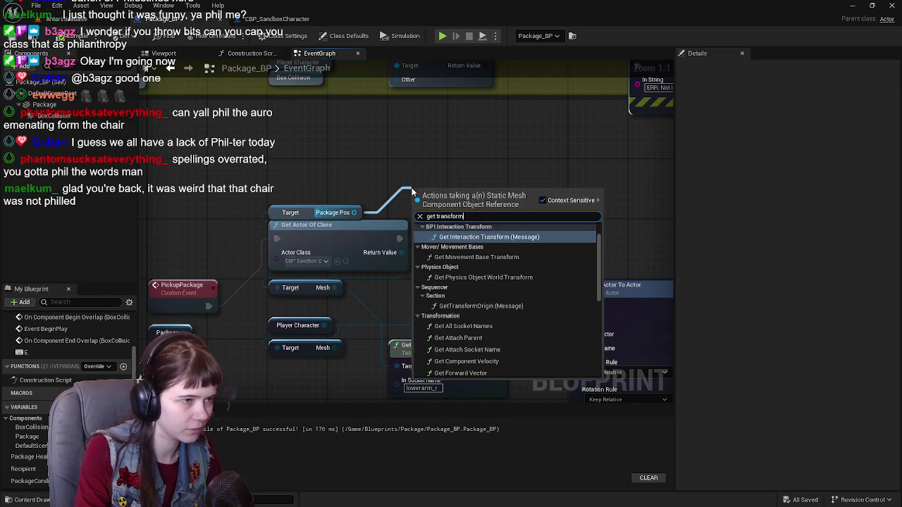
key("Escape")
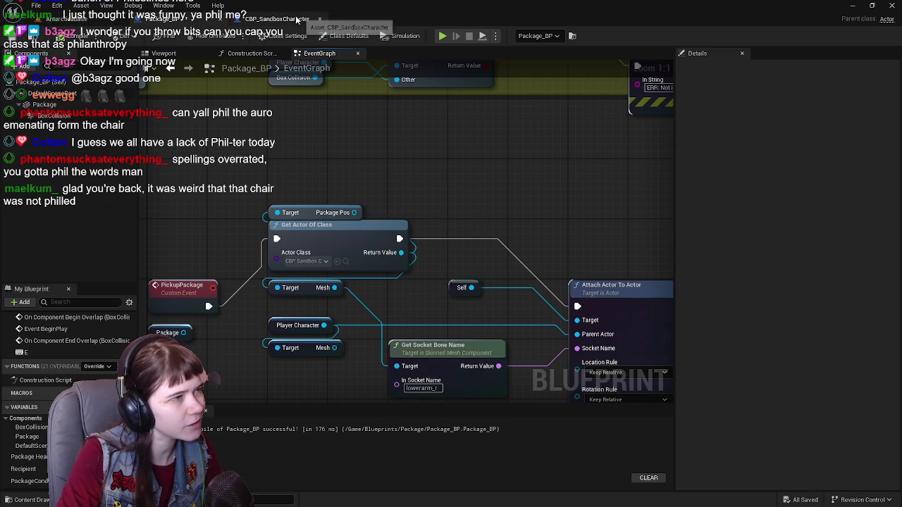
Set PackagePos rotation X to 0 in the character blueprint.
left_click(276, 18)
scroll(735, 237, "up", 5)
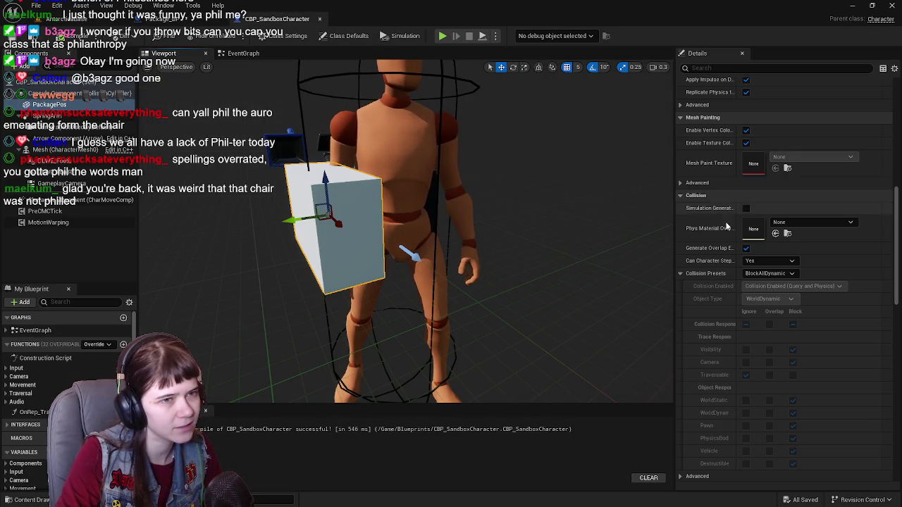
scroll(735, 237, "up", 5)
left_click(768, 173)
type("0")
key("Return")
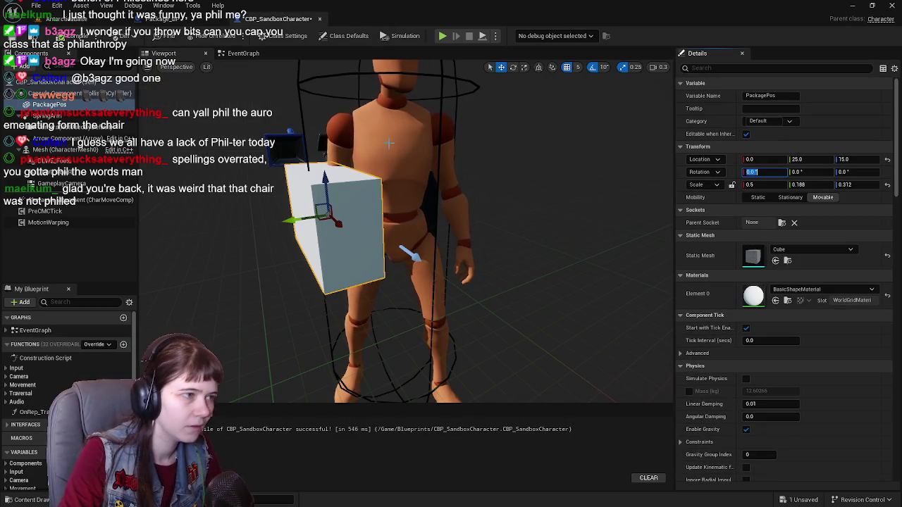
Back in Package_BP, drag from Package Pos and search for location actions.
left_click(172, 19)
left_click_drag(354, 212, 379, 200)
type("get tra")
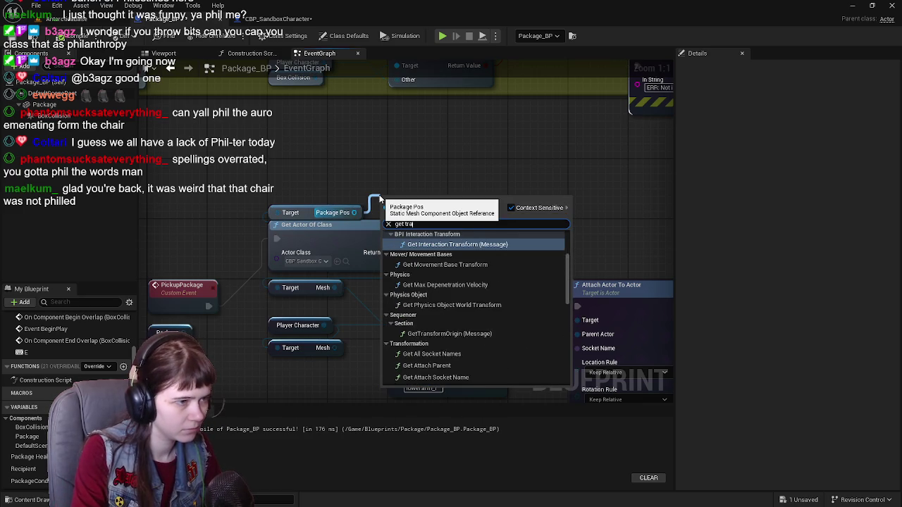
key("BackSpace")
key("BackSpace")
key("BackSpace")
type("location")
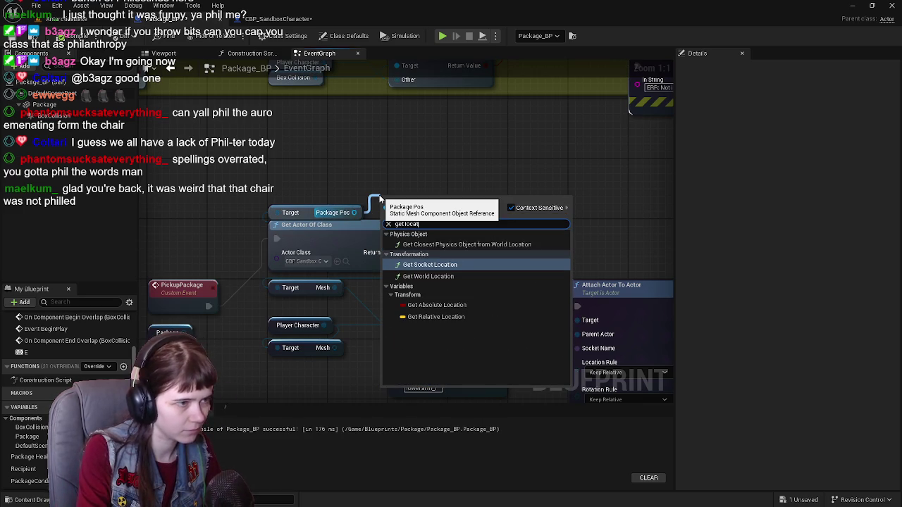
Add a Get Relative Location node for Package Pos, save, place it beside Package Pos, and compile.
left_click(437, 317)
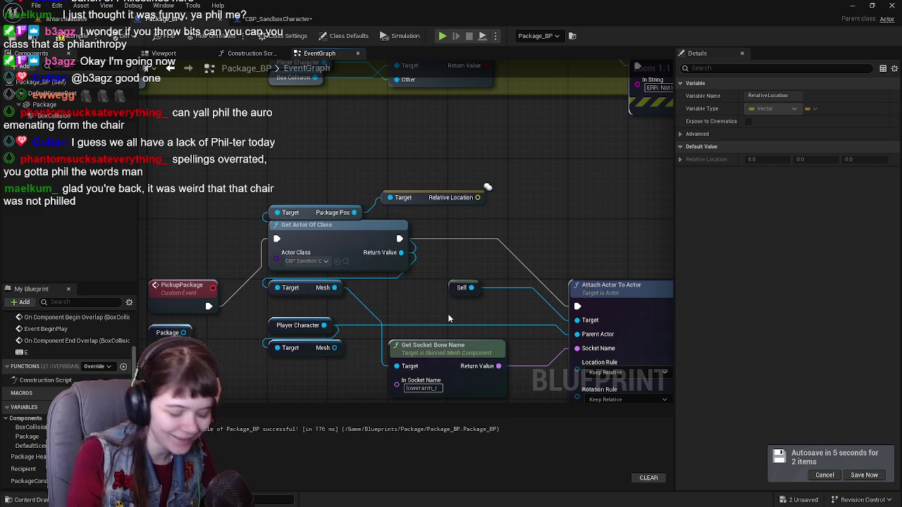
left_click(866, 475)
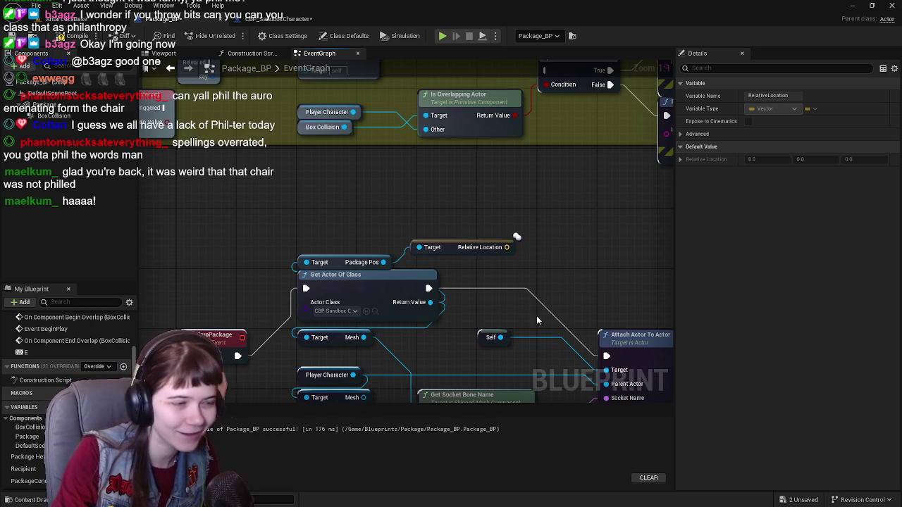
left_click_drag(449, 253, 457, 267)
key("F7")
mouse_move(555, 211)
left_mouse_down()
mouse_move(491, 197)
mouse_move(456, 217)
mouse_move(503, 255)
mouse_move(513, 241)
mouse_move(497, 252)
left_mouse_up()
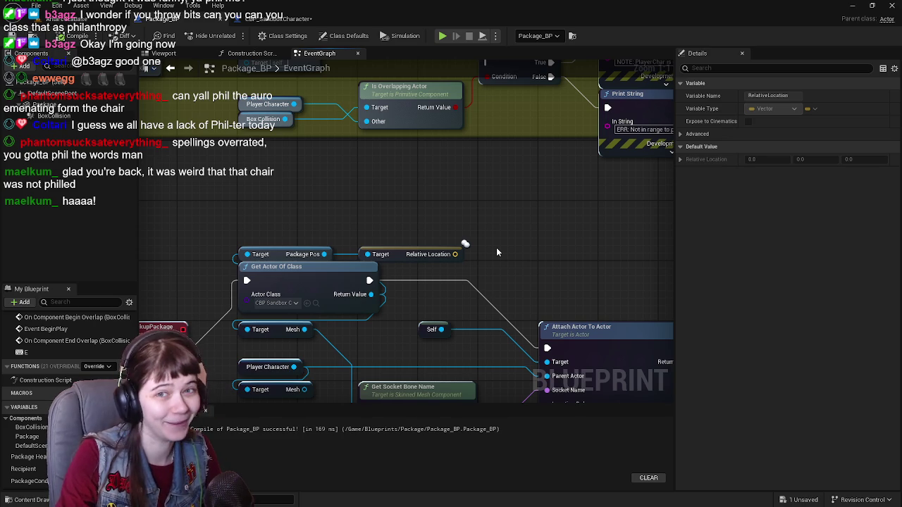
mouse_move(497, 248)
left_mouse_down()
mouse_move(484, 227)
mouse_move(491, 182)
left_mouse_up()
scroll(463, 227, "down", 1)
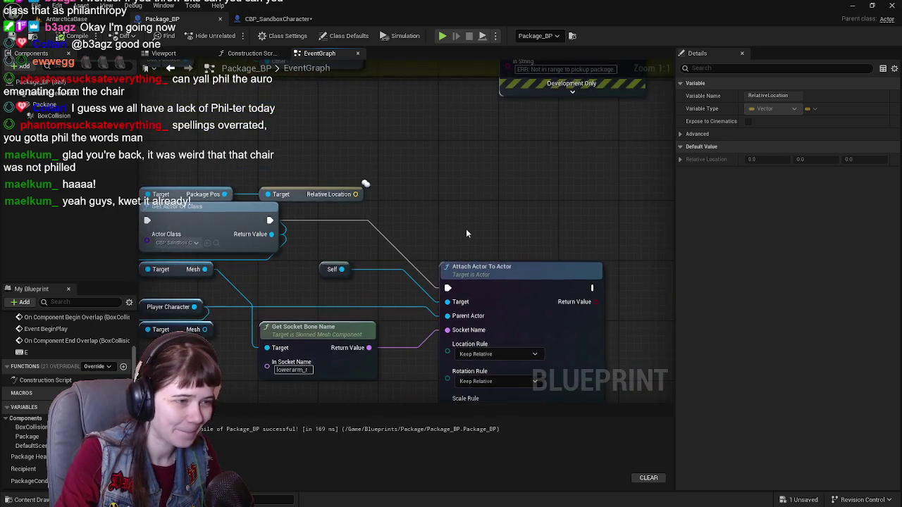
Add an Attach Actor To Component node after Get Actor Of Class, then delete it.
left_click_drag(372, 198, 450, 195)
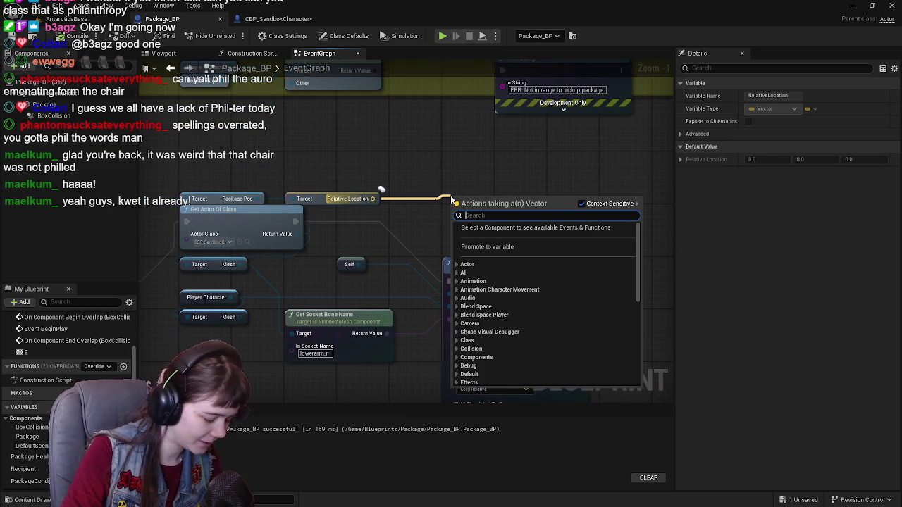
type("attach")
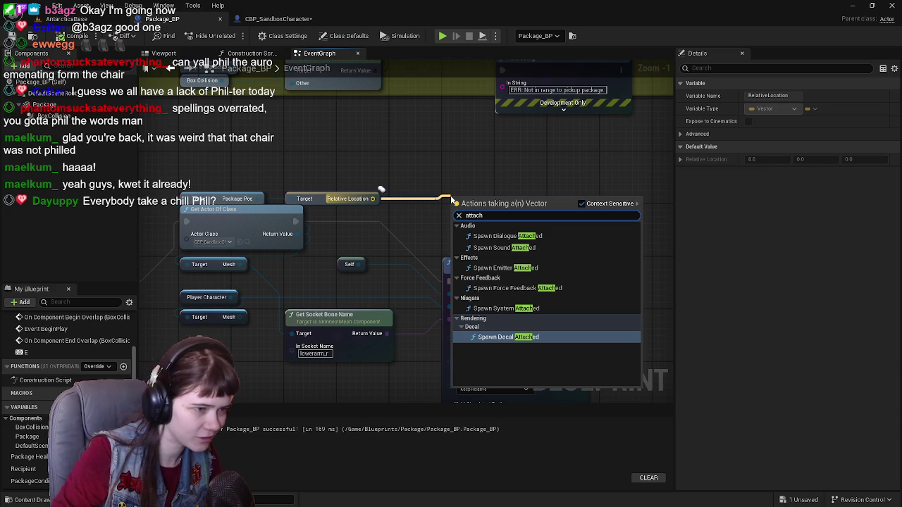
left_click(471, 178)
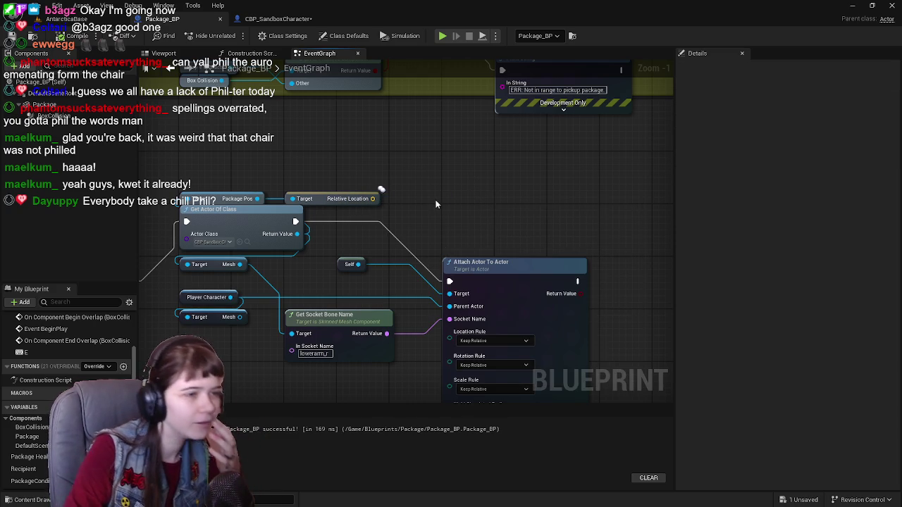
right_click(437, 201)
left_click(398, 226)
mouse_move(325, 222)
left_mouse_down()
mouse_move(426, 224)
mouse_move(452, 211)
left_mouse_up()
type("attac")
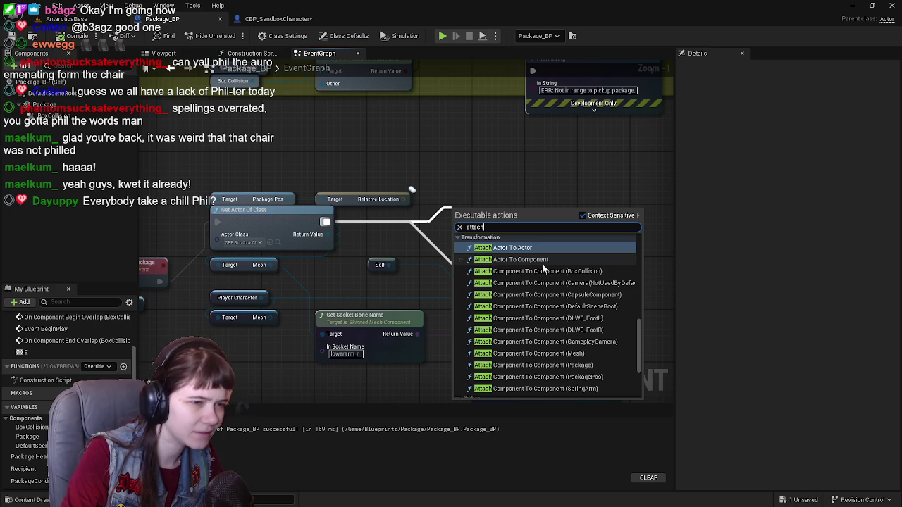
type("h")
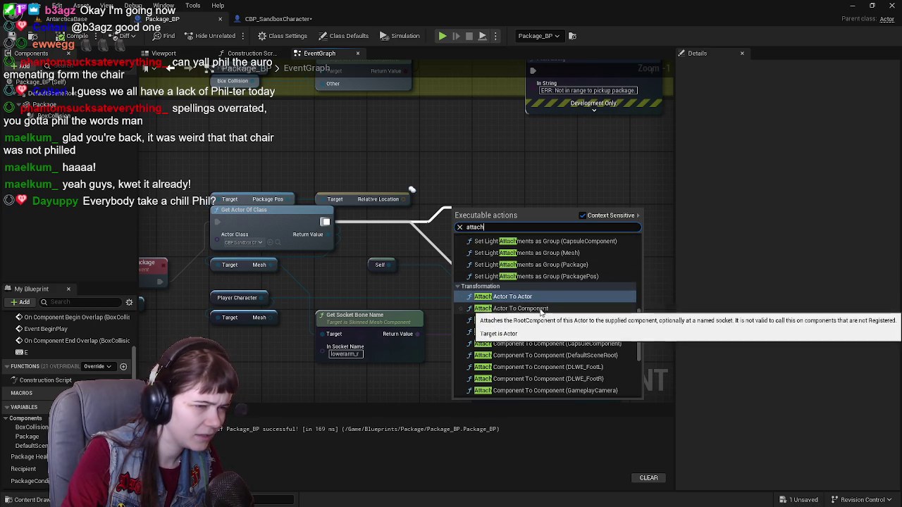
left_click(542, 298)
left_click_drag(514, 218, 511, 160)
right_click(475, 211)
left_click(439, 230)
key("Delete")
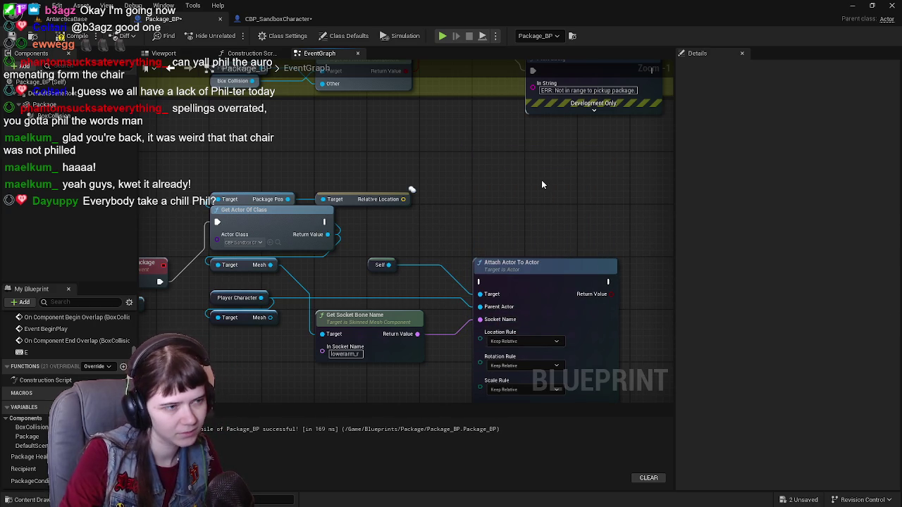
Delete the old Attach Actor To Actor node from the PickupPackage graph.
left_click_drag(495, 210, 525, 190)
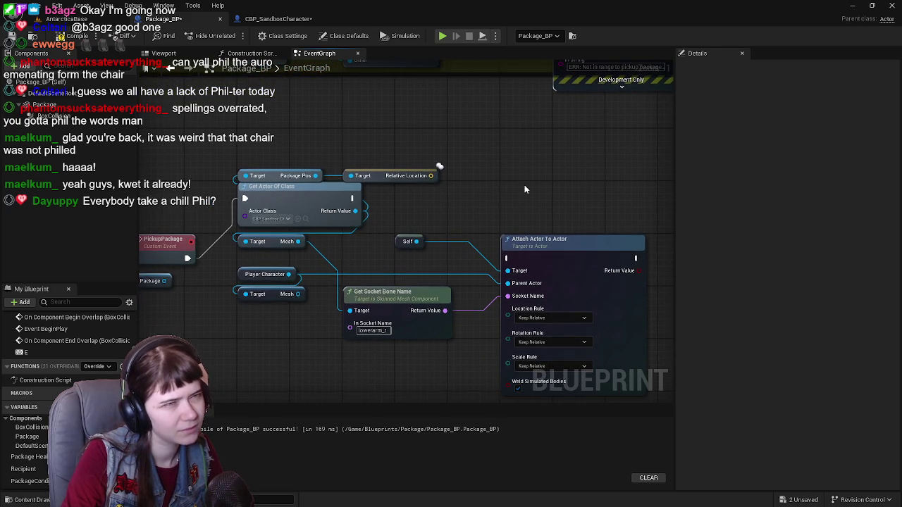
scroll(508, 203, "up", 1)
scroll(423, 141, "down", 1)
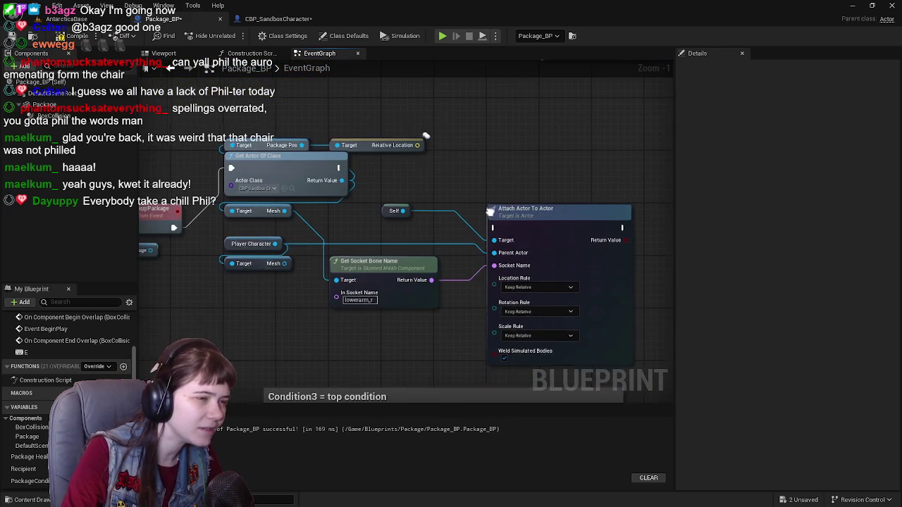
left_click(548, 224)
key("Delete")
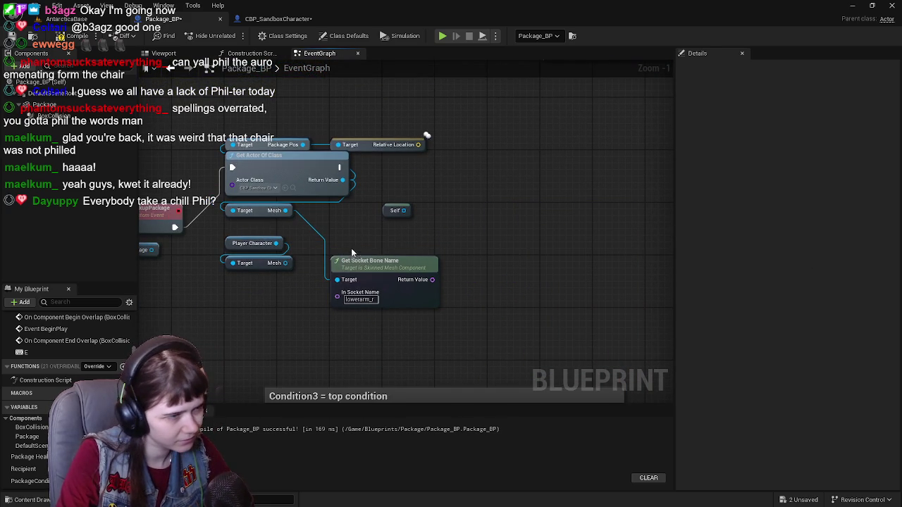
Delete the Get Socket Bone Name, Self, Player Character, Mesh and Package nodes.
left_click(374, 265)
key("Delete")
mouse_move(428, 231)
left_mouse_down()
mouse_move(454, 262)
mouse_move(478, 259)
left_mouse_up()
left_click(423, 239)
key("Delete")
left_click_drag(315, 266, 398, 298)
key("Delete")
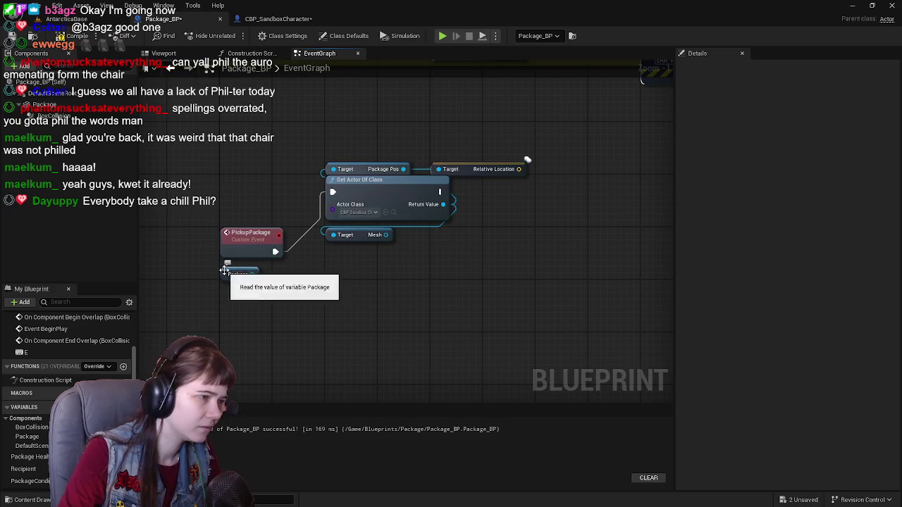
left_click(239, 274)
key("Delete")
Move the Get Actor Of Class node group further down the graph.
left_click_drag(320, 158, 454, 291)
left_click_drag(366, 180, 367, 225)
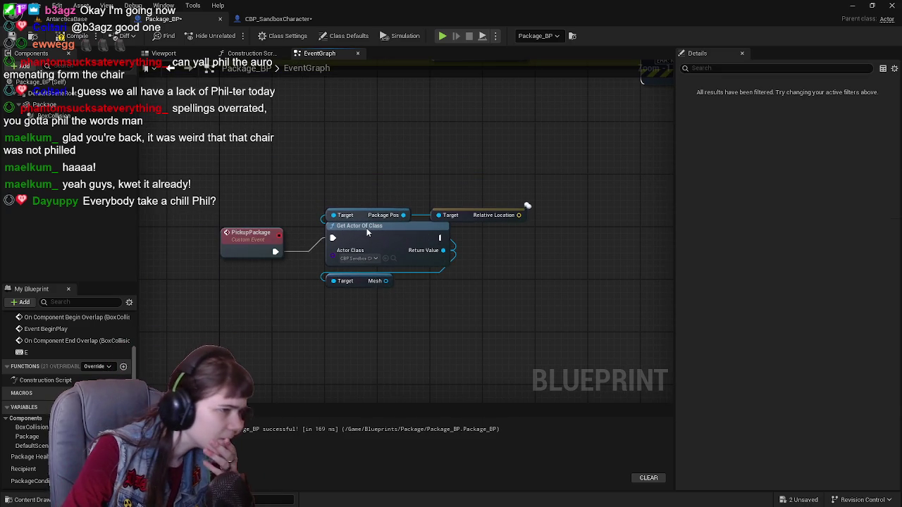
left_click(436, 318)
left_click_drag(451, 313, 406, 326)
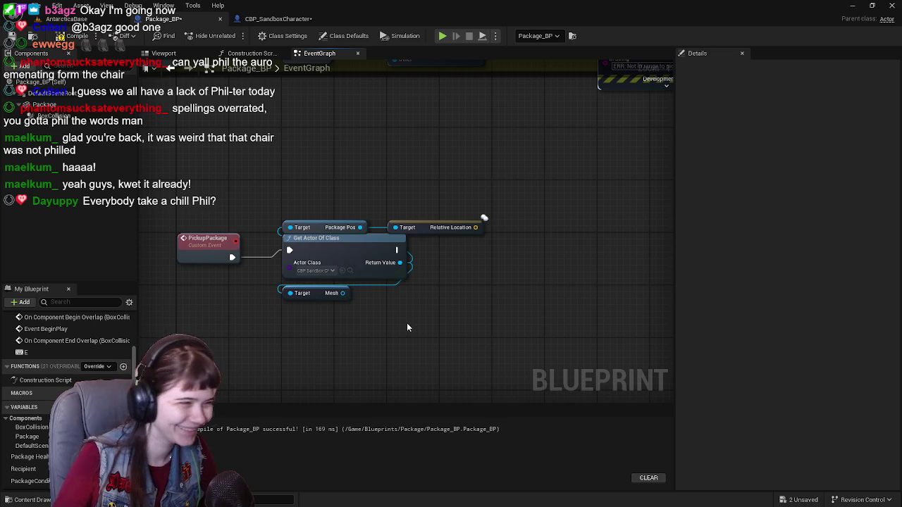
Compile Package_BP and save all modified blueprints.
left_click(77, 36)
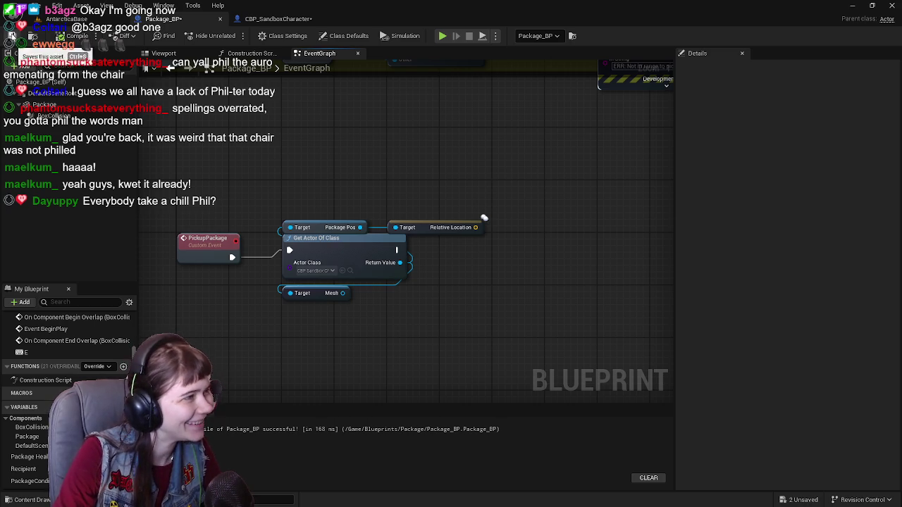
left_click(275, 19)
key("ctrl+s")
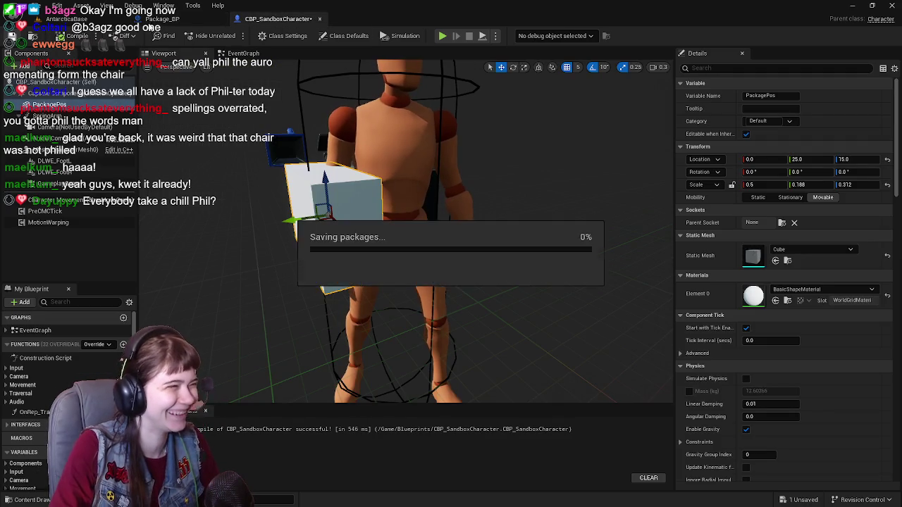
Back in Package_BP, add an Attach Actor To Actor node after Get Actor Of Class's exec output.
left_click(158, 20)
left_click_drag(576, 242, 550, 237)
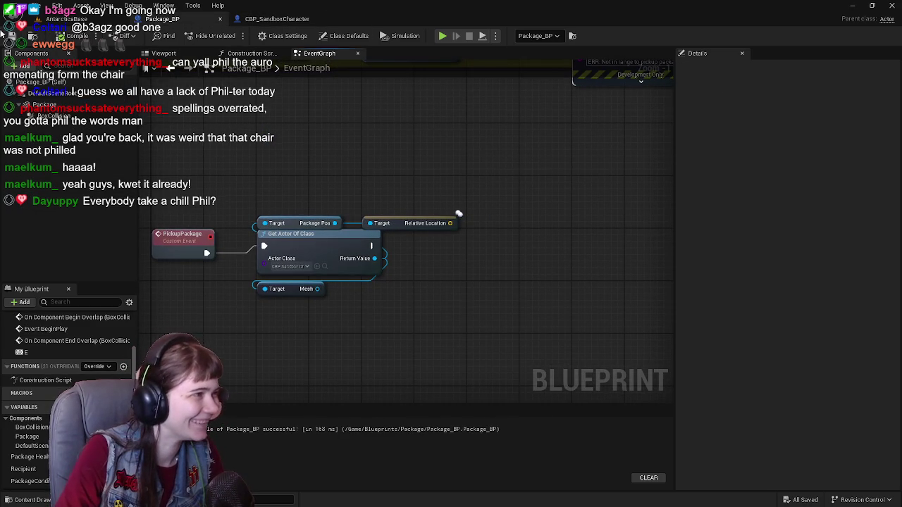
left_click_drag(450, 224, 491, 262)
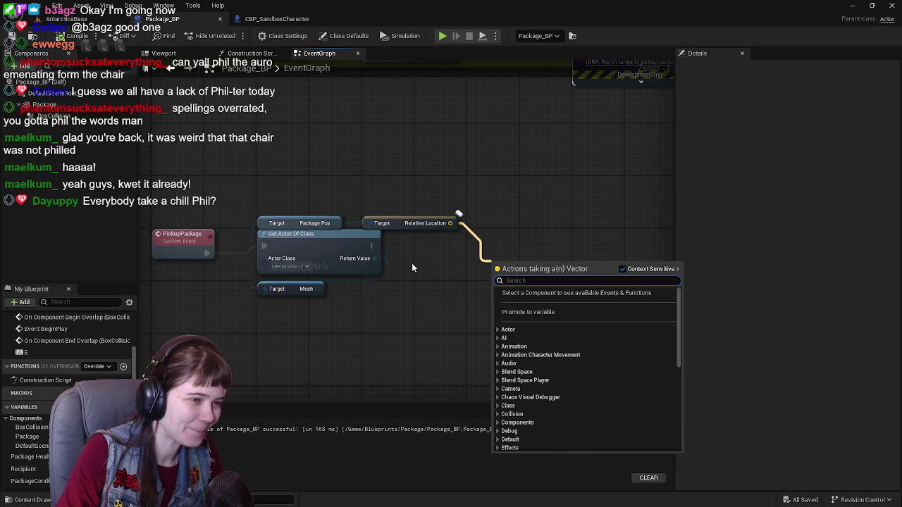
key("Escape")
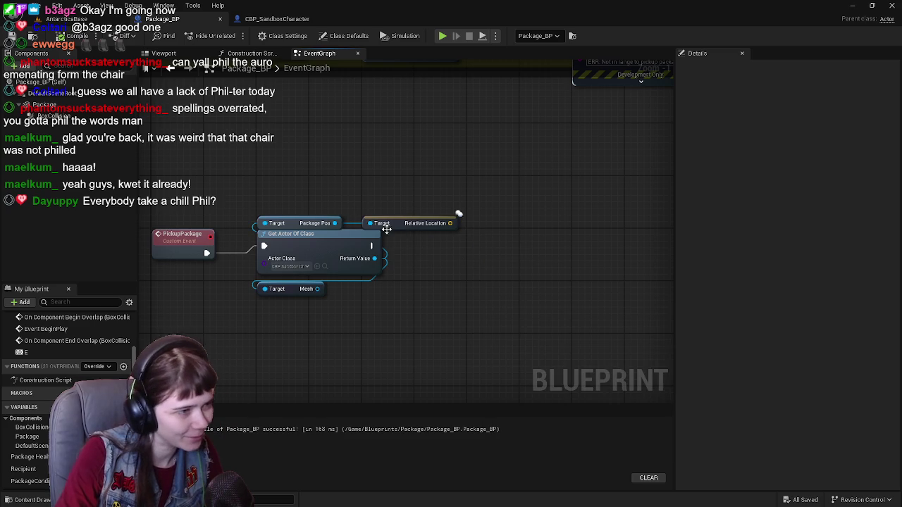
left_click_drag(372, 245, 516, 275)
type("at")
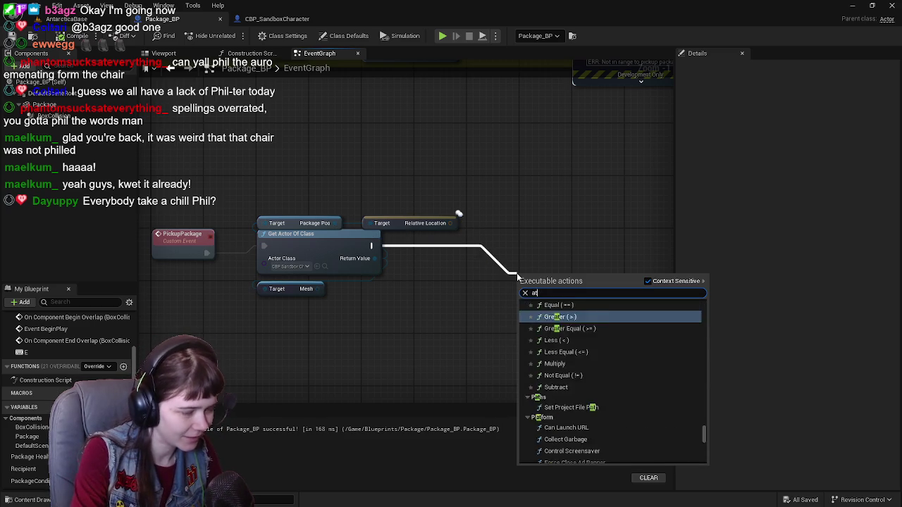
type("tach")
scroll(629, 360, "down", 5)
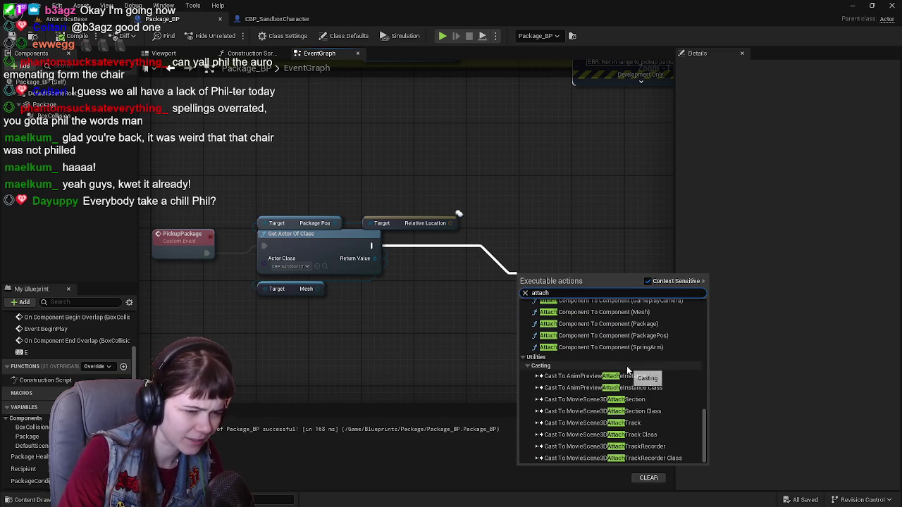
scroll(607, 365, "up", 10)
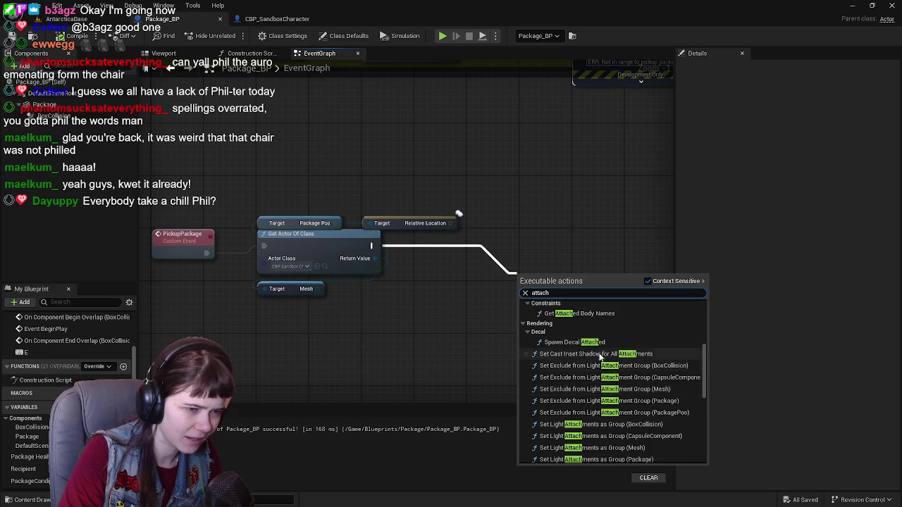
scroll(600, 360, "up", 10)
scroll(600, 410, "down", 5)
left_click(594, 354)
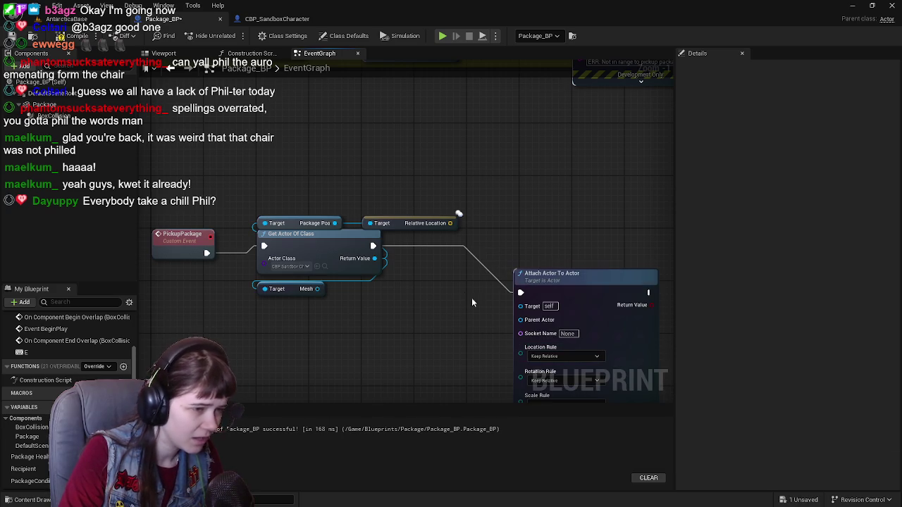
mouse_move(572, 285)
left_mouse_down()
mouse_move(579, 240)
mouse_move(586, 243)
mouse_move(542, 204)
left_mouse_up()
Save everything and select the Ultra_Dynamic_Weather actor in the AntarcticaBase level.
key("ctrl+s")
left_click(70, 18)
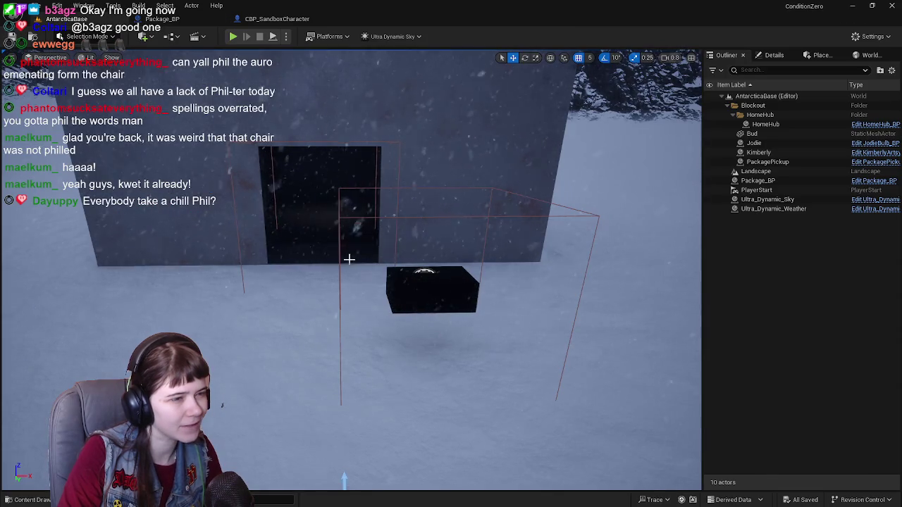
left_click(417, 283)
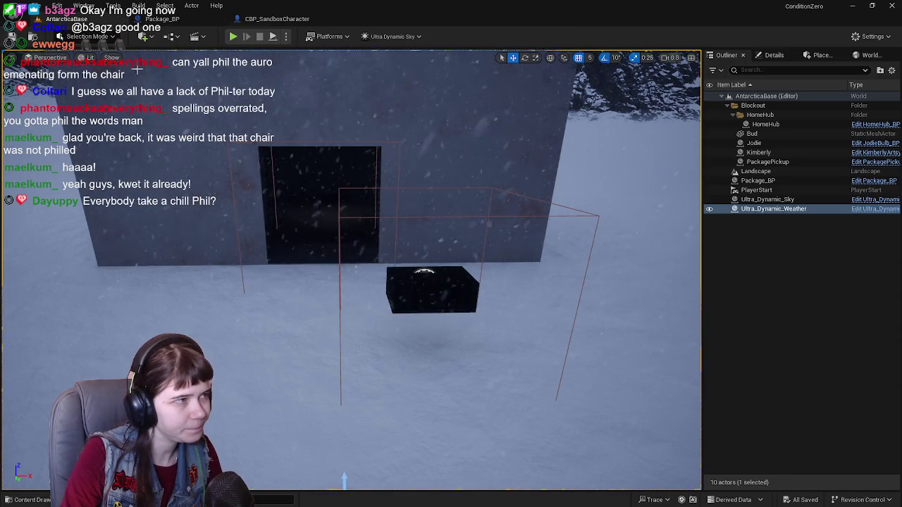
Return to Package_BP's event graph and pan to the Attach Actor To Actor node.
left_click(161, 18)
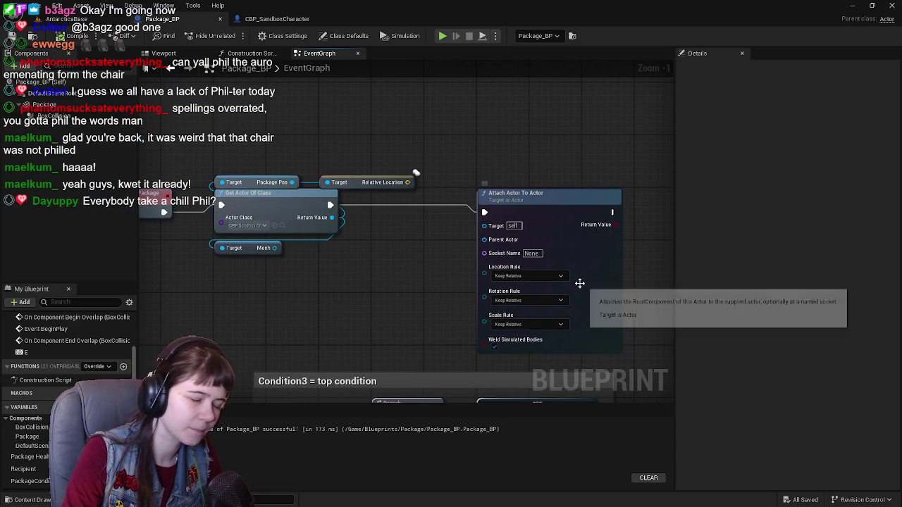
mouse_move(419, 303)
left_mouse_down()
mouse_move(441, 201)
mouse_move(419, 264)
left_mouse_up()
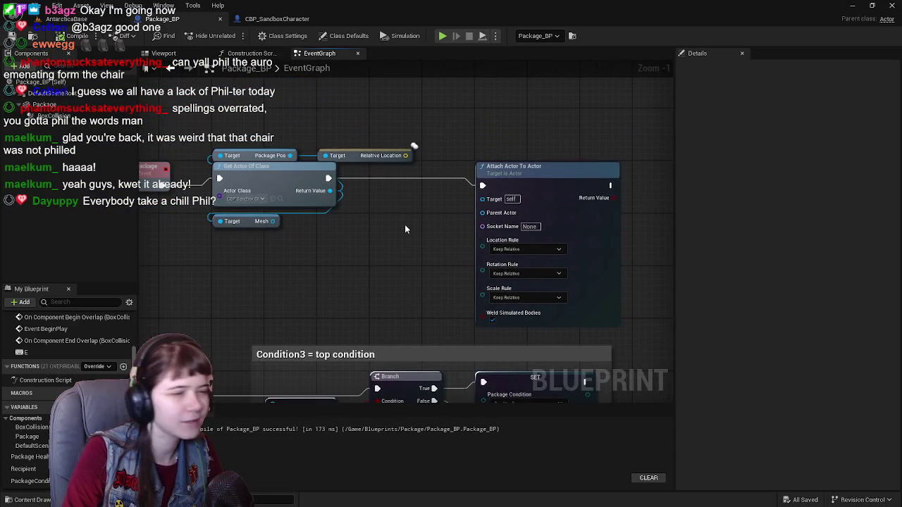
scroll(405, 224, "down", 3)
scroll(269, 262, "up", 4)
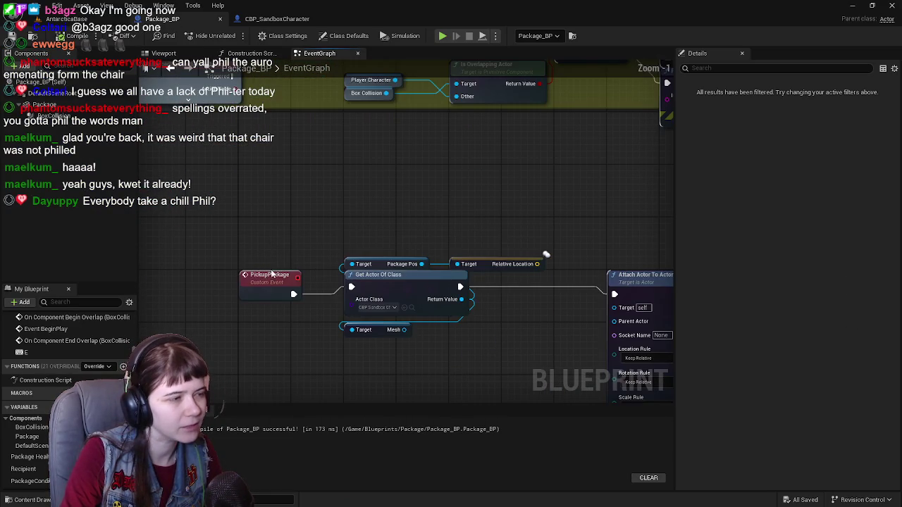
left_click_drag(270, 226, 65, 233)
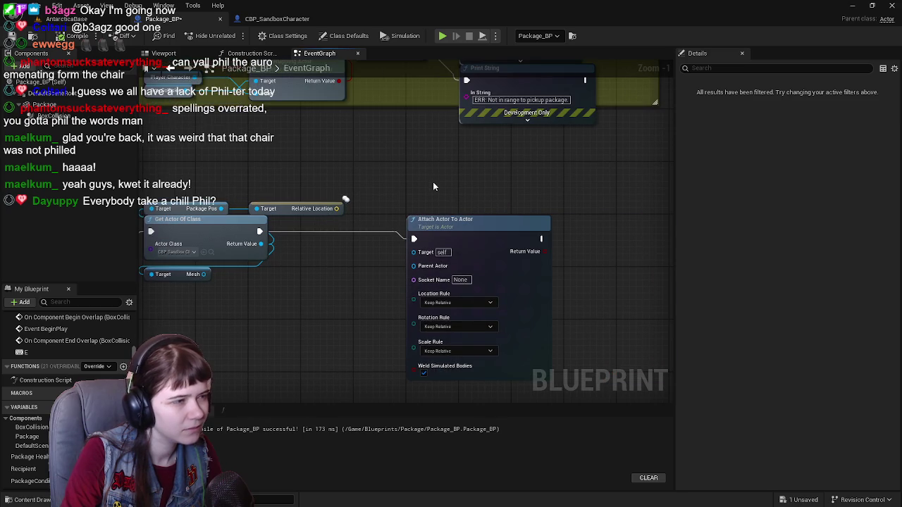
scroll(397, 186, "up", 1)
left_click_drag(397, 186, 412, 200)
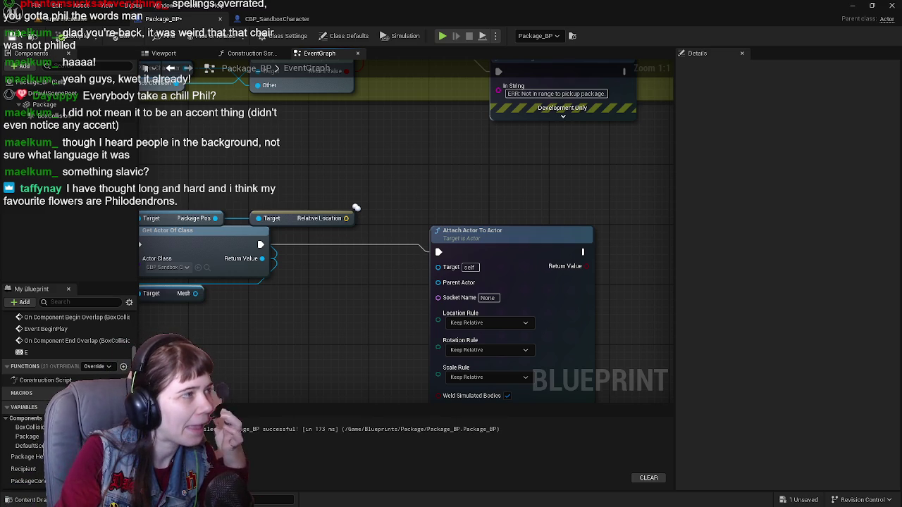
key("ctrl+s")
left_click_drag(364, 186, 406, 183)
Nudge the Relative Location node and bring Get Actor Of Class into view.
left_click(331, 209)
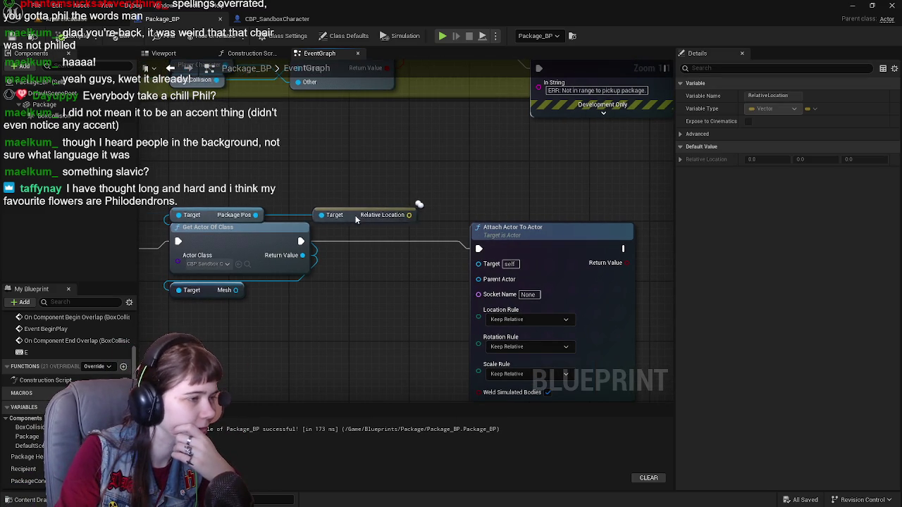
left_click_drag(324, 213, 332, 220)
right_click(467, 203)
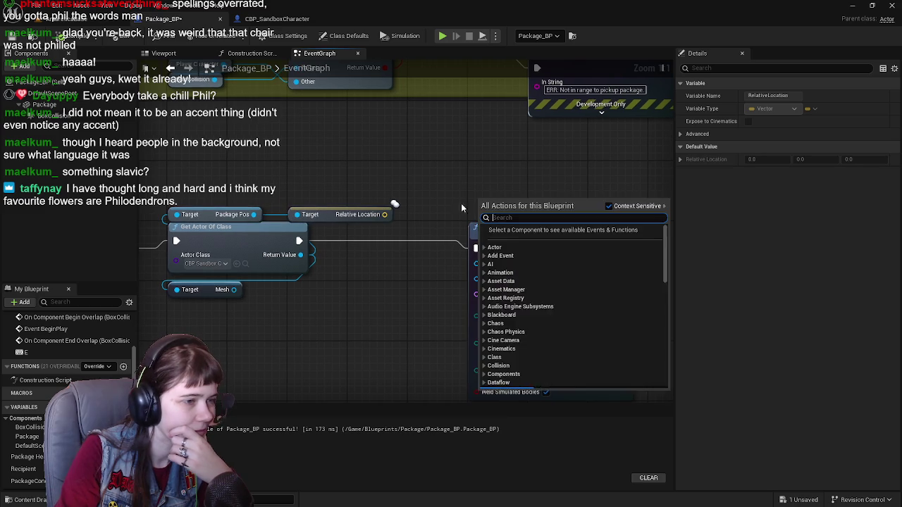
left_click(451, 213)
scroll(453, 217, "down", 1)
scroll(385, 158, "up", 1)
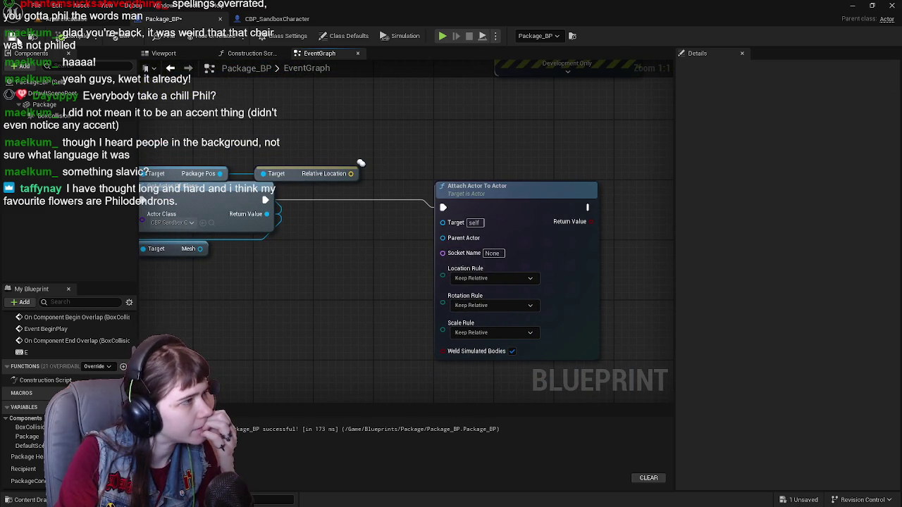
mouse_move(341, 225)
left_mouse_down()
mouse_move(439, 153)
mouse_move(424, 186)
mouse_move(396, 208)
mouse_move(477, 260)
mouse_move(298, 259)
left_mouse_up()
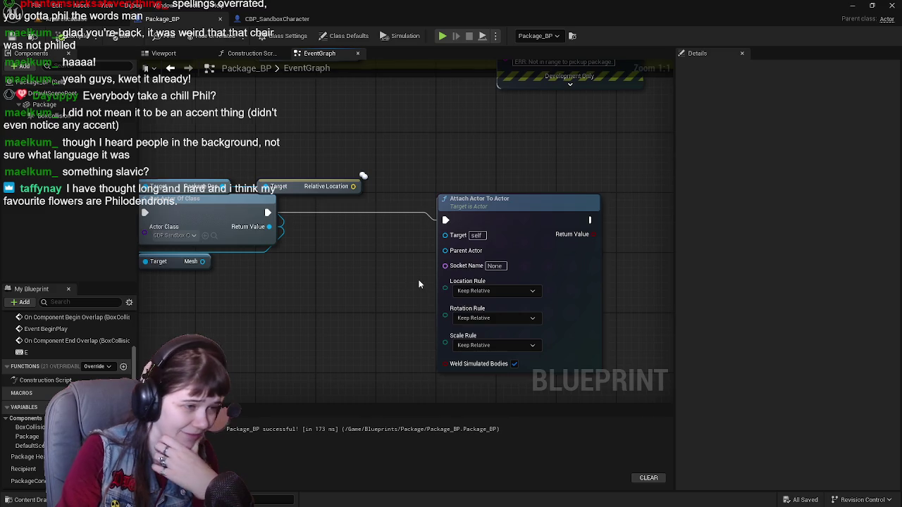
left_click_drag(419, 279, 352, 288)
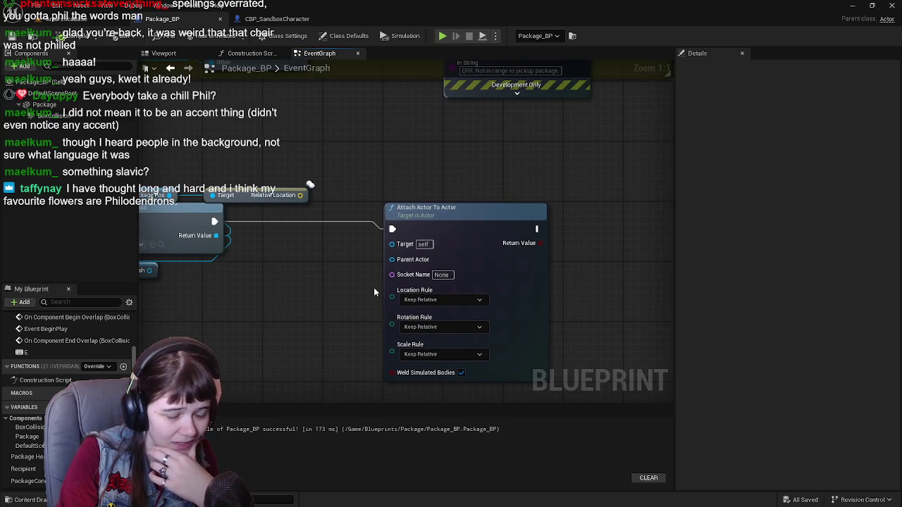
mouse_move(373, 292)
left_mouse_down()
mouse_move(433, 276)
mouse_move(279, 273)
mouse_move(325, 287)
left_mouse_up()
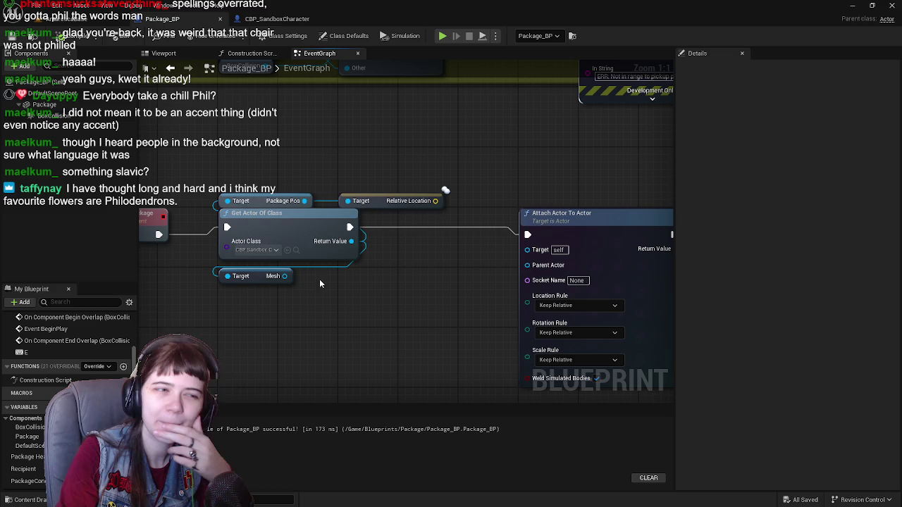
Wire Get Actor Of Class's Return Value into Attach Actor To Actor's Target input.
mouse_move(285, 276)
left_mouse_down()
mouse_move(530, 279)
mouse_move(529, 267)
mouse_move(503, 284)
left_mouse_up()
key("Escape")
mouse_move(351, 241)
left_mouse_down()
mouse_move(555, 254)
mouse_move(543, 253)
left_mouse_up()
left_click_drag(469, 294, 501, 297)
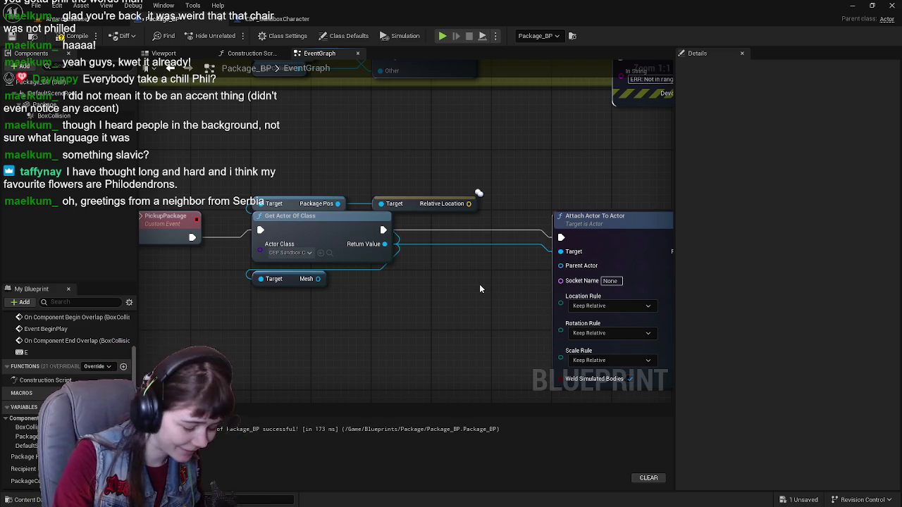
left_click_drag(456, 281, 413, 263)
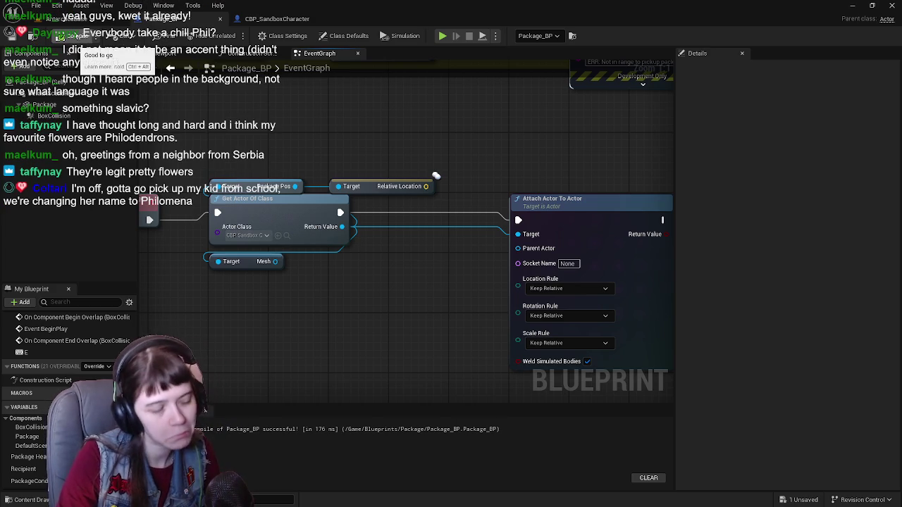
key("ctrl+s")
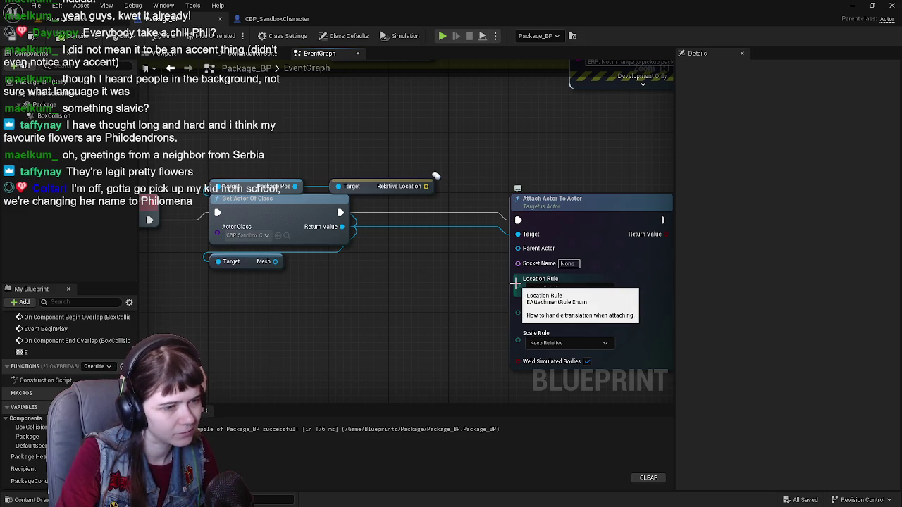
right_click(509, 283)
left_click(497, 312)
left_click(564, 289)
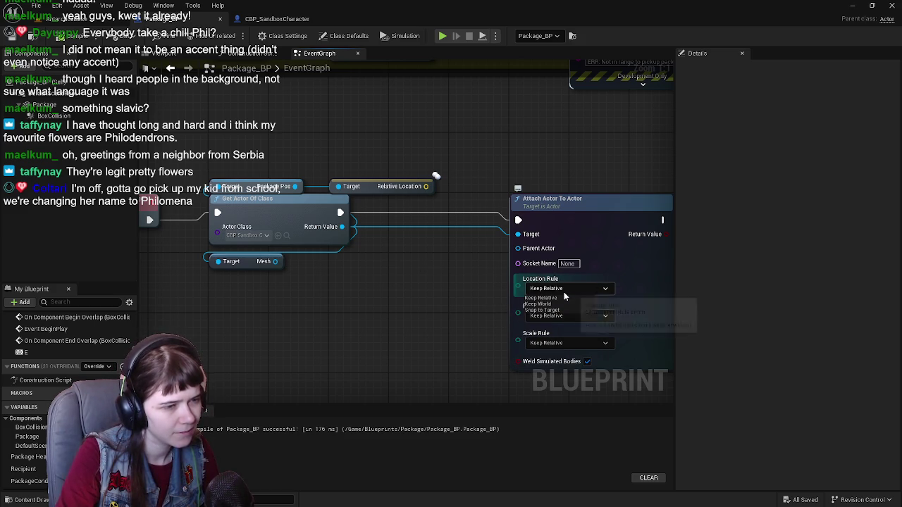
left_click(542, 310)
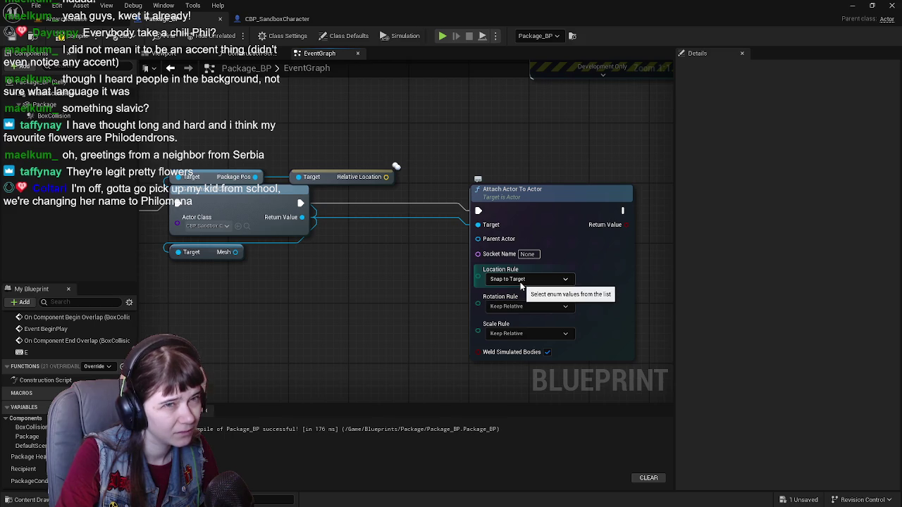
left_click(522, 285)
left_click(511, 289)
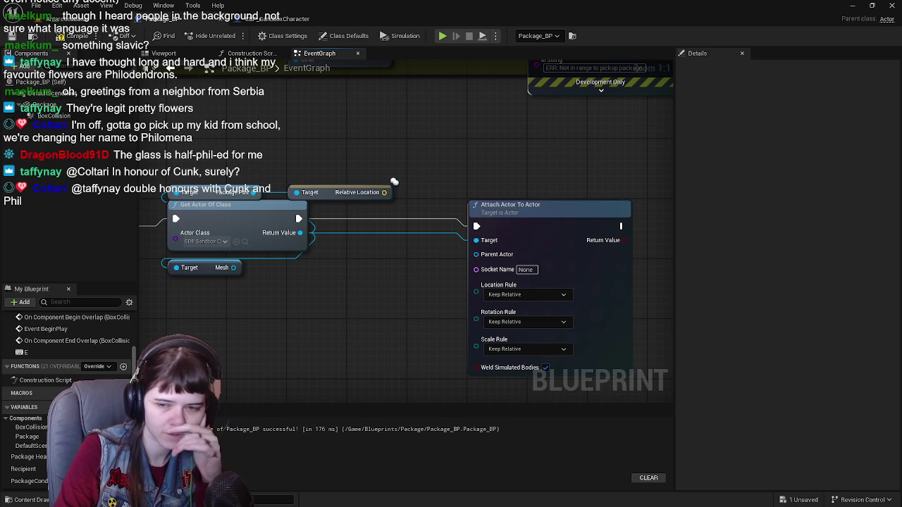
Review the Package_BP graph, then focus CBP_SandboxCharacter's viewport on the PackagePos cube.
mouse_move(509, 286)
left_mouse_down()
mouse_move(349, 264)
mouse_move(381, 262)
left_mouse_up()
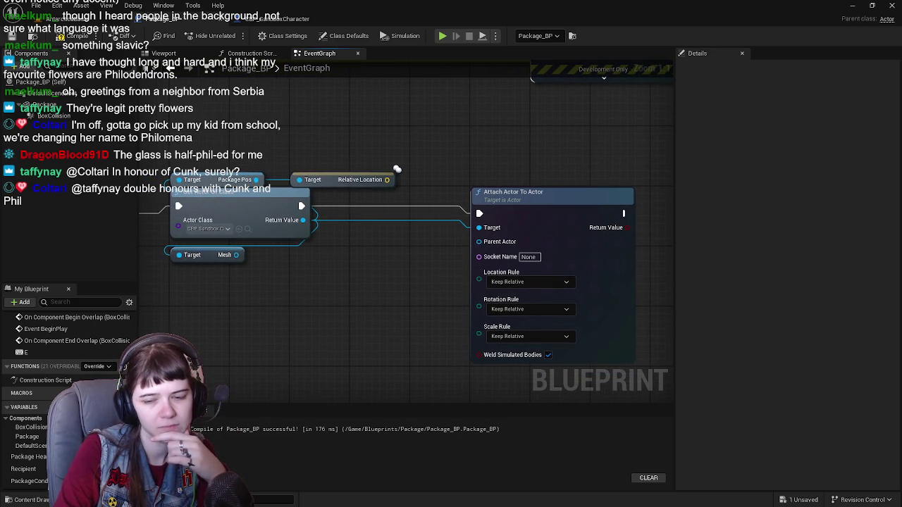
mouse_move(317, 341)
left_mouse_down()
mouse_move(385, 304)
mouse_move(368, 177)
left_mouse_up()
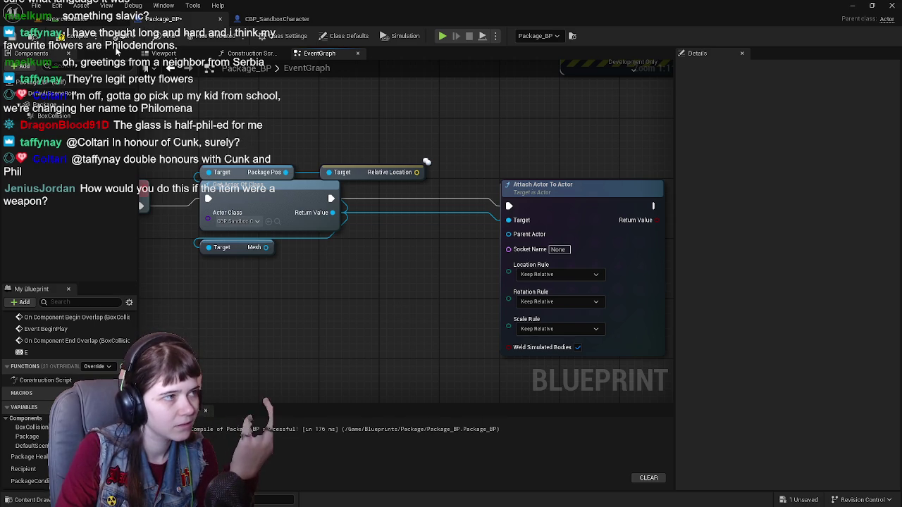
scroll(43, 367, "down", 2)
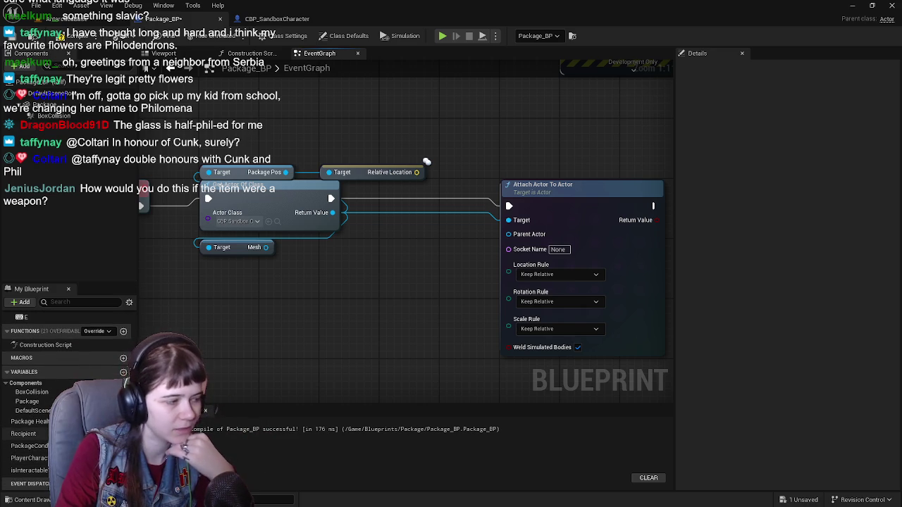
left_click_drag(371, 280, 389, 290)
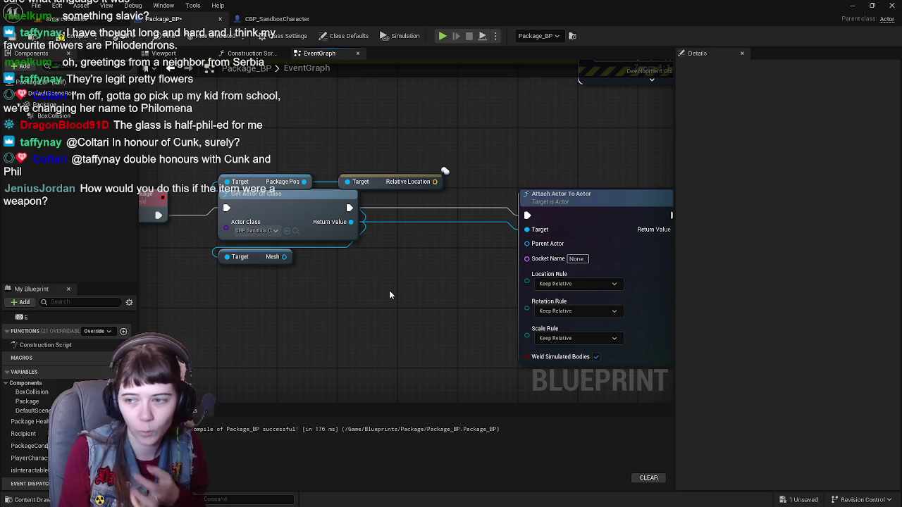
scroll(384, 277, "down", 1)
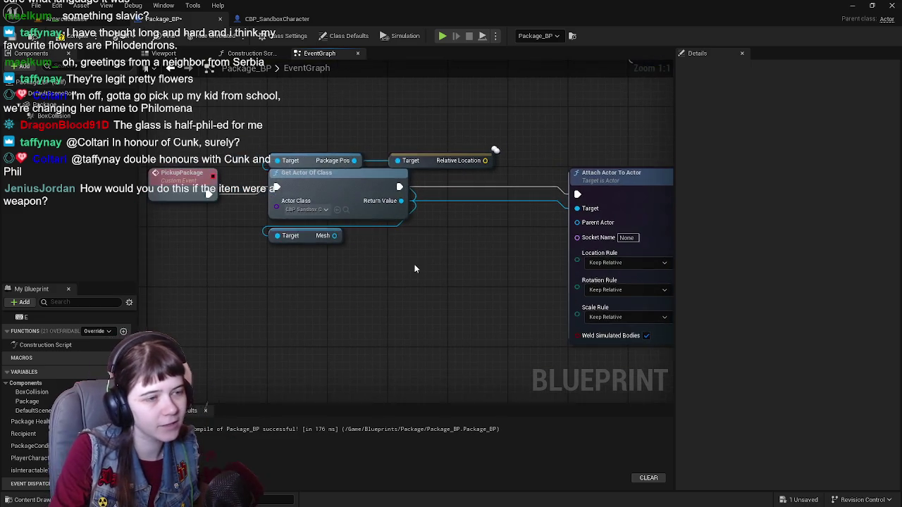
scroll(434, 255, "up", 1)
left_click(393, 198)
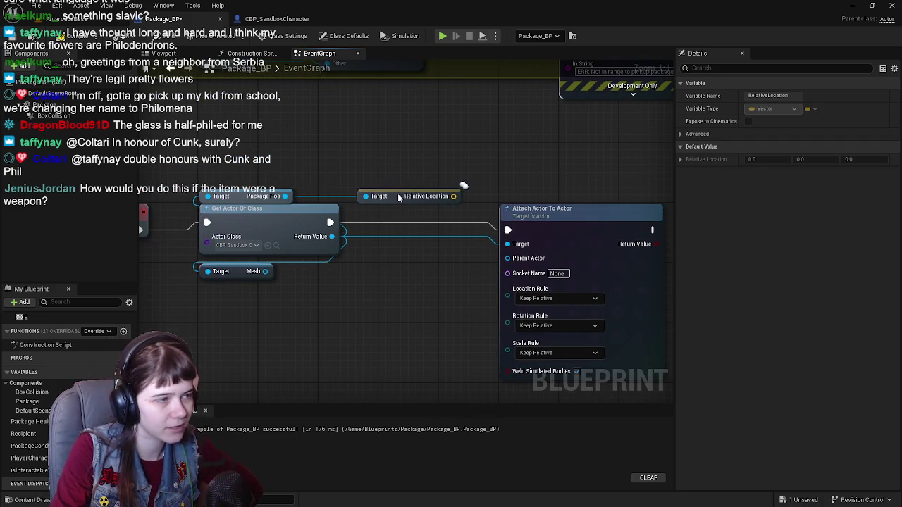
left_click_drag(419, 289, 394, 301)
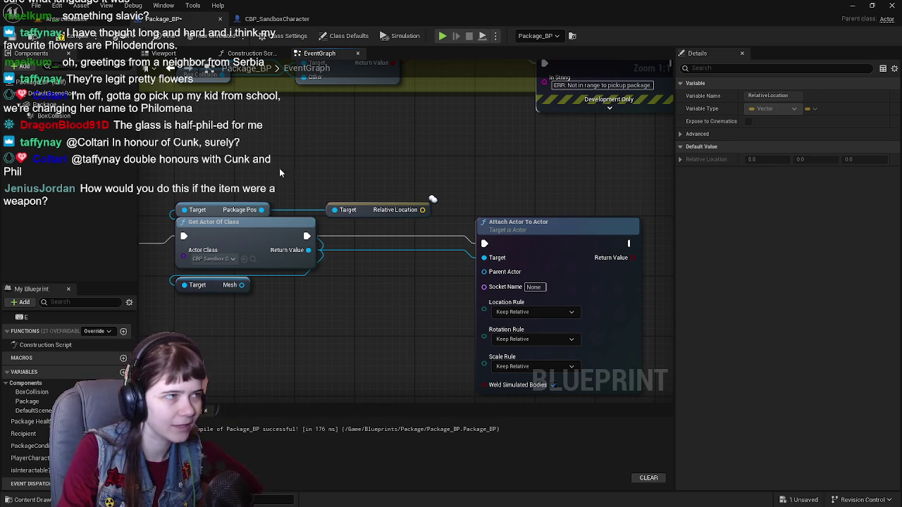
left_click(277, 18)
key("f")
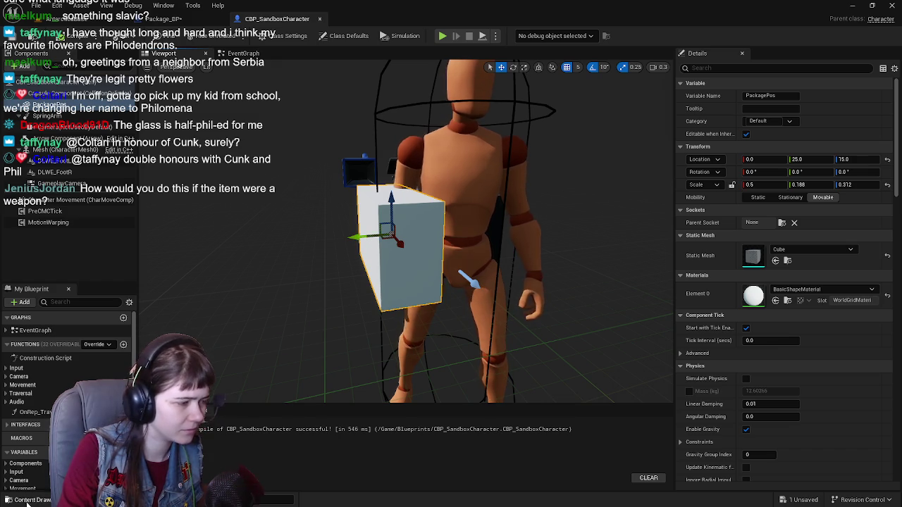
Give PackagePos the Package mesh from the Meshes folder and reset its scale to 1.
left_click(29, 501)
double_click(550, 380)
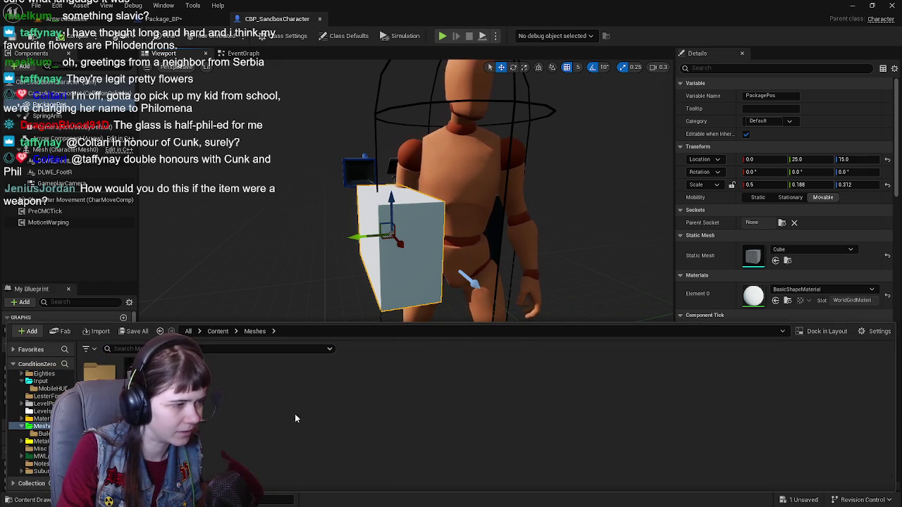
left_click_drag(98, 374, 753, 255)
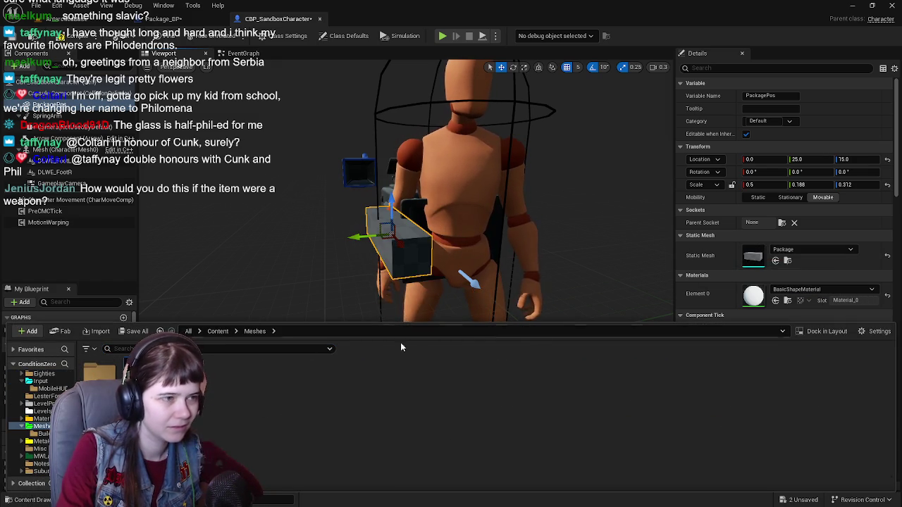
left_click(887, 185)
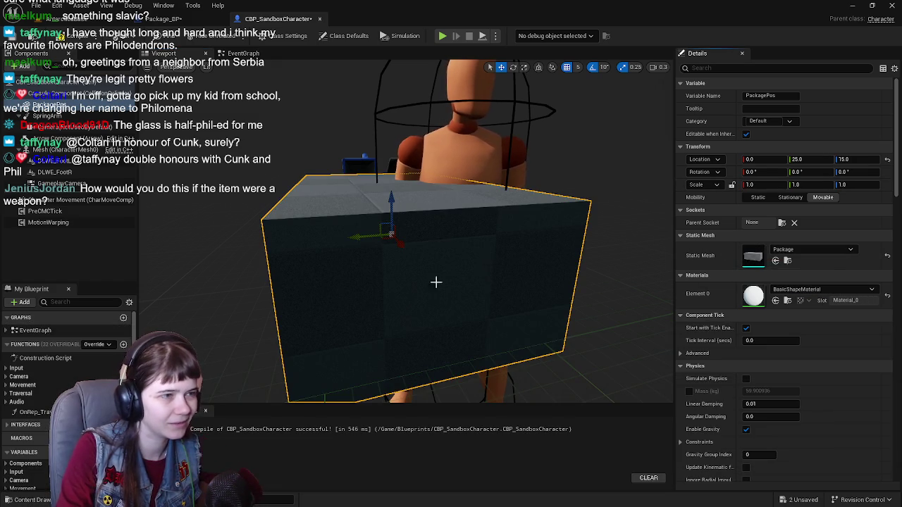
Rotate the package box about 90 degrees in the viewport.
mouse_move(505, 255)
left_mouse_down()
mouse_move(490, 233)
mouse_move(497, 301)
left_mouse_up()
key("e")
left_click_drag(393, 244, 419, 258)
key("w")
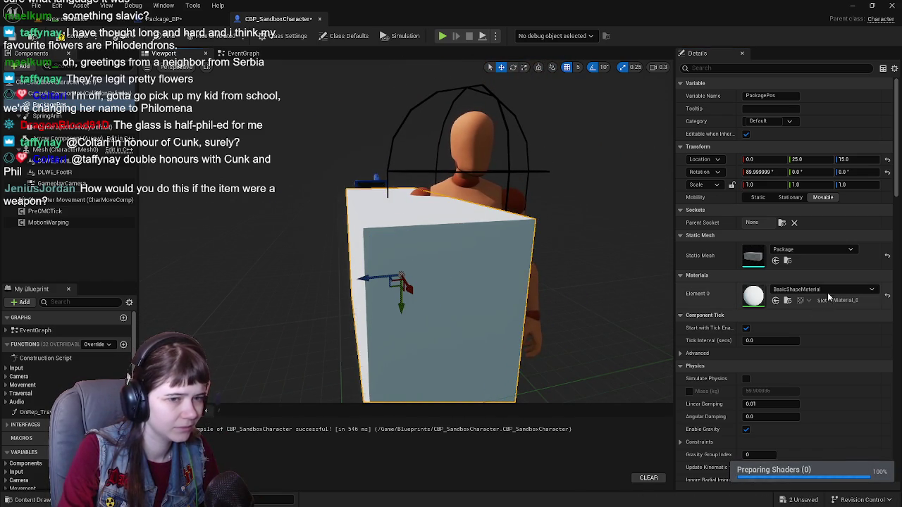
Apply the MI_Package material to the package's Element 0 slot.
left_click(821, 290)
type("package")
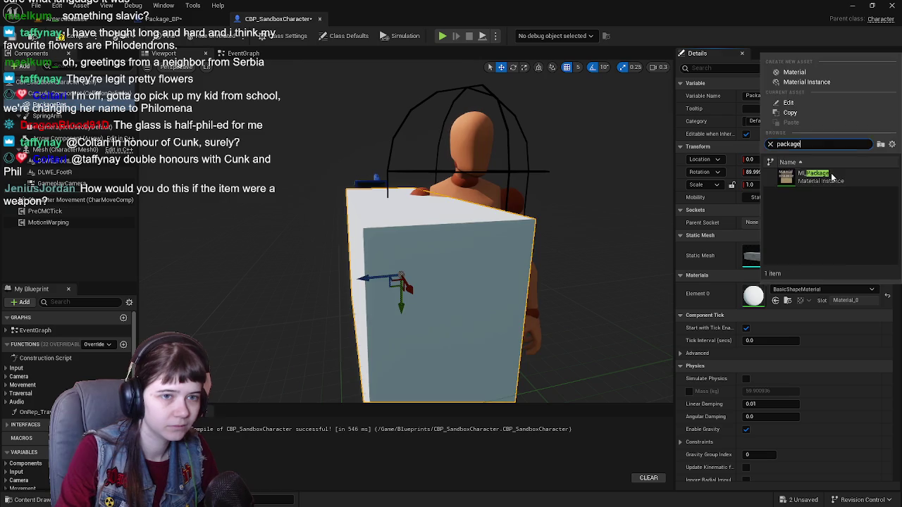
left_click(810, 176)
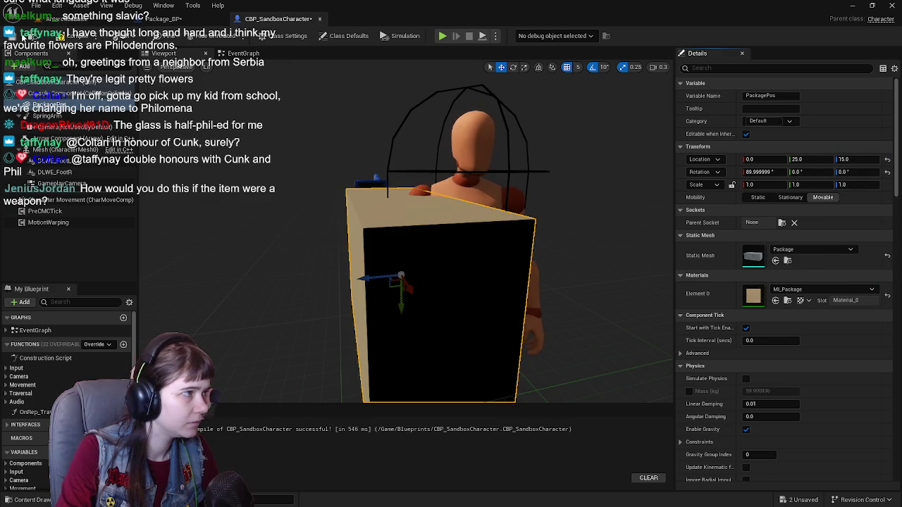
Set the package to exactly 90° X rotation and 0.5 scale, then compile and save.
left_click_drag(451, 318, 282, 315)
type("90.0")
key("Return")
key("r")
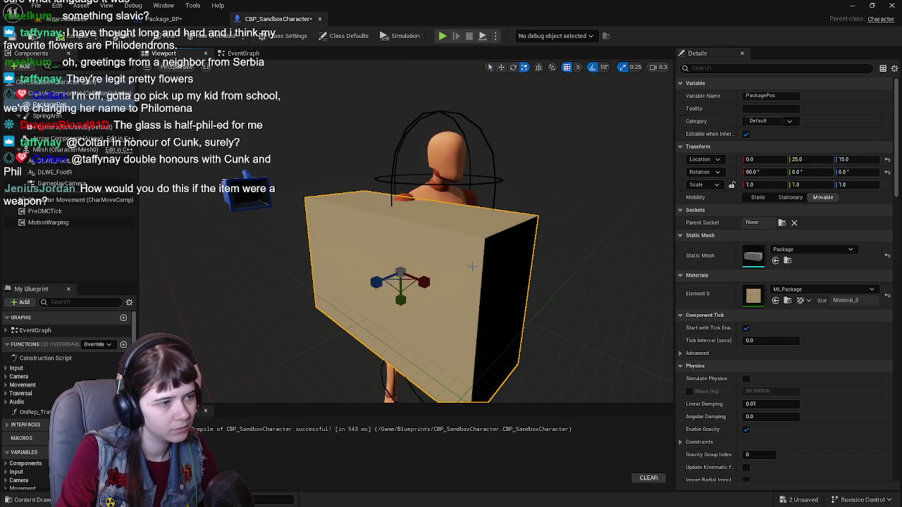
mouse_move(401, 273)
left_mouse_down()
mouse_move(401, 282)
mouse_move(449, 281)
left_mouse_up()
key("w")
type("0.5")
key("Tab")
key("Tab")
mouse_move(411, 196)
left_mouse_down()
mouse_move(437, 199)
mouse_move(356, 200)
left_mouse_up()
key("w")
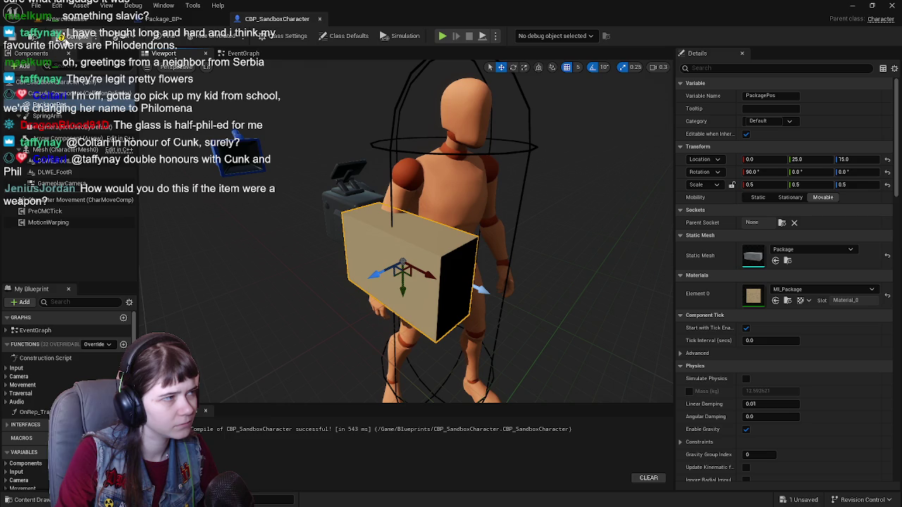
key("ctrl+s")
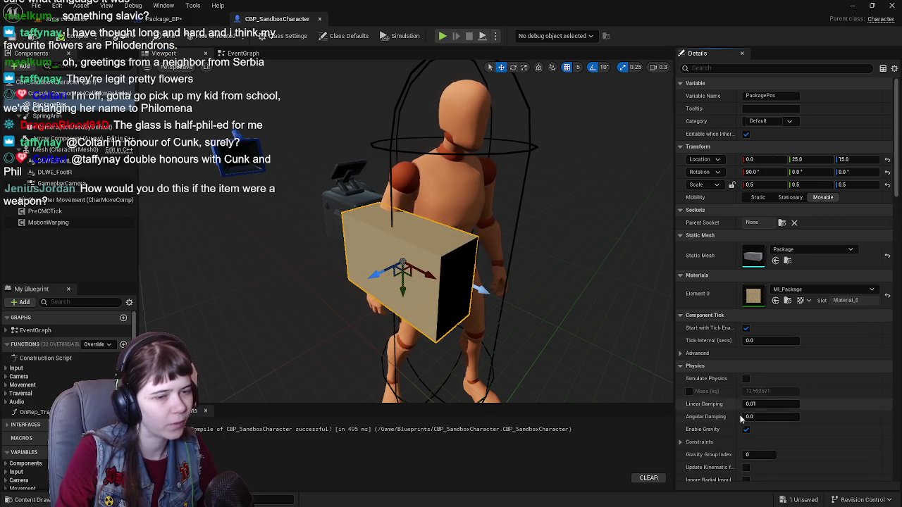
Untick Visible and Hidden in Game for the package and recompile the character blueprint.
scroll(767, 416, "down", 3)
scroll(766, 409, "down", 10)
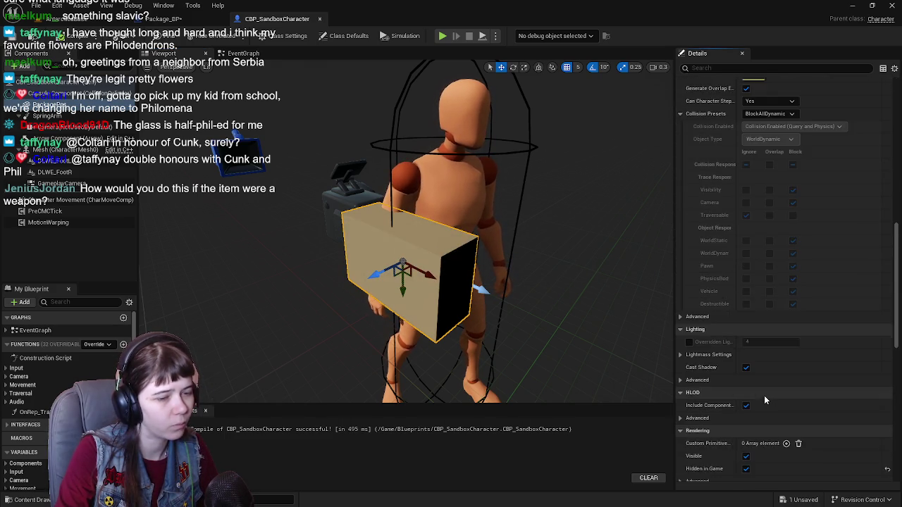
scroll(765, 400, "down", 2)
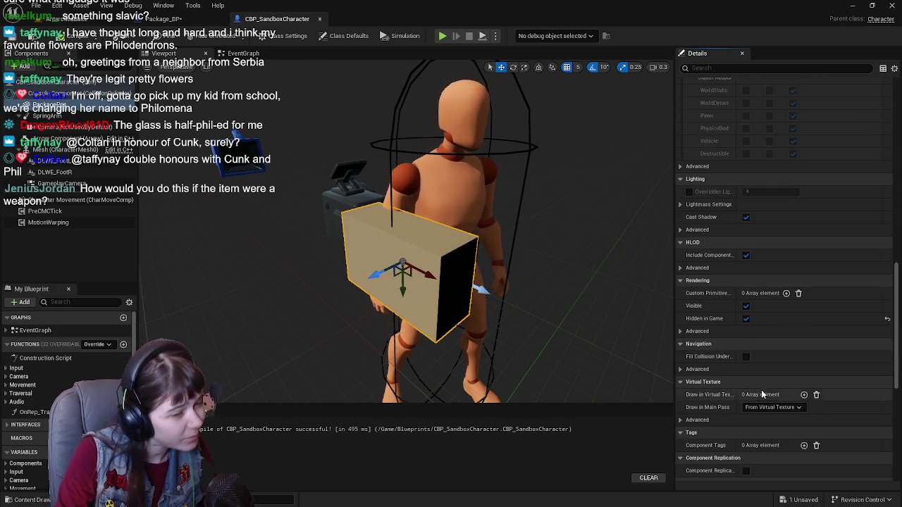
left_click(746, 318)
left_click(746, 306)
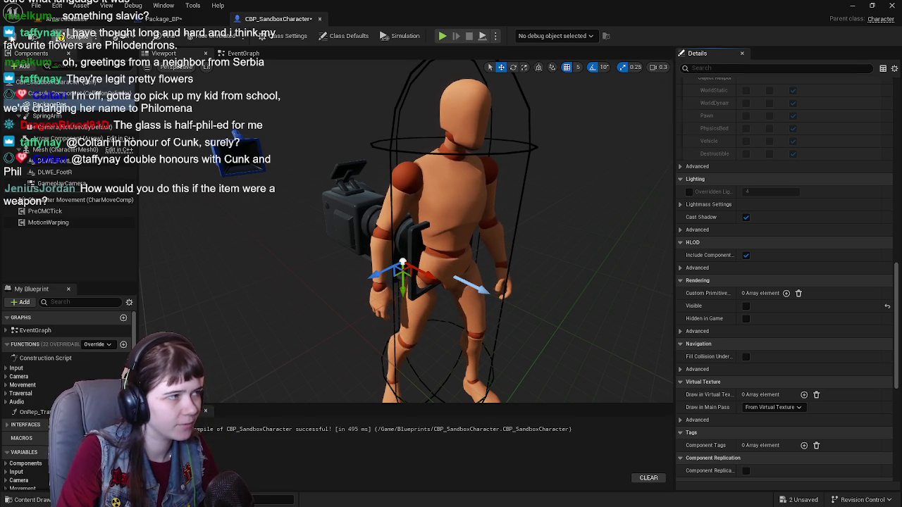
left_click(20, 36)
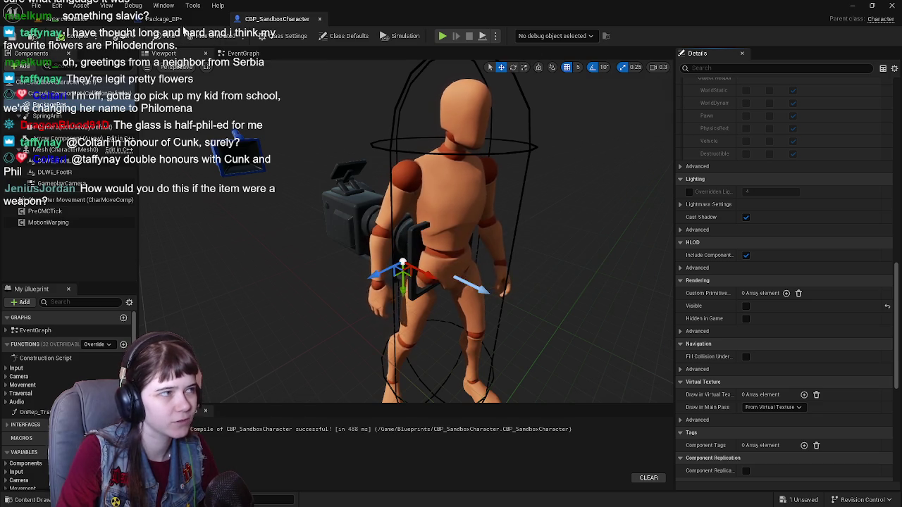
left_click(166, 19)
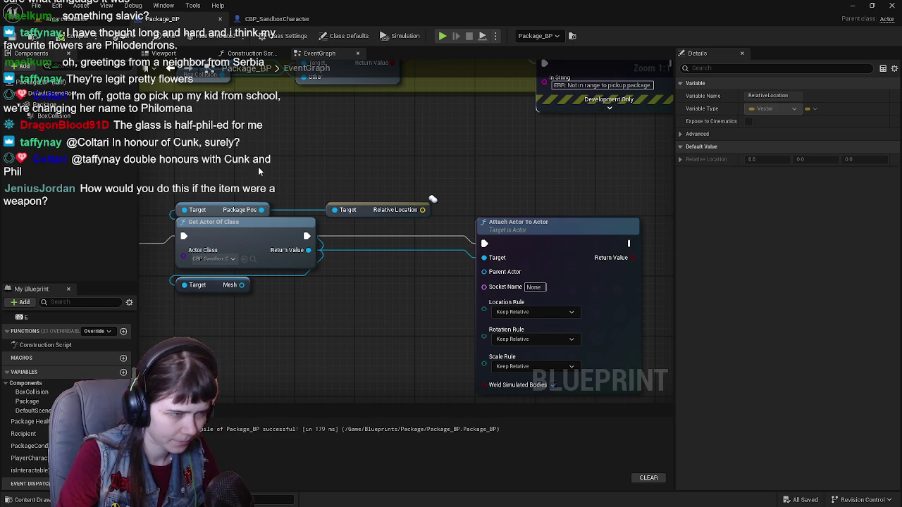
Zoom out the Package_BP graph and switch to the AntarcticaBase level.
scroll(258, 171, "down", 1)
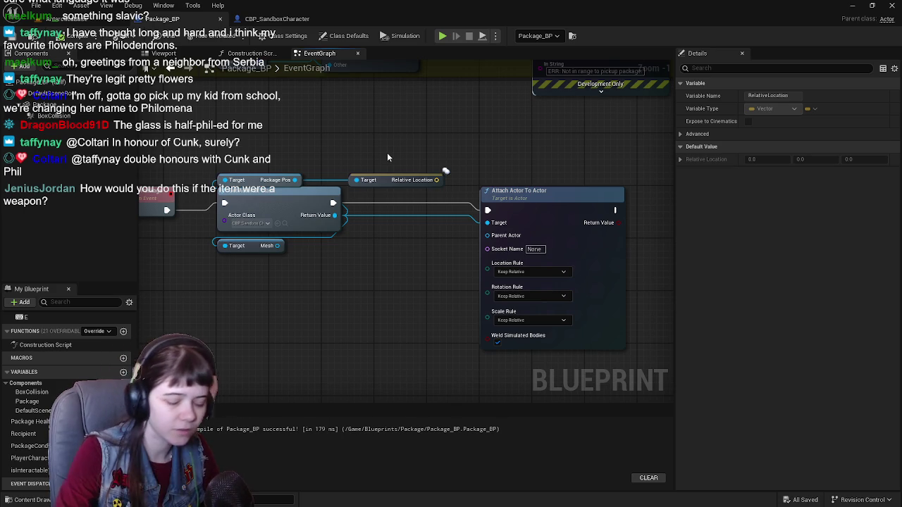
left_click(67, 18)
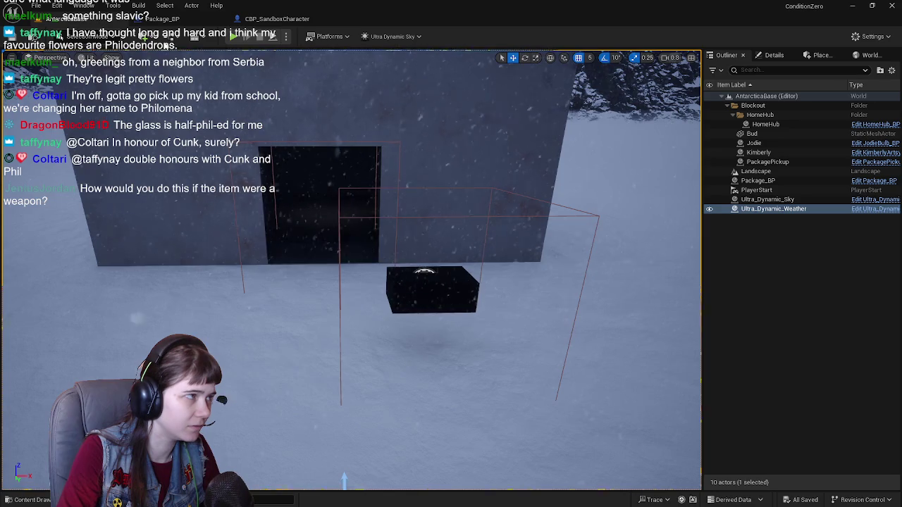
Delete the disabled BeginPlay and Tick events from the AntarcticaBase level blueprint and save it.
left_click(193, 37)
key("Escape")
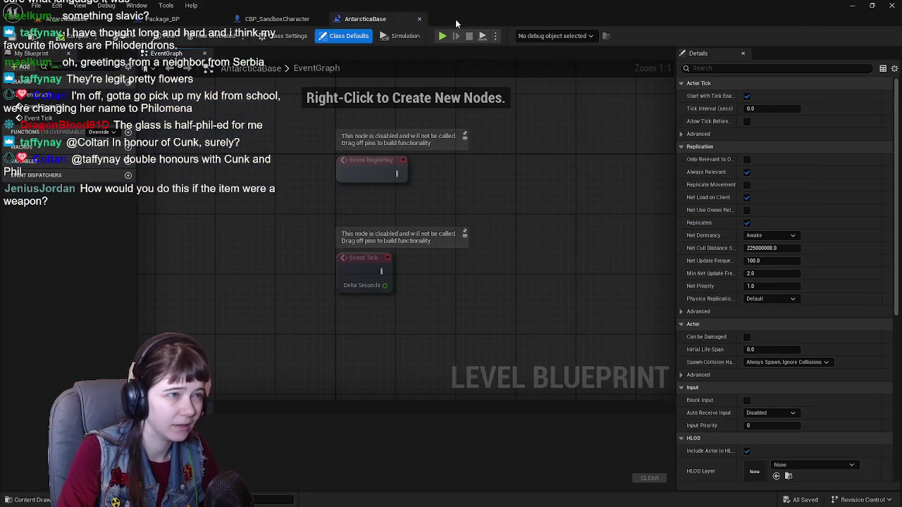
left_click_drag(312, 218, 422, 364)
key("Delete")
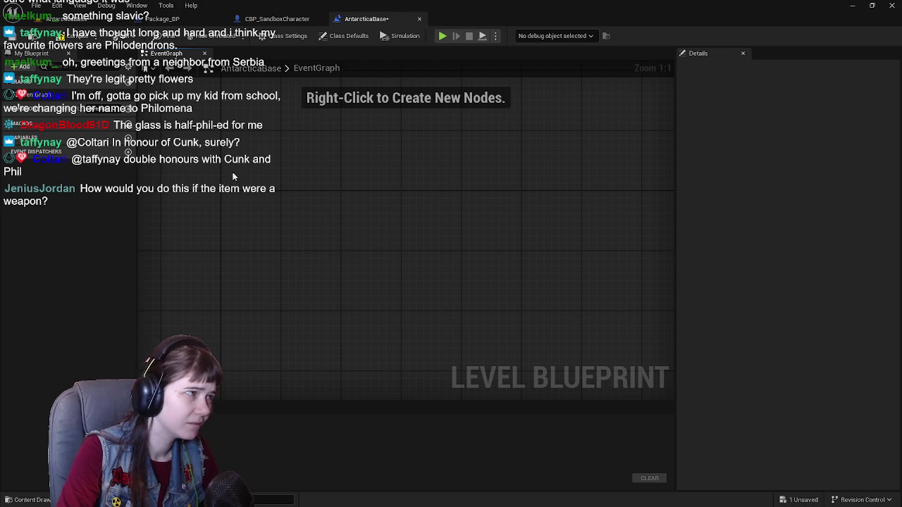
key("ctrl+s")
scroll(332, 203, "down", 1)
left_click_drag(332, 202, 377, 240)
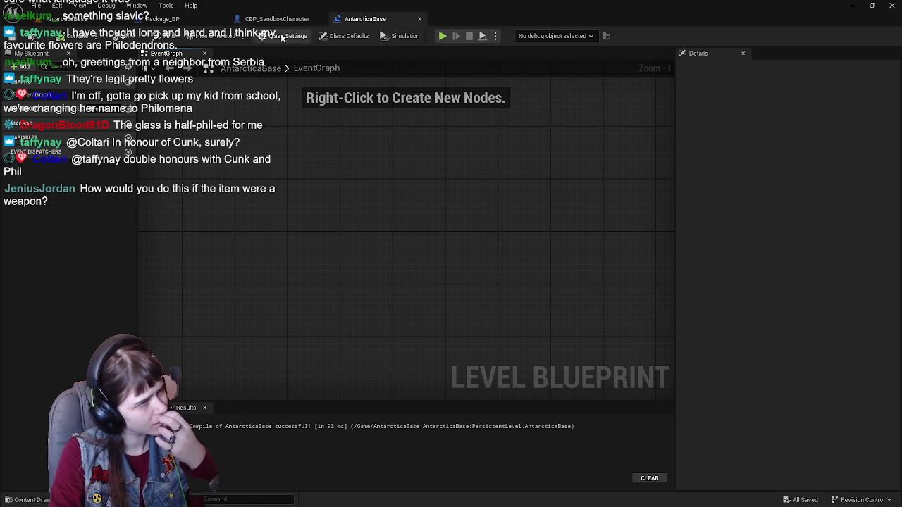
left_click(185, 21)
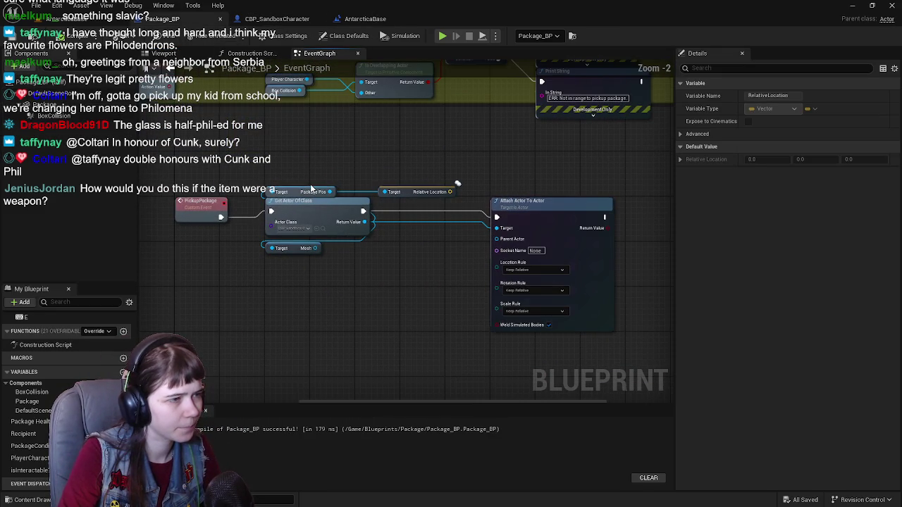
Move the existing Get Actor Of Class nodes right, save Package_BP, and drag a wire from PickupPackage.
left_click(541, 308)
left_click_drag(308, 210, 533, 215)
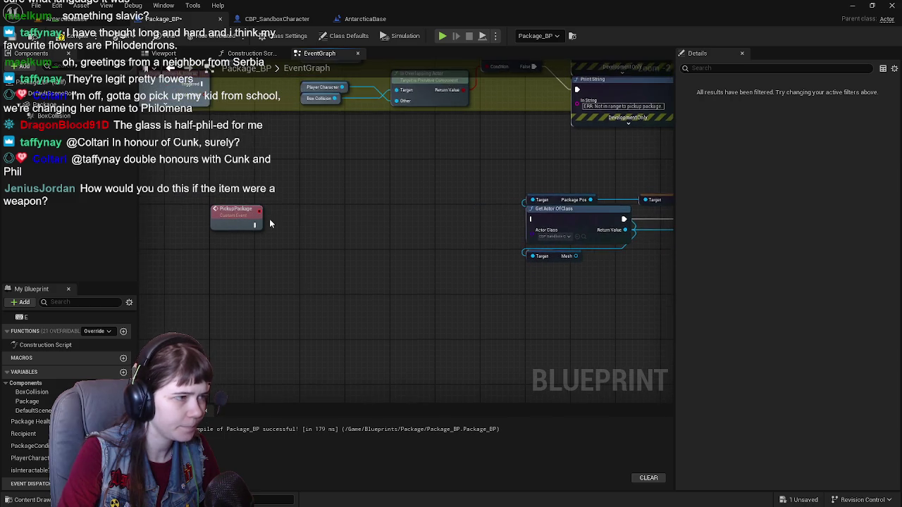
left_click(270, 20)
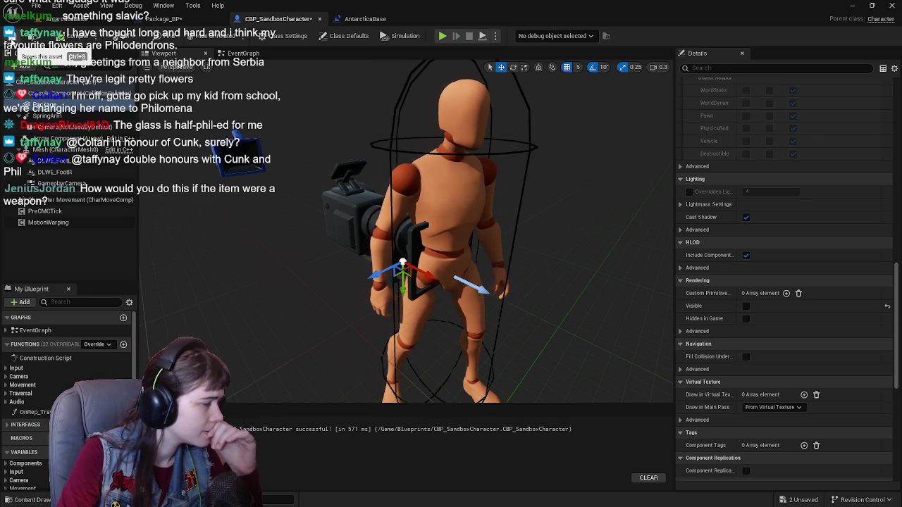
left_click(182, 20)
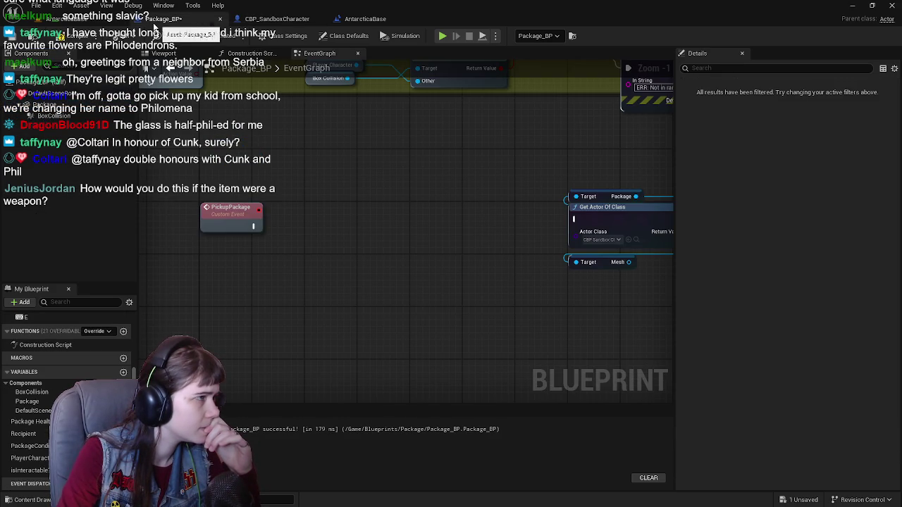
left_click(15, 36)
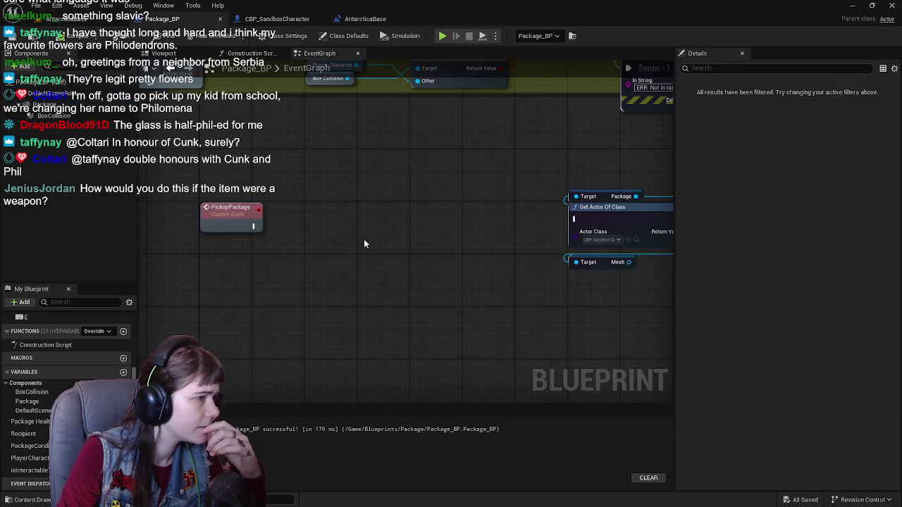
left_click_drag(254, 227, 338, 222)
Add a Get Actor Of Class node after PickupPackage with actor class CBP_SandboxCharacter.
type("get a")
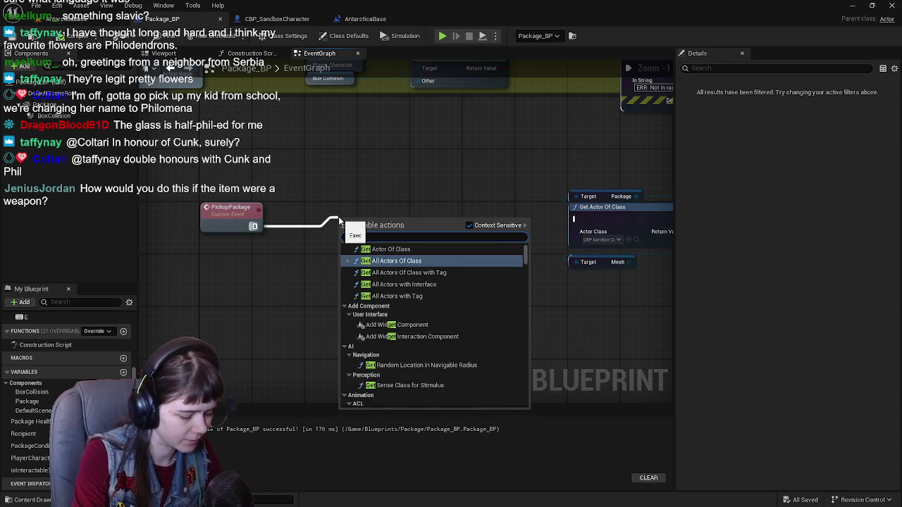
type("ctor of class")
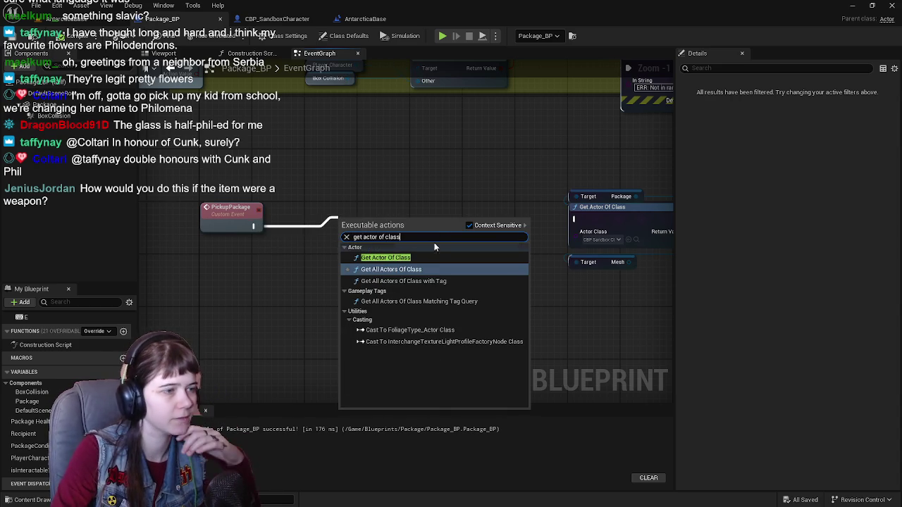
left_click(416, 257)
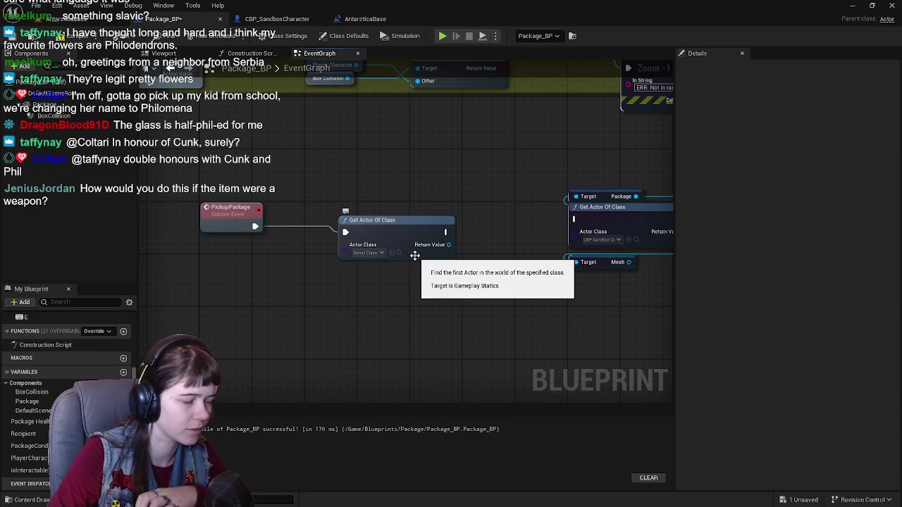
left_click_drag(391, 220, 359, 208)
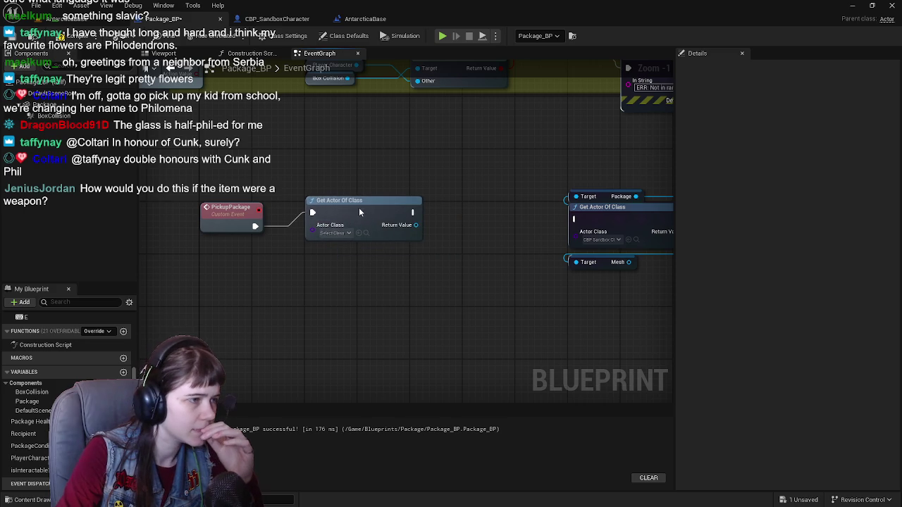
left_click(339, 240)
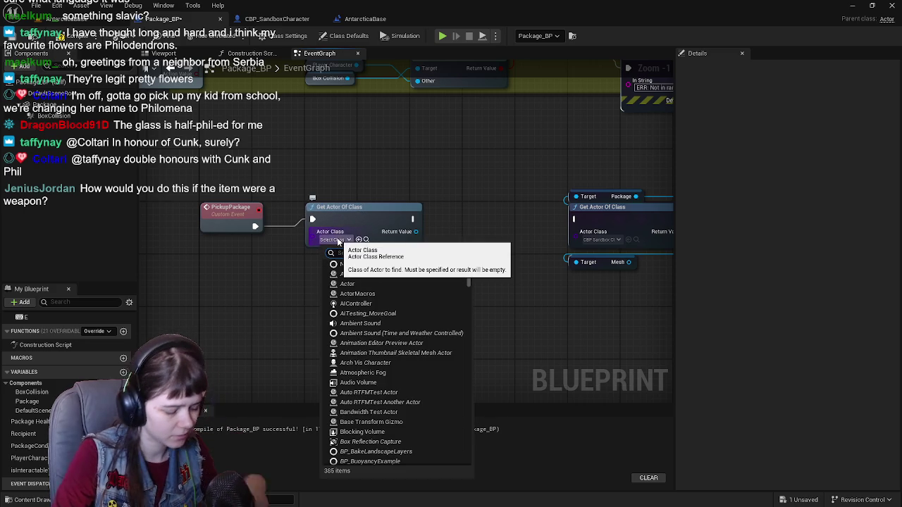
type("sandbox")
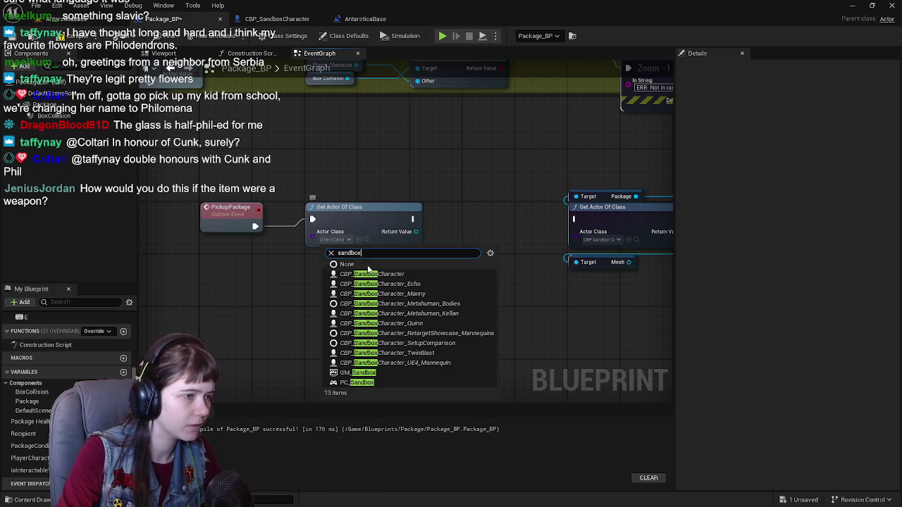
left_click(462, 274)
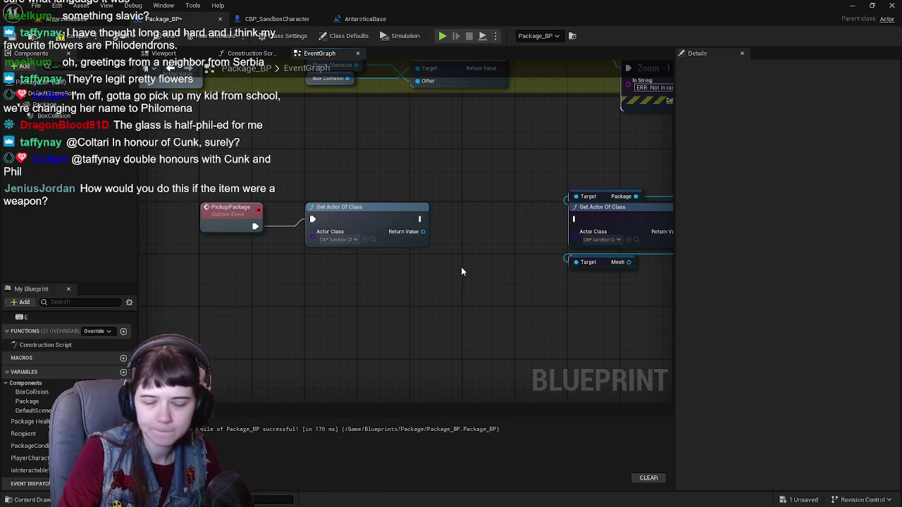
Add a Get Package node from its Return Value, placed under Get Actor Of Class.
left_click_drag(410, 247, 415, 285)
type("get package")
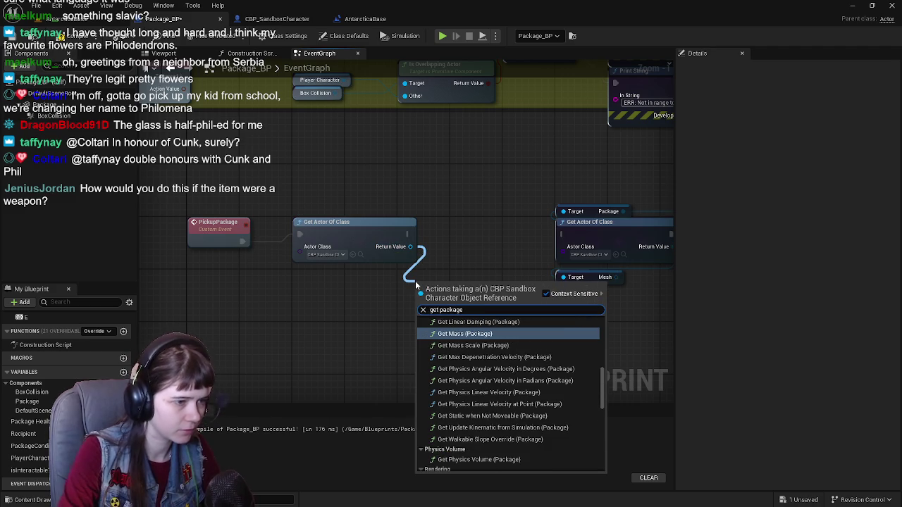
scroll(521, 398, "down", 10)
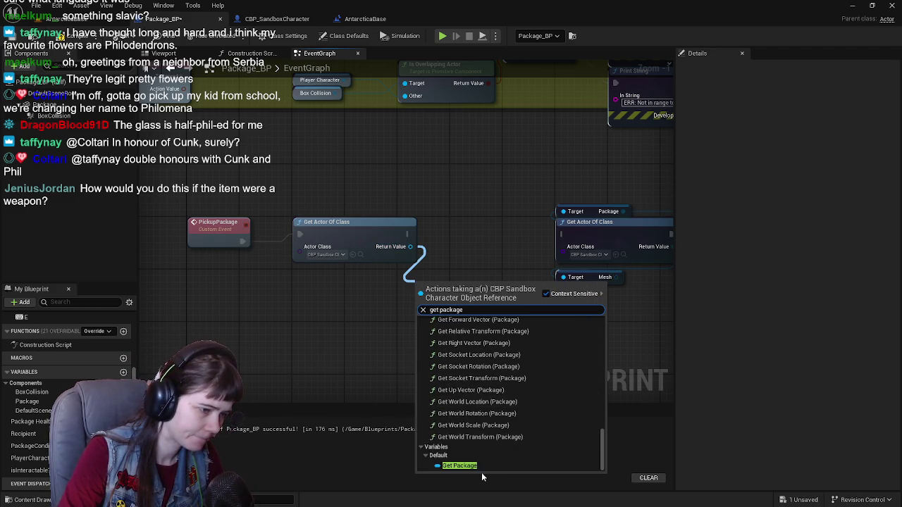
left_click(480, 466)
mouse_move(449, 284)
left_mouse_down()
mouse_move(332, 279)
mouse_move(369, 305)
left_mouse_up()
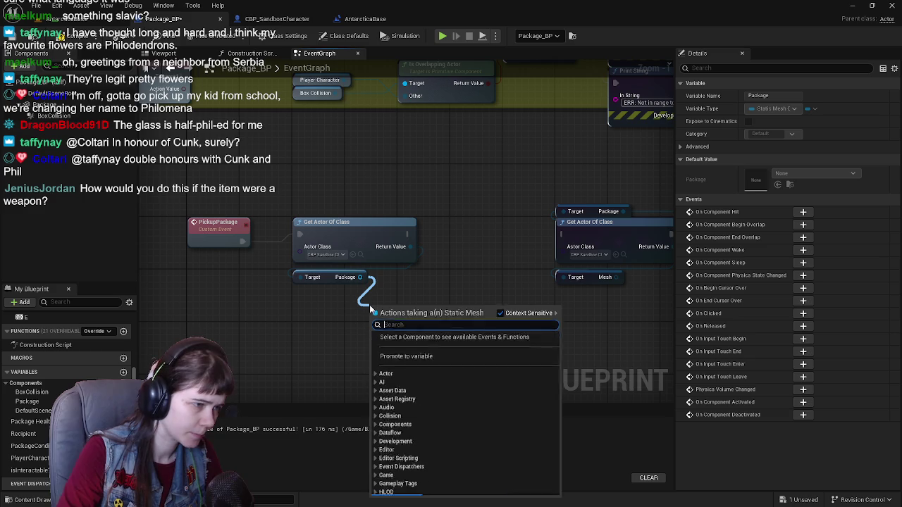
Add a Set Visibility node on the Package output, replacing a mistaken ray-tracing visibility node.
type("set visible in ray")
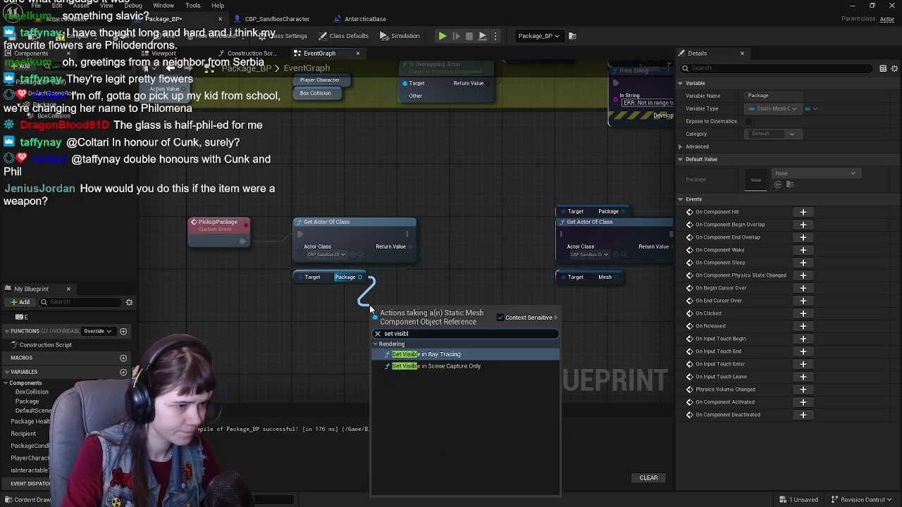
key("Return")
key("ctrl+z")
left_click_drag(361, 277, 389, 324)
type("setv")
key("BackSpace")
type("visi")
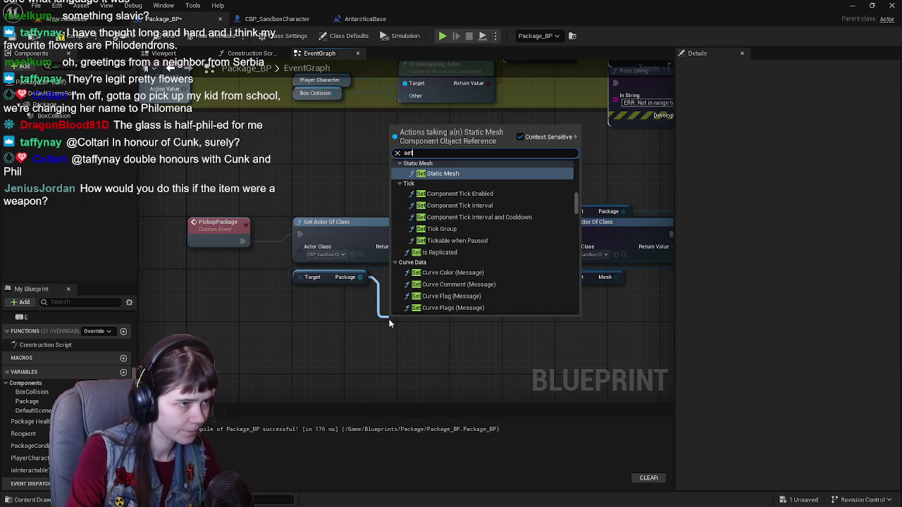
key("Return")
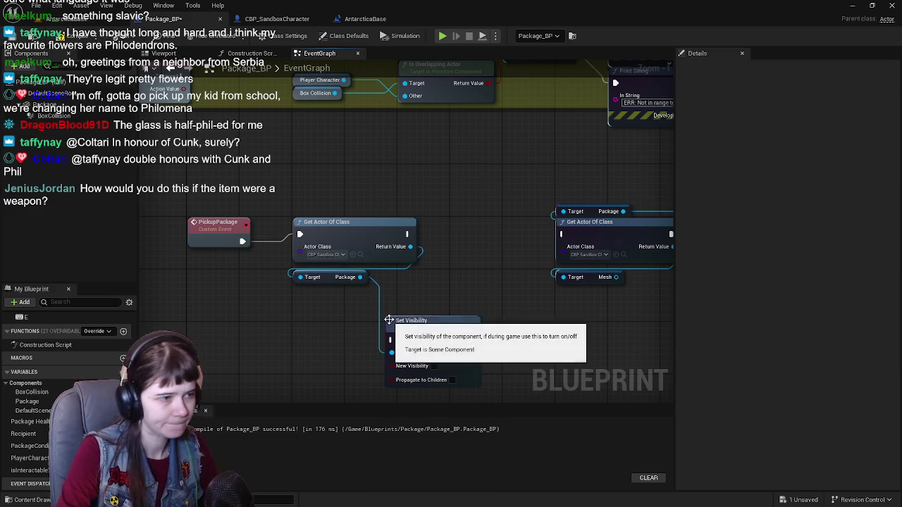
mouse_move(434, 325)
left_mouse_down()
mouse_move(494, 249)
mouse_move(498, 222)
left_mouse_up()
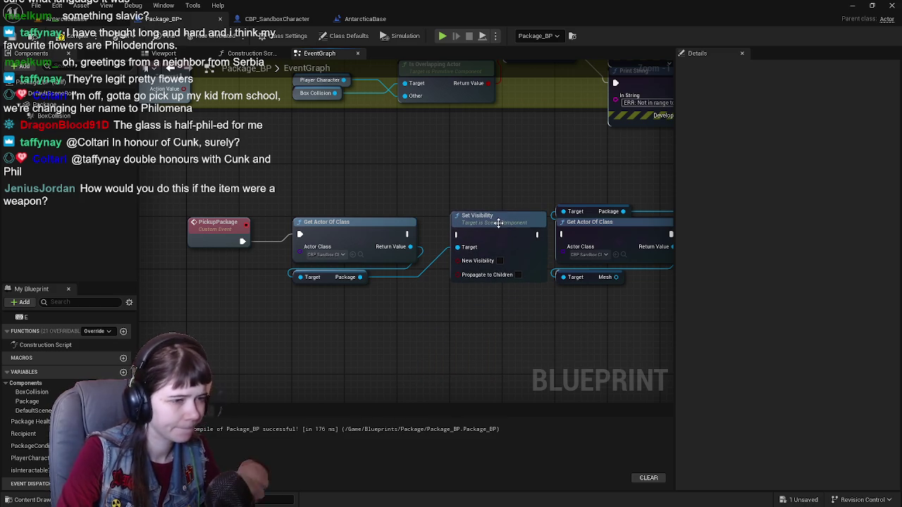
Run Set Visibility after Get Actor Of Class and shift the second Get Actor Of Class group right.
left_click_drag(409, 234, 458, 235)
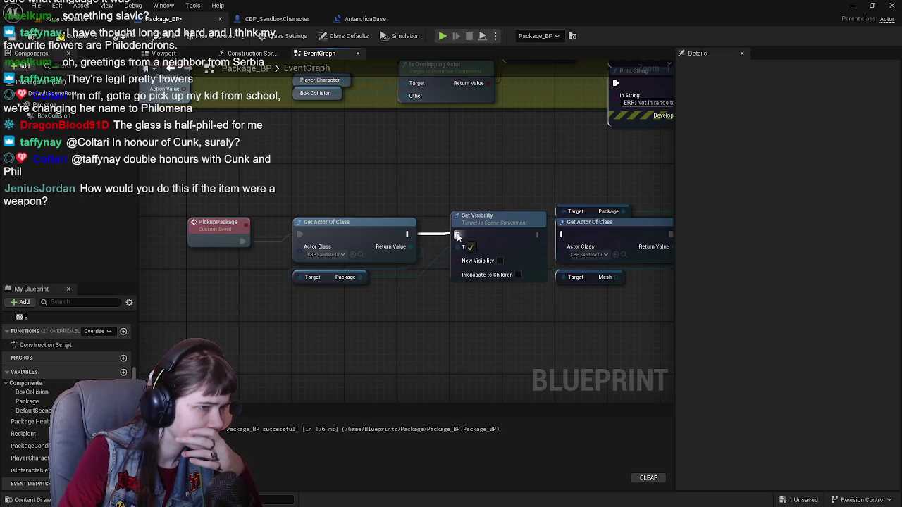
scroll(530, 294, "down", 3)
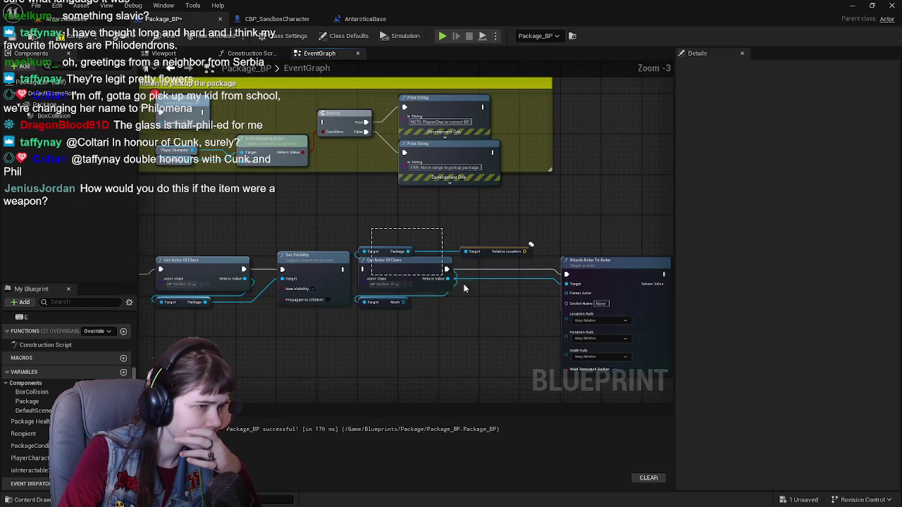
mouse_move(409, 275)
left_mouse_down()
mouse_move(429, 262)
mouse_move(474, 261)
left_mouse_up()
Bring the PickupPackage chain into view, then start a playtest from the level editor.
left_click(427, 224)
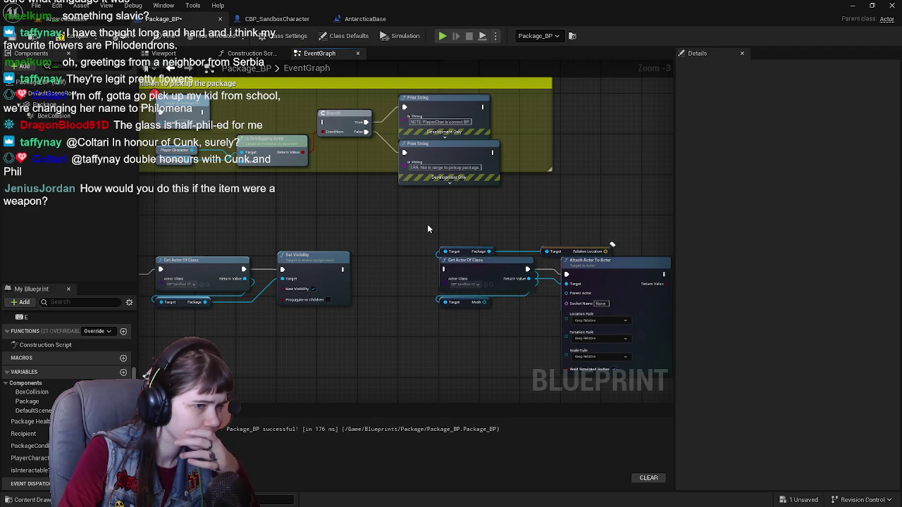
left_click_drag(427, 224, 544, 208)
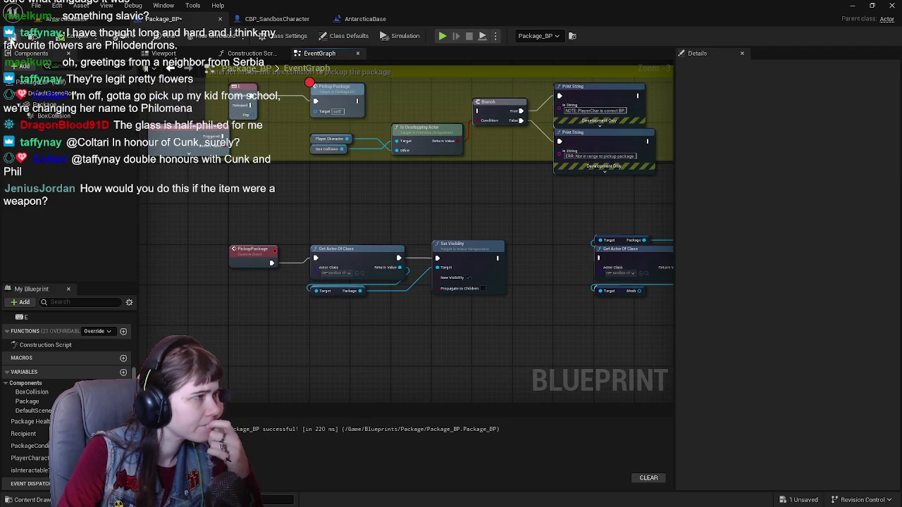
scroll(384, 272, "up", 1)
scroll(348, 196, "down", 1)
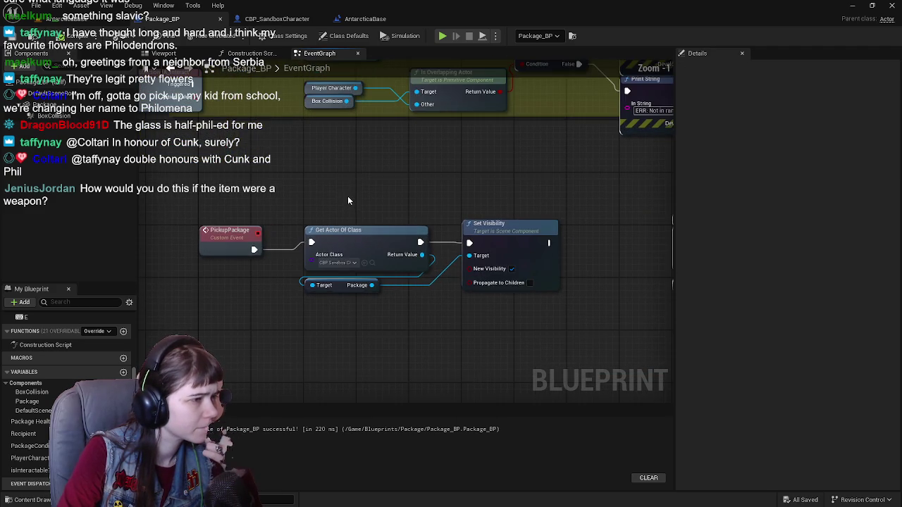
scroll(364, 189, "up", 2)
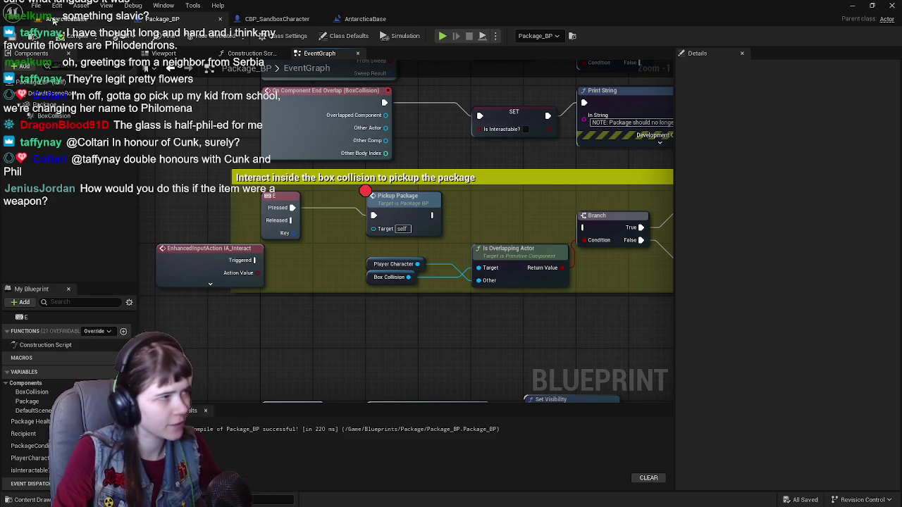
left_click(70, 19)
left_click(234, 37)
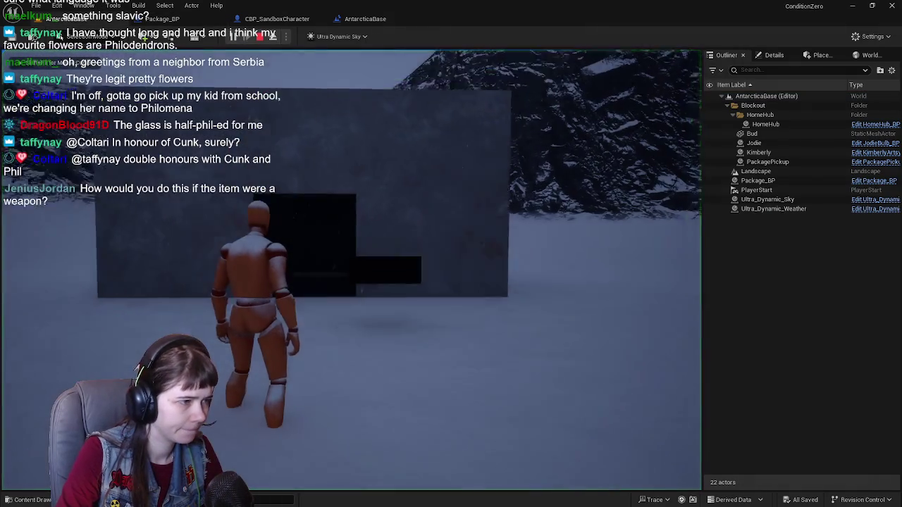
Walk the character to the package in the playtest, stop it, and open CBP_SandboxCharacter.
key("w")
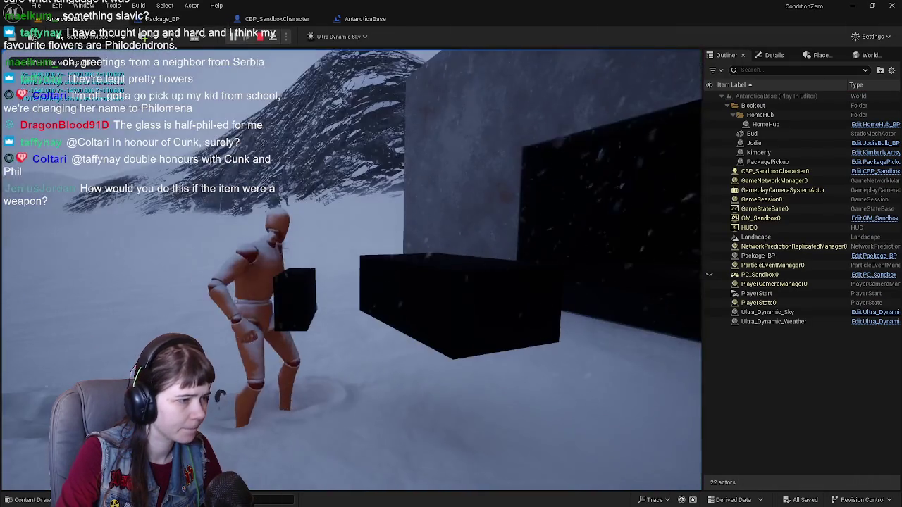
key("w")
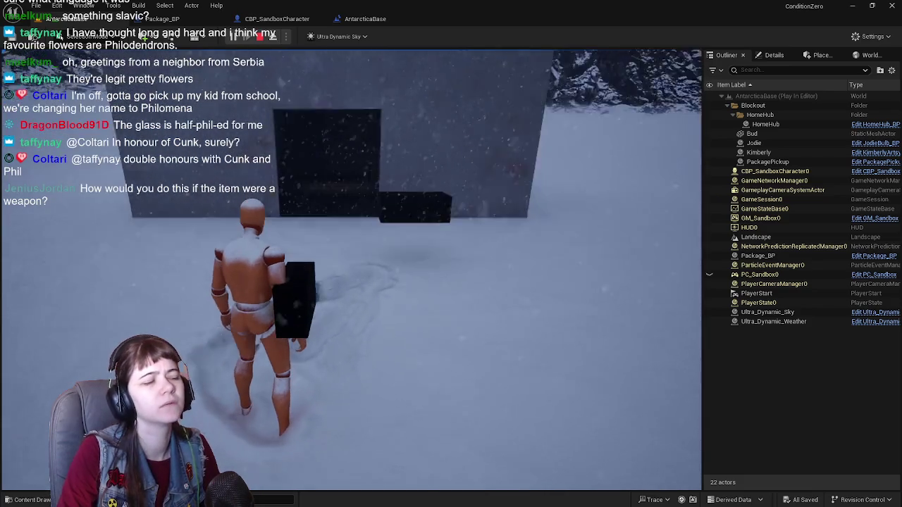
key("Escape")
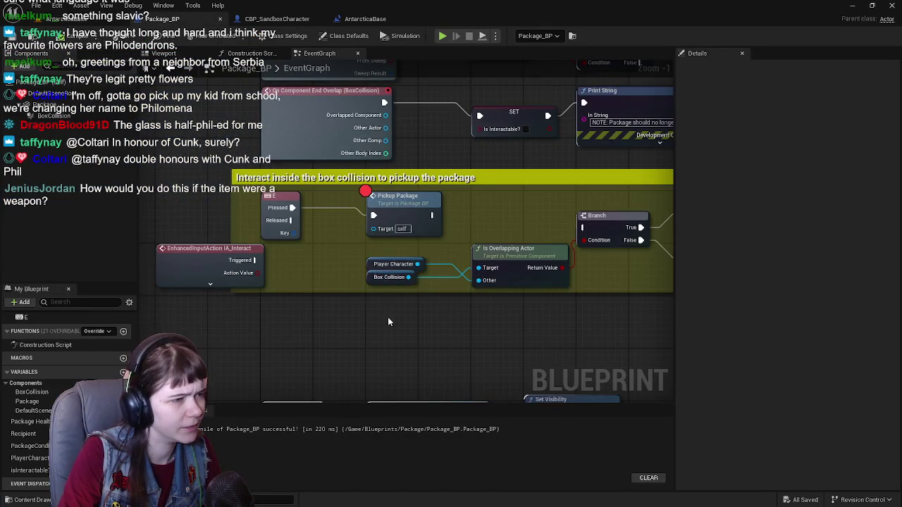
left_click(67, 18)
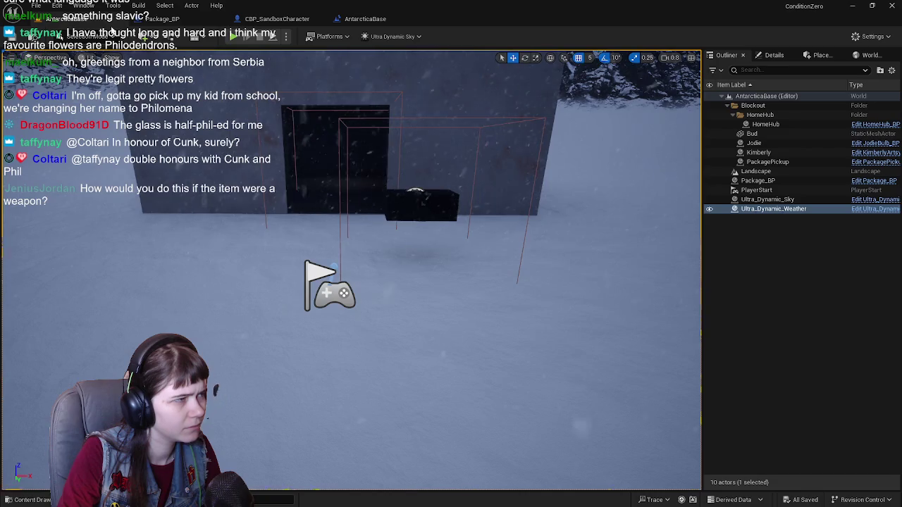
left_click(277, 18)
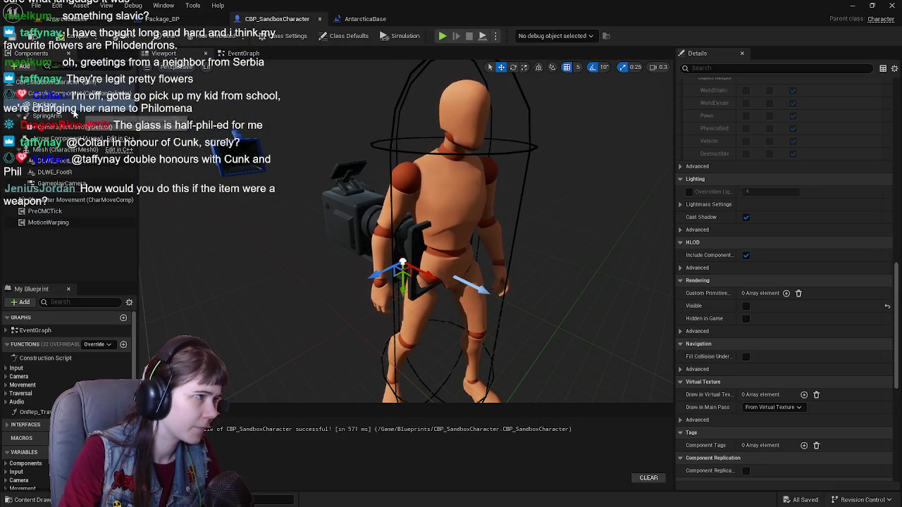
Attach the Package component under Mesh and recompile the character Blueprint.
left_click_drag(232, 148, 314, 141)
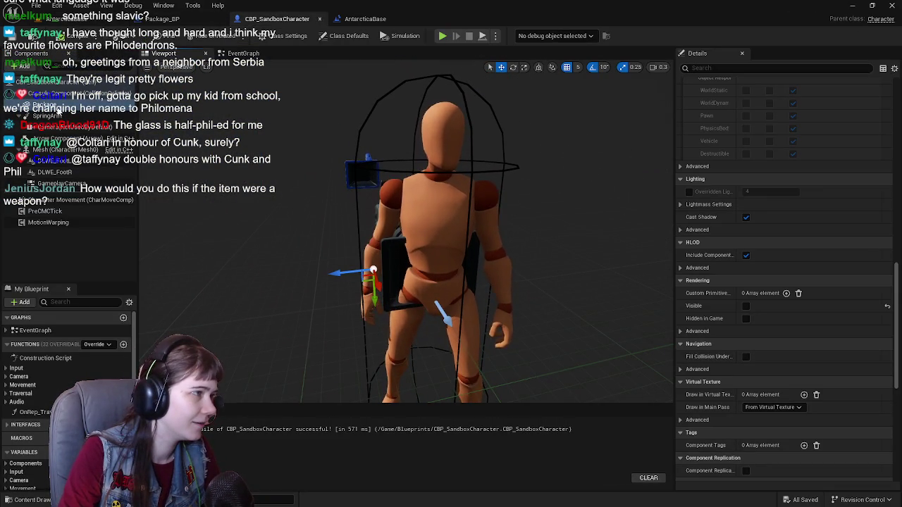
mouse_move(50, 105)
left_mouse_down()
mouse_move(85, 137)
mouse_move(64, 149)
left_mouse_up()
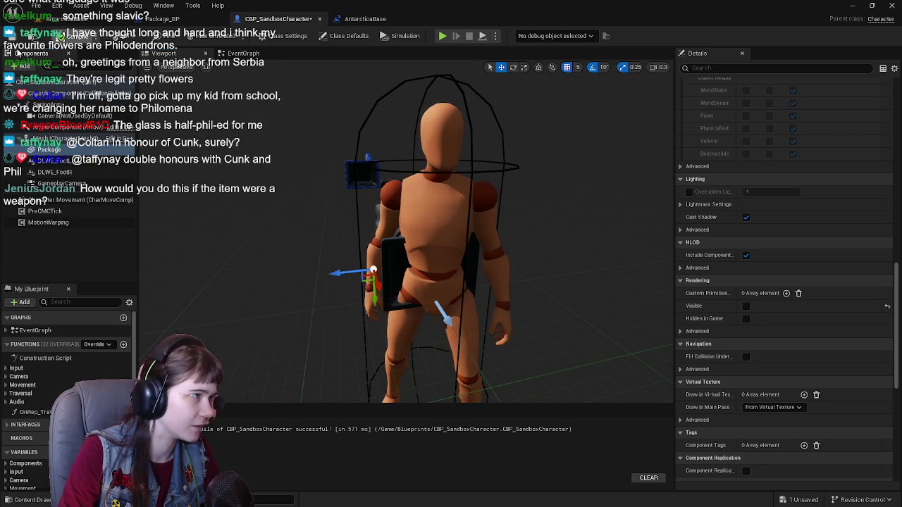
left_click(26, 36)
Toggle Package's Visible on then off so it starts hidden, then start a new playtest.
scroll(786, 255, "up", 15)
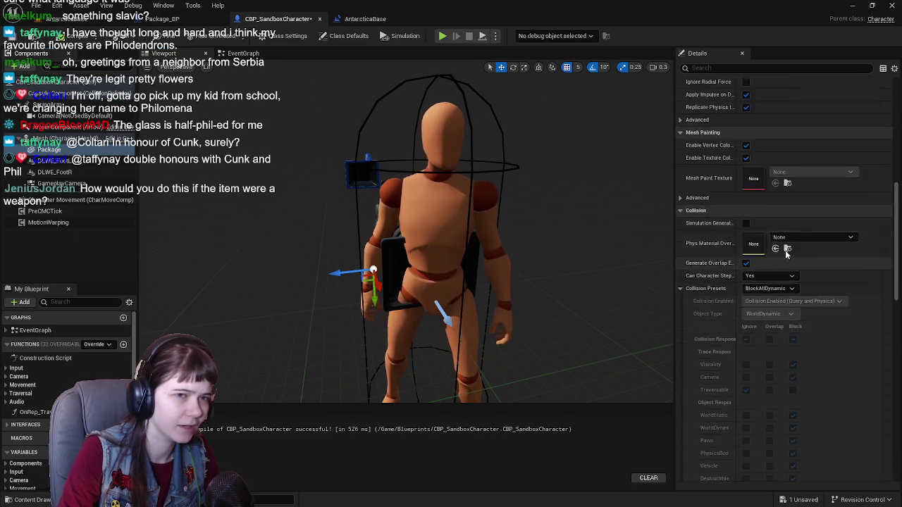
scroll(776, 246, "down", 15)
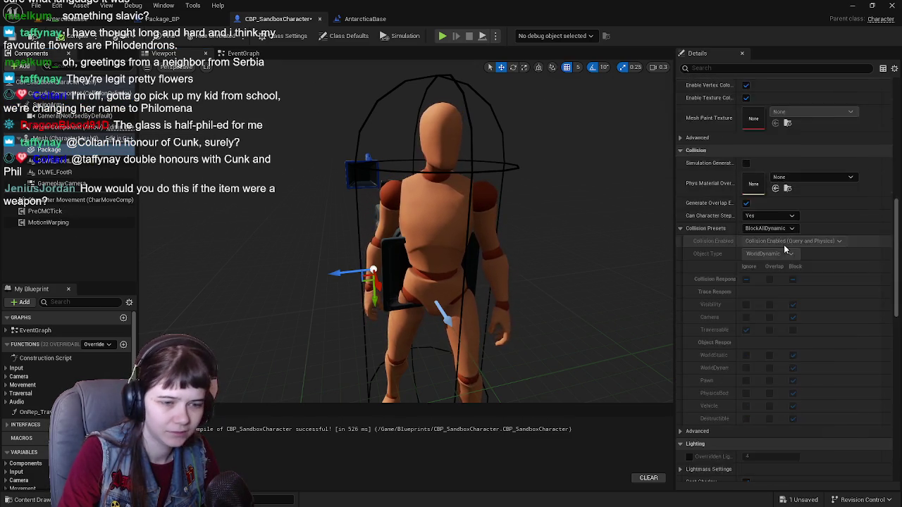
left_click(746, 391)
left_click(746, 391)
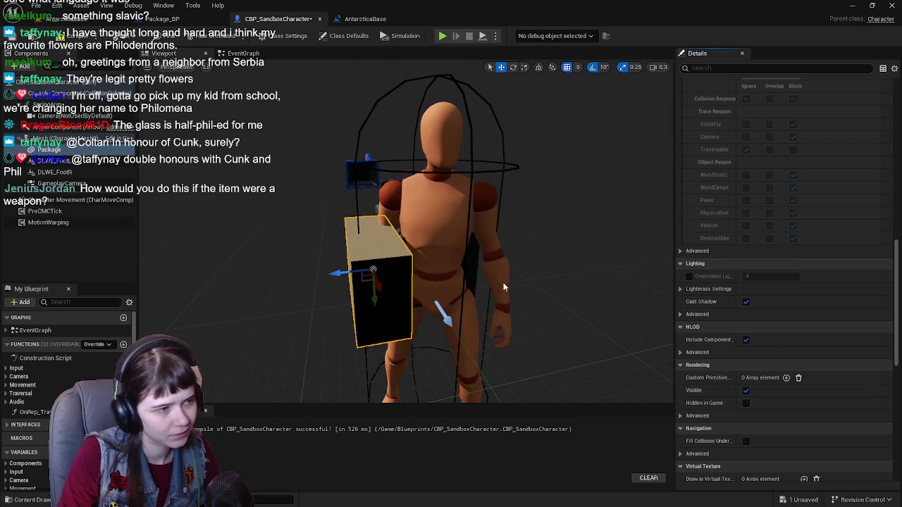
left_click_drag(595, 327, 539, 331)
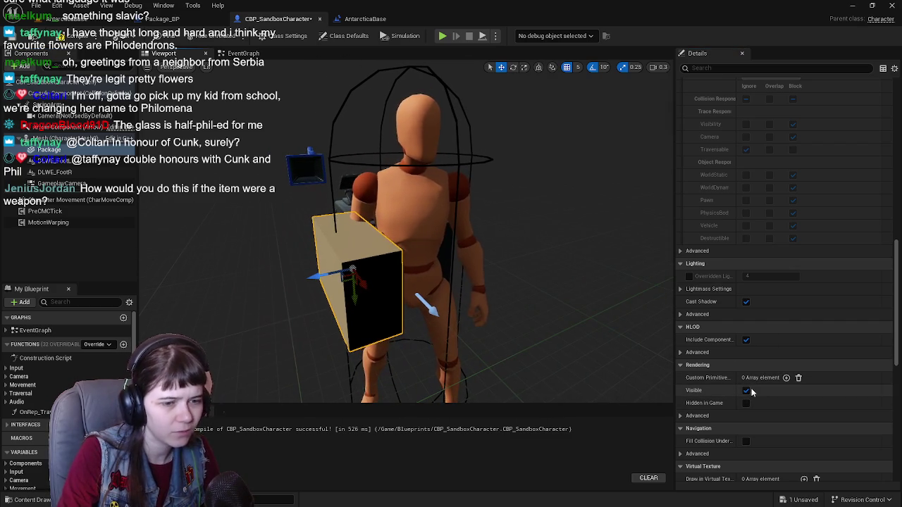
left_click(746, 391)
scroll(748, 361, "up", 10)
scroll(735, 268, "up", 10)
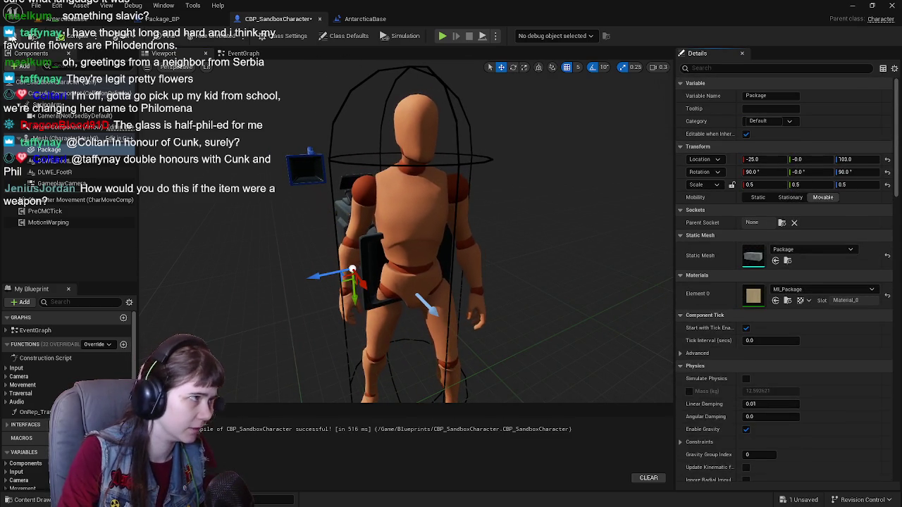
left_click(70, 19)
left_click(233, 40)
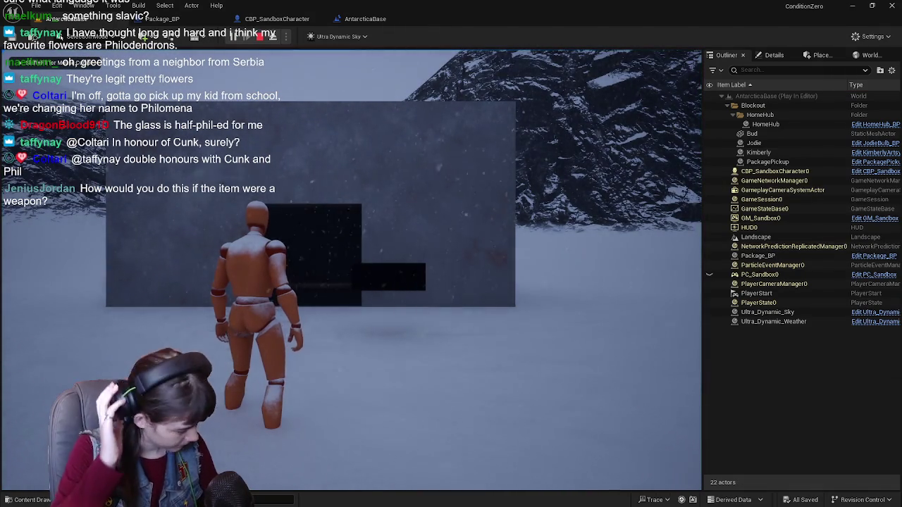
Walk and turn the character with W, A and D to check the package on its back, then stop.
key("w")
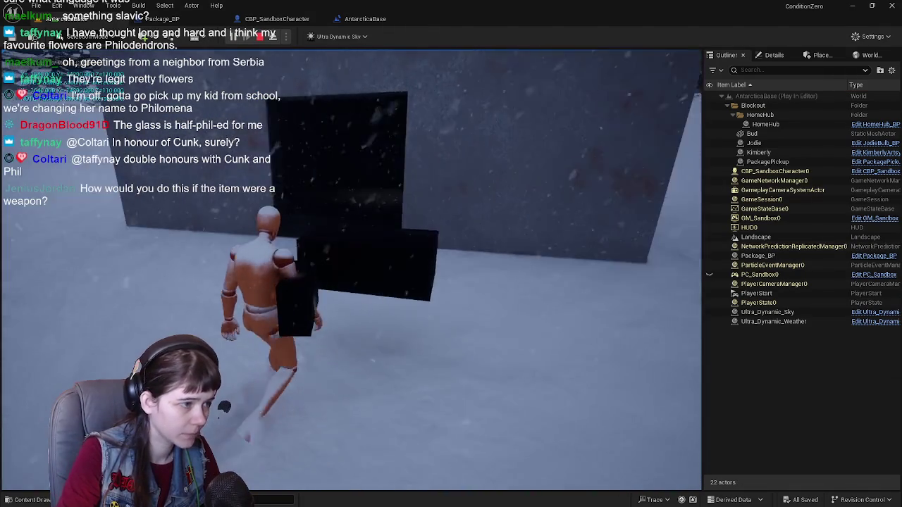
key("w")
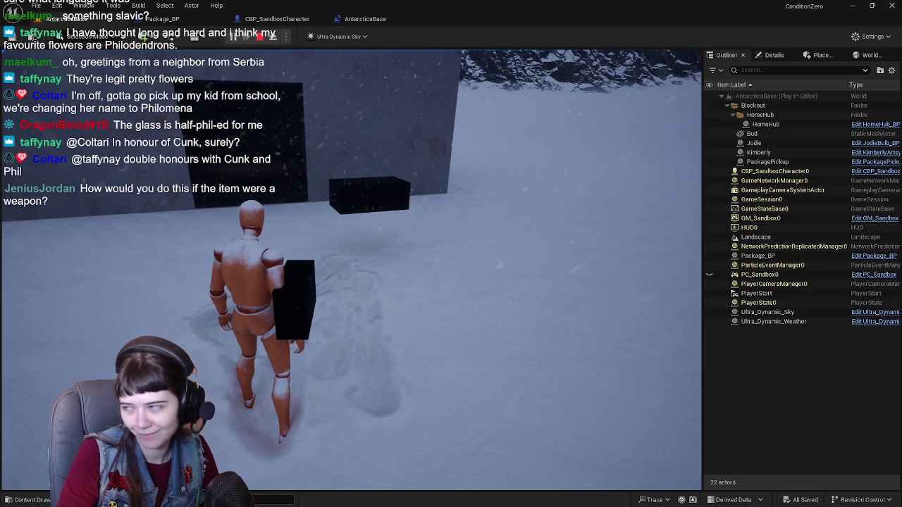
key("a")
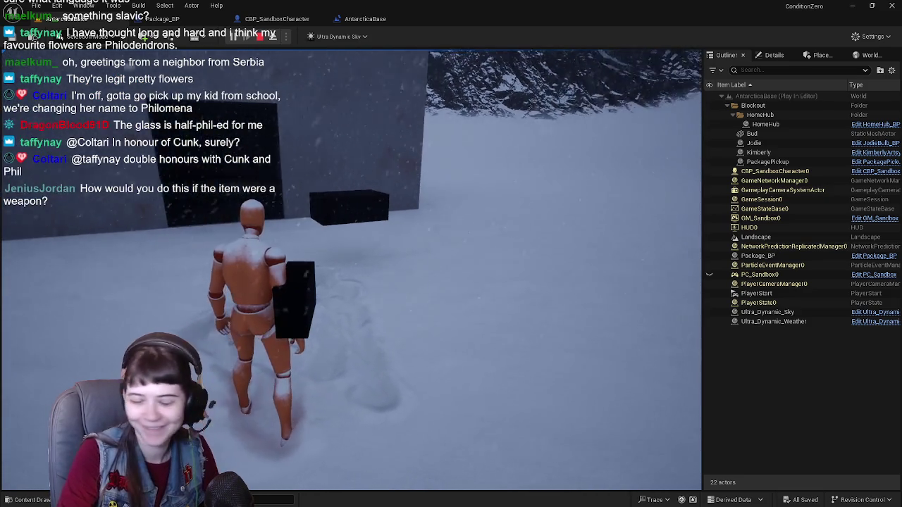
key("w")
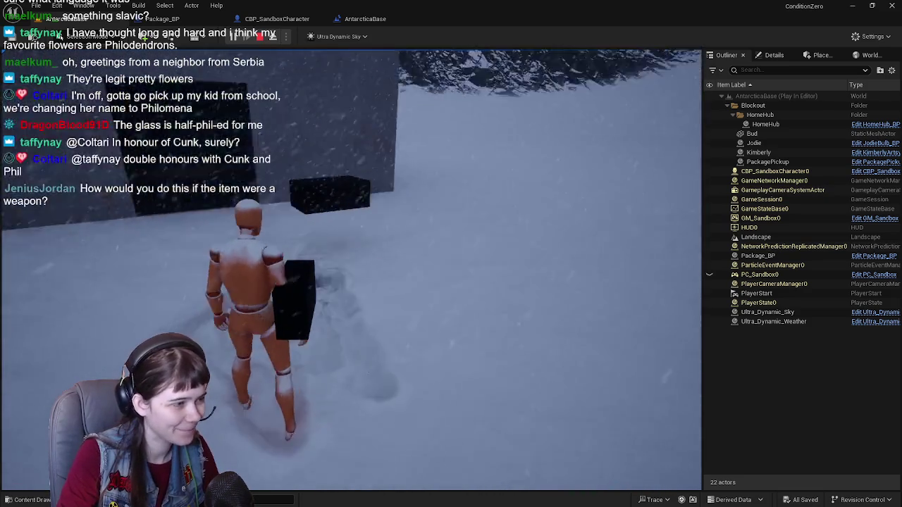
key("d")
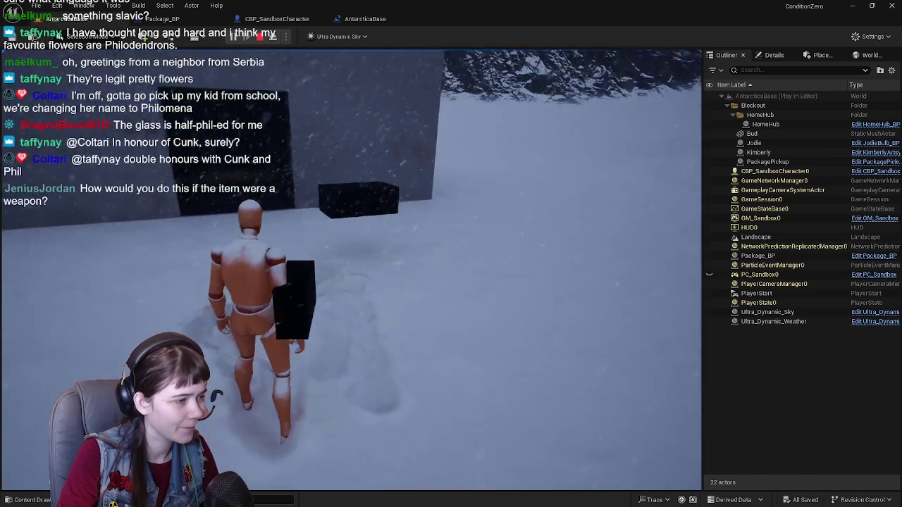
key("d")
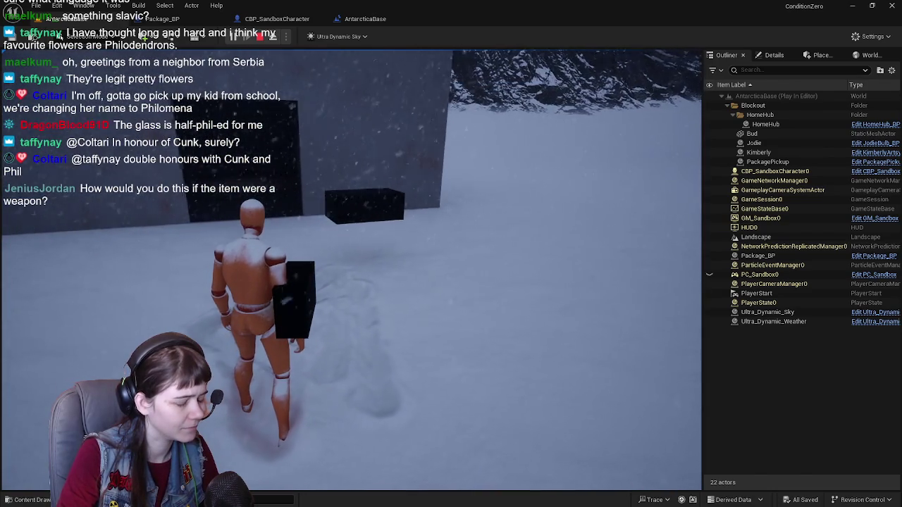
key("Escape")
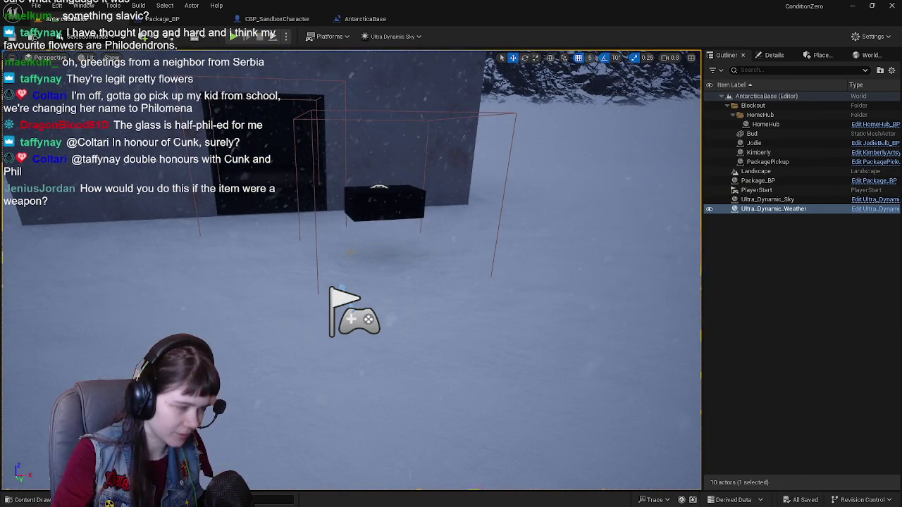
Inspect the character's Mesh, GameplayCamera and Package components in CBP_SandboxCharacter.
left_click(160, 19)
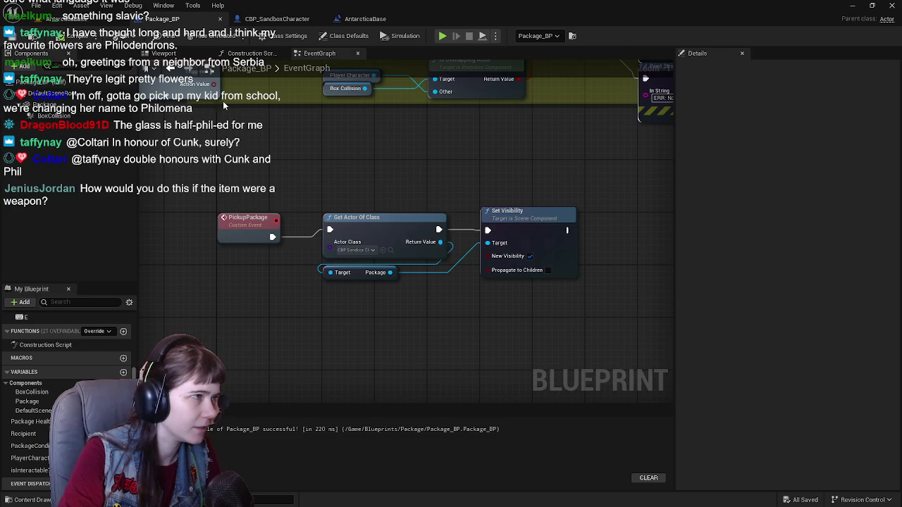
left_click(288, 19)
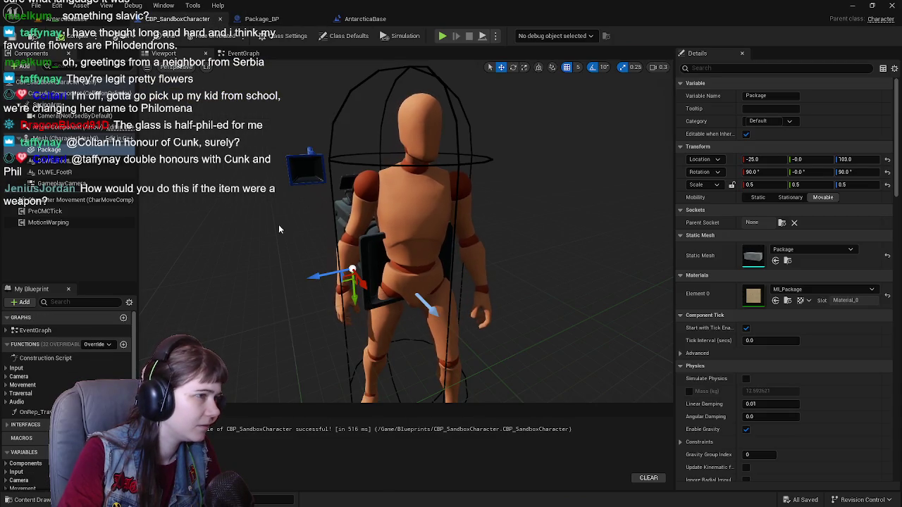
left_click(56, 138)
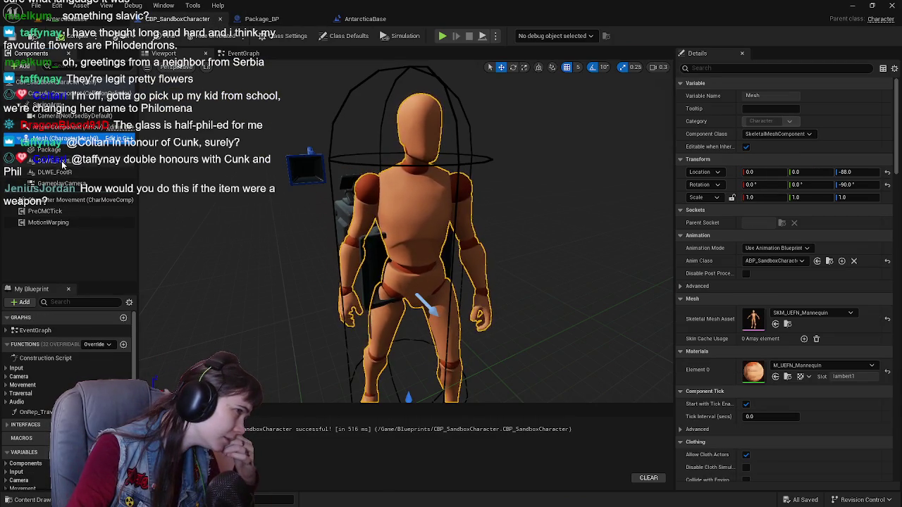
left_click(71, 183)
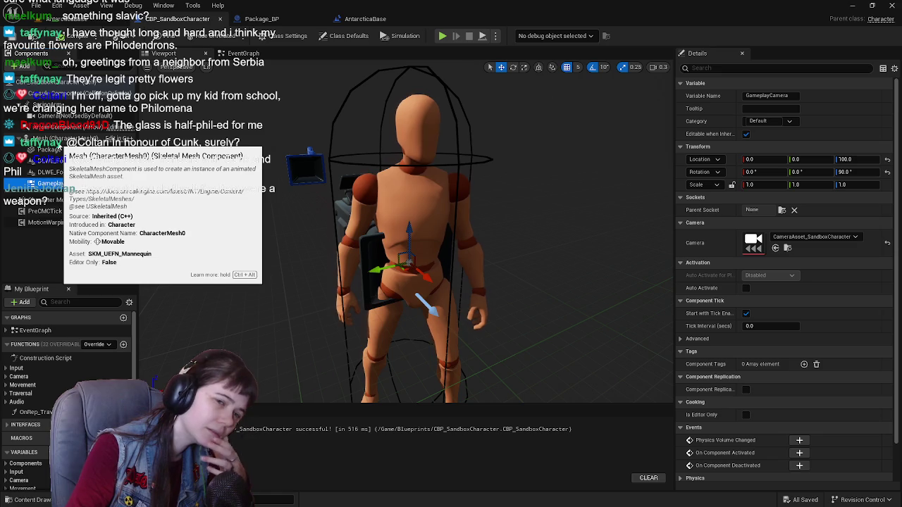
left_click(50, 149)
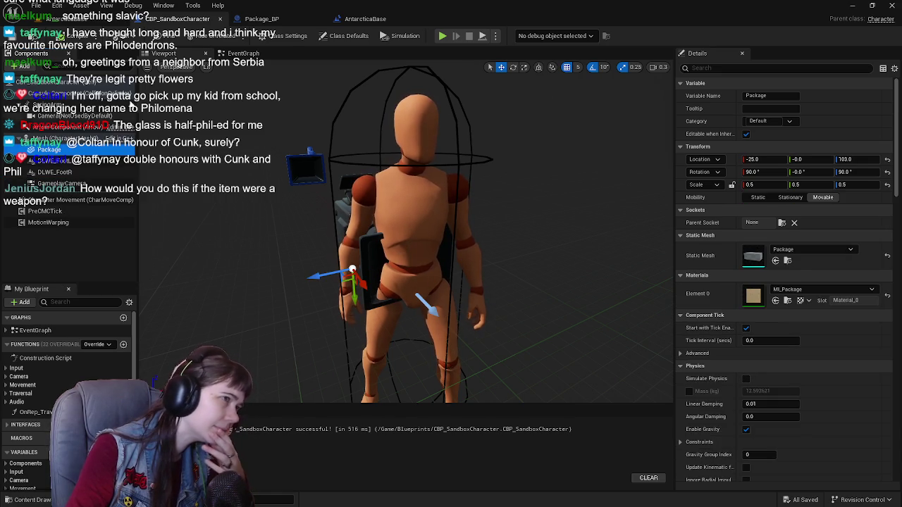
Check the Package pin in Package_BP's graph, then set the Package component's Mobility to Static.
left_click(279, 20)
left_click_drag(485, 230, 381, 218)
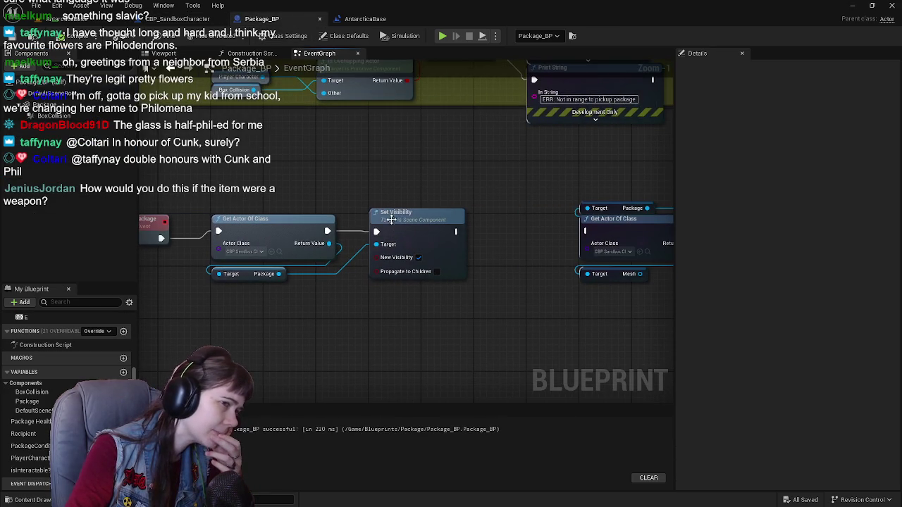
scroll(486, 220, "down", 1)
left_click_drag(260, 256, 317, 302)
left_click(272, 330)
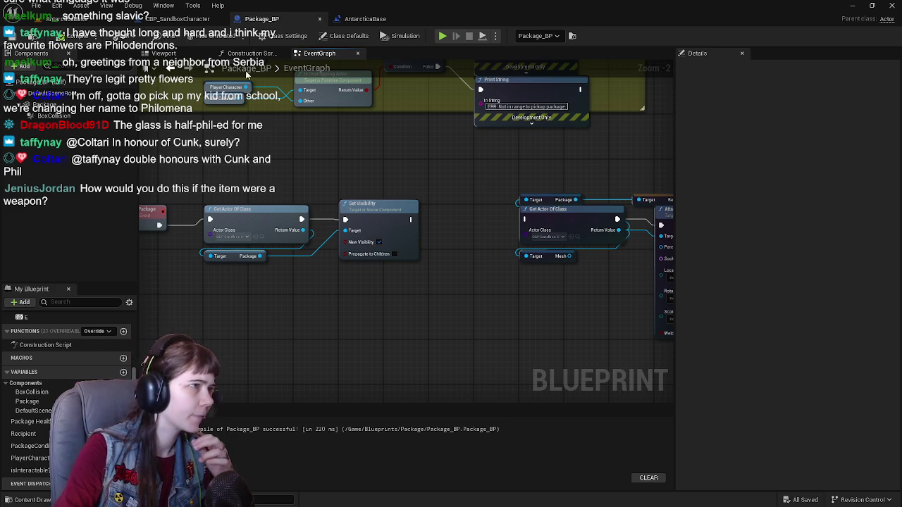
left_click(177, 18)
left_click(757, 197)
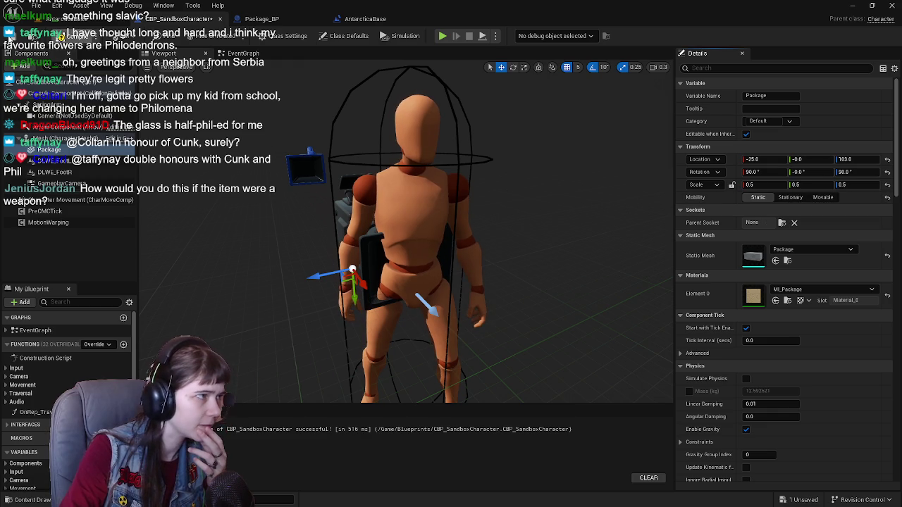
Compile and save CBP_SandboxCharacter, then playtest walking the character and stop the session.
left_click(13, 37)
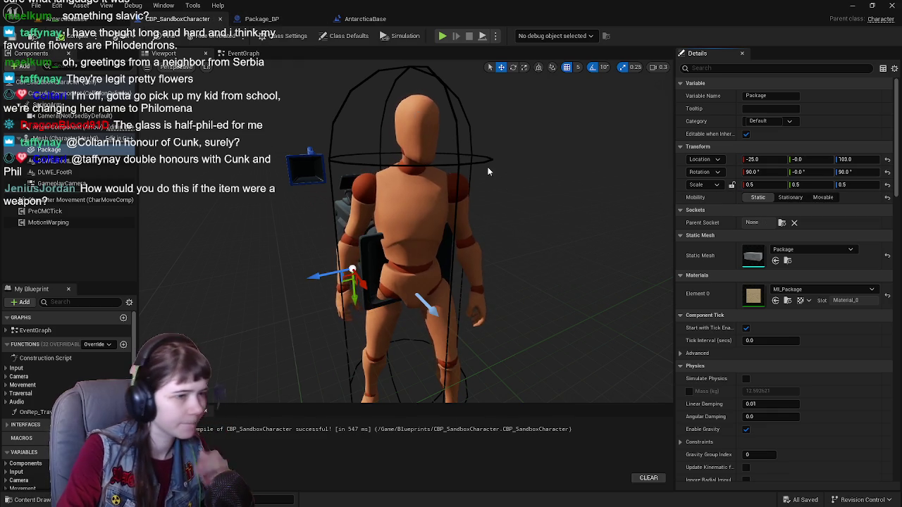
left_click(365, 19)
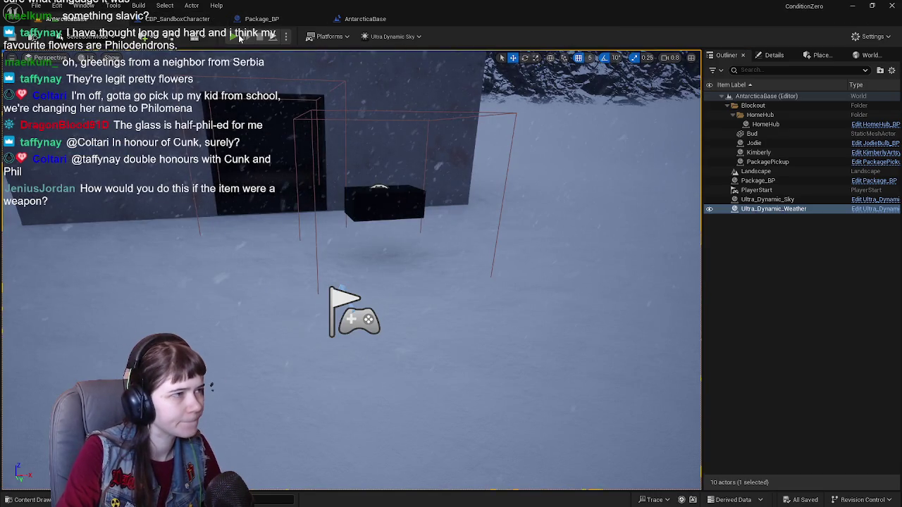
left_click(237, 37)
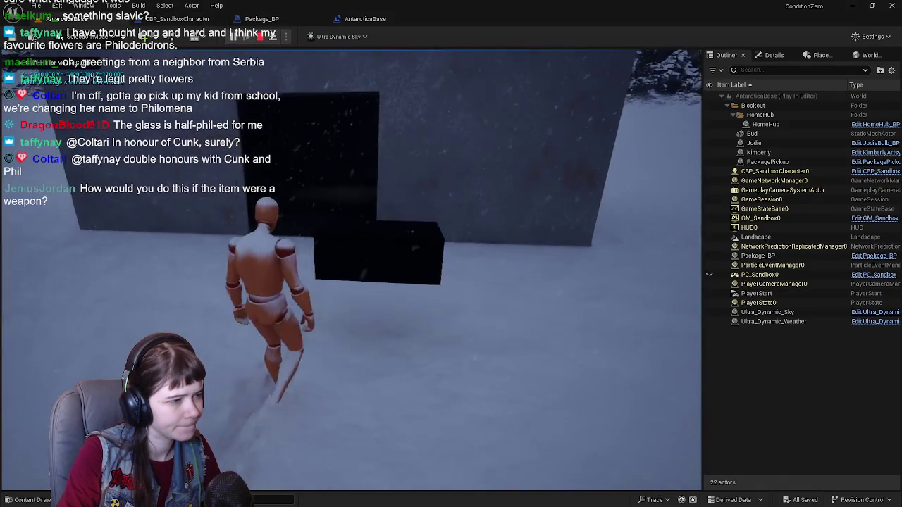
key("w")
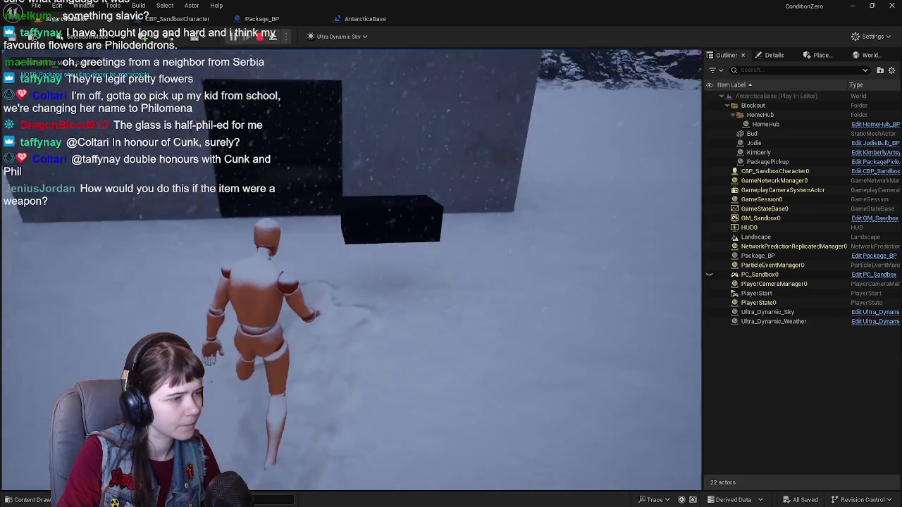
key("w")
key("w")
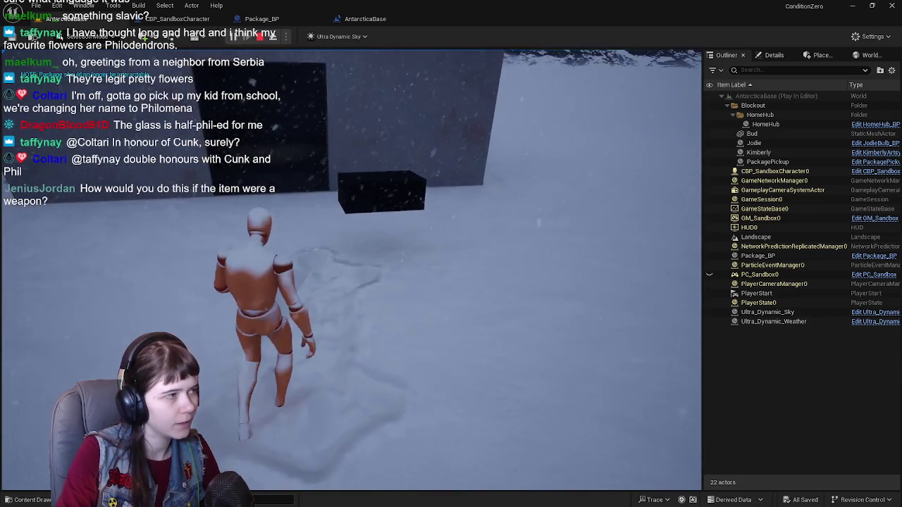
key("Escape")
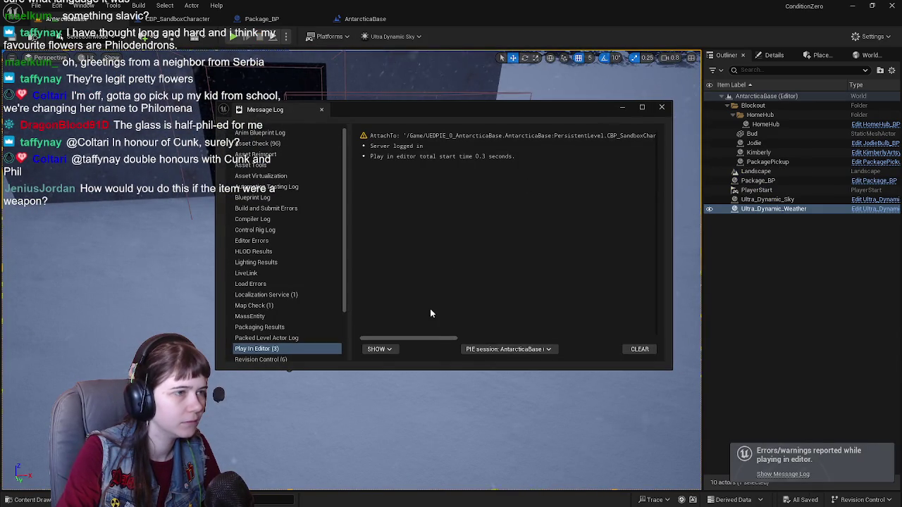
Read the static Package attachment error in the Message Log, close it, and return to CBP_SandboxCharacter.
mouse_move(433, 339)
left_mouse_down()
mouse_move(594, 338)
mouse_move(567, 345)
left_mouse_up()
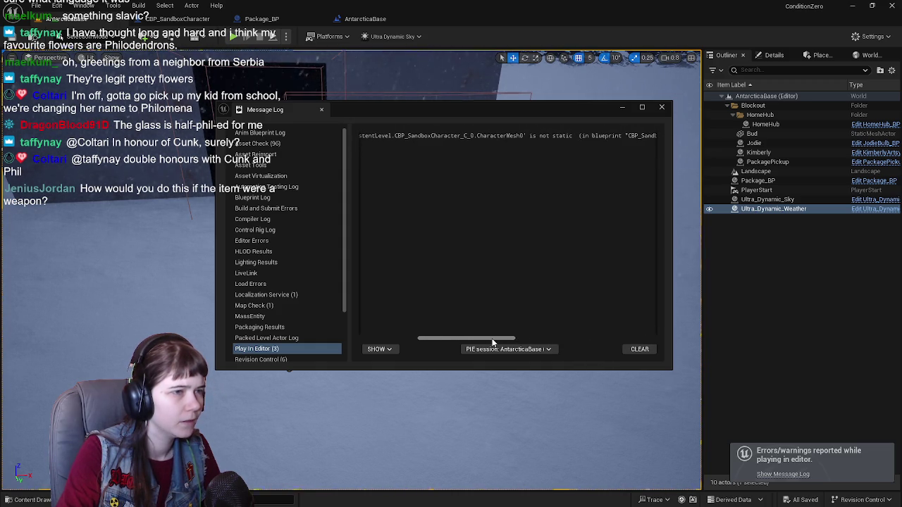
left_click_drag(523, 343, 599, 344)
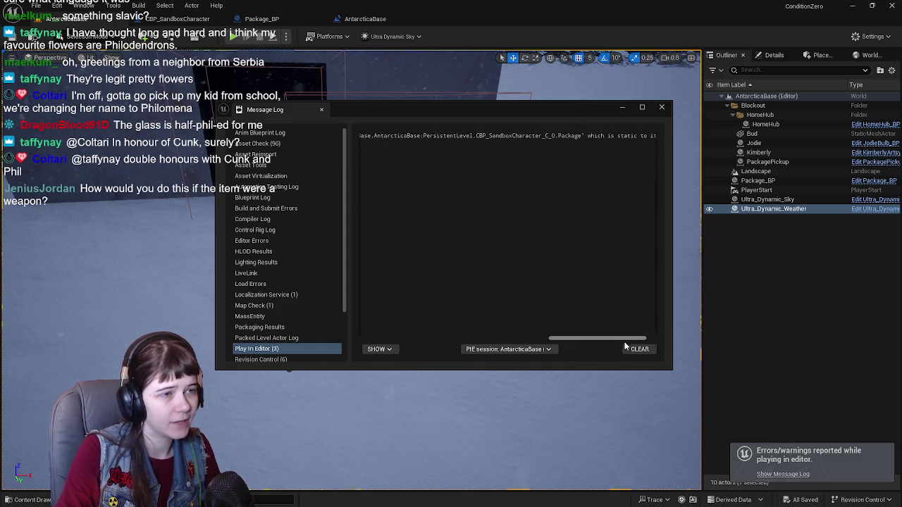
left_click(662, 107)
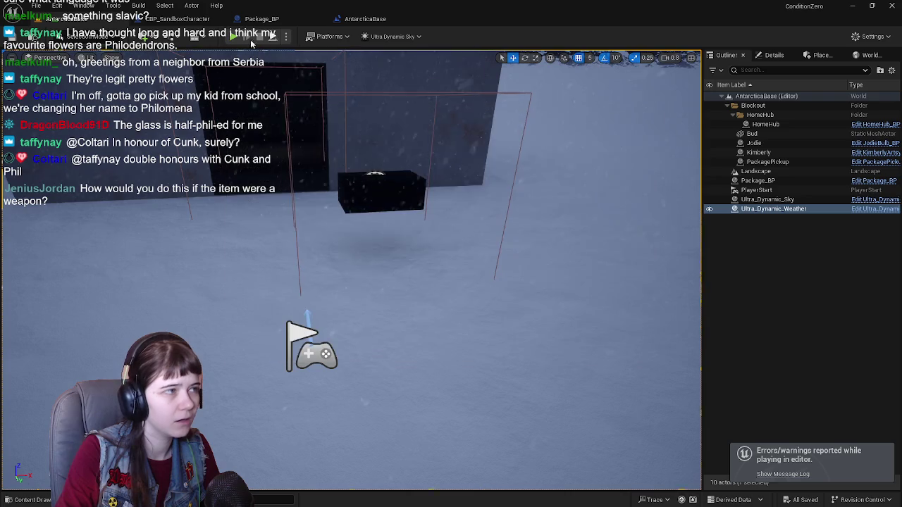
left_click(188, 21)
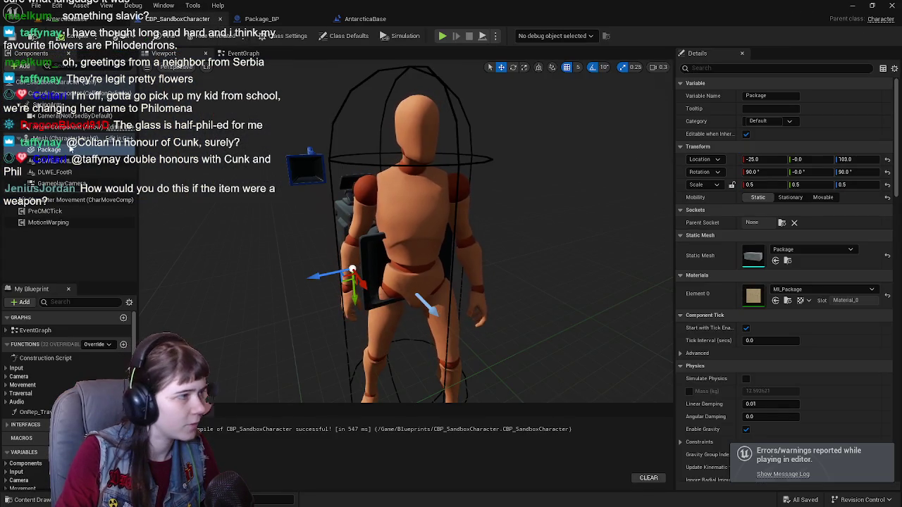
Set the Package component's Mobility to Stationary, compile and save, and start another playtest.
left_click(68, 139)
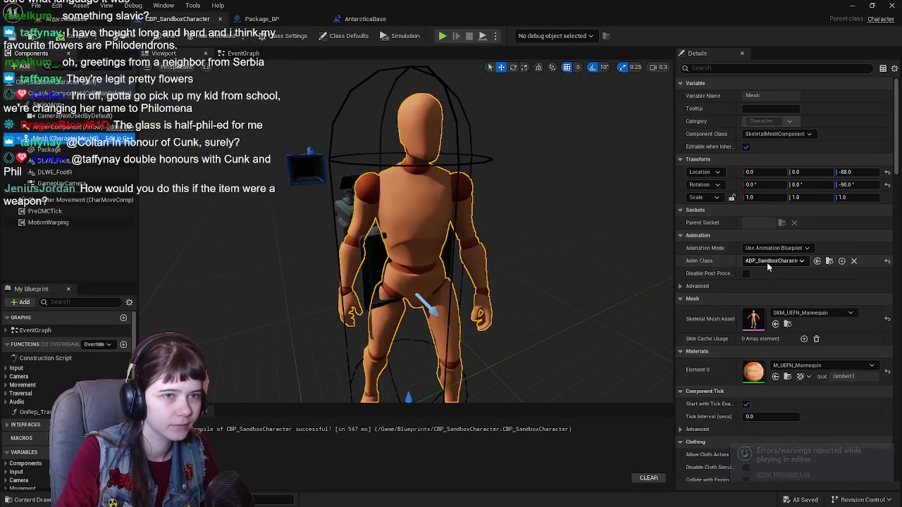
left_click(71, 95)
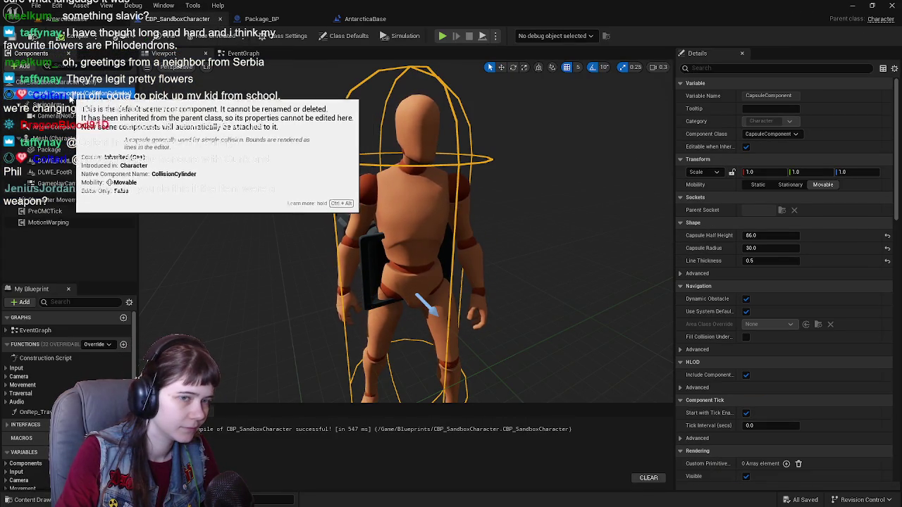
left_click(59, 139)
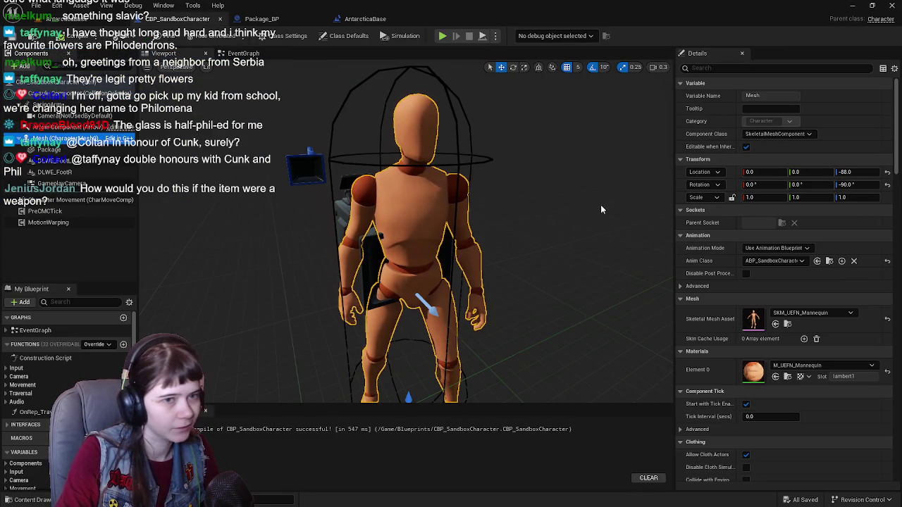
left_click(48, 150)
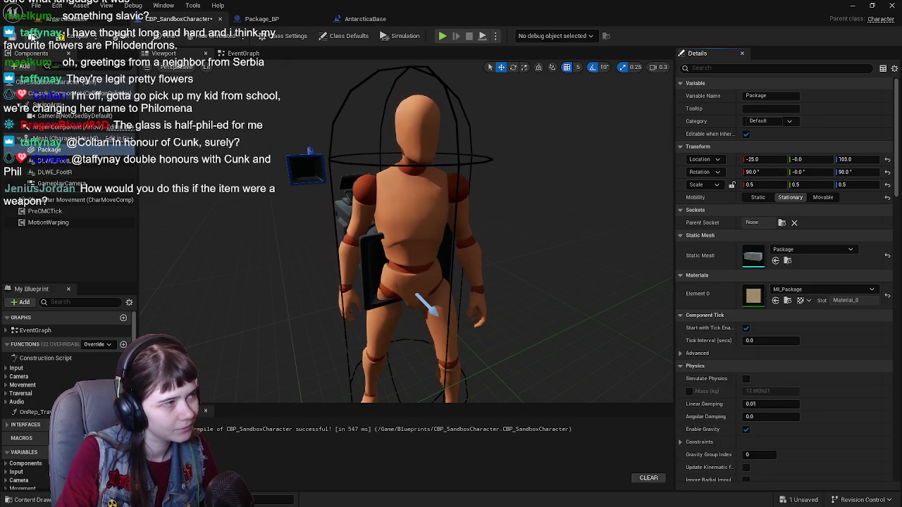
left_click(11, 43)
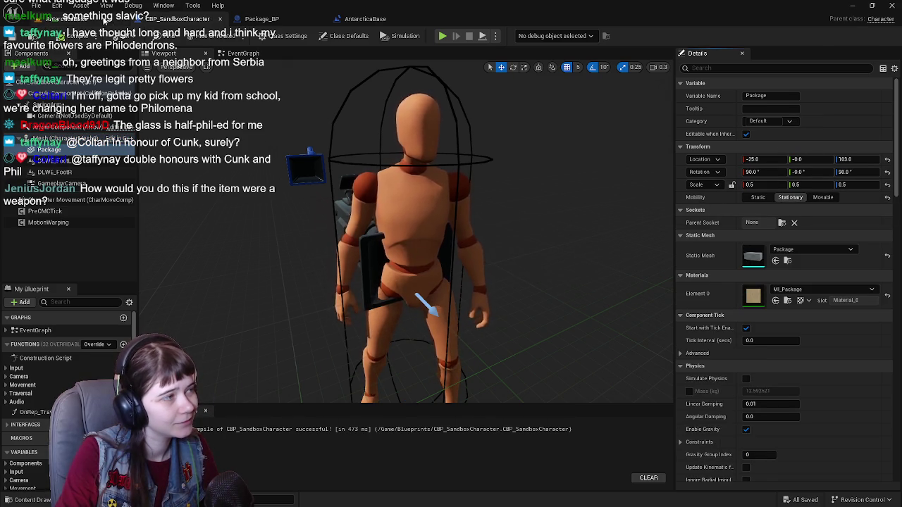
left_click(365, 18)
left_click(236, 38)
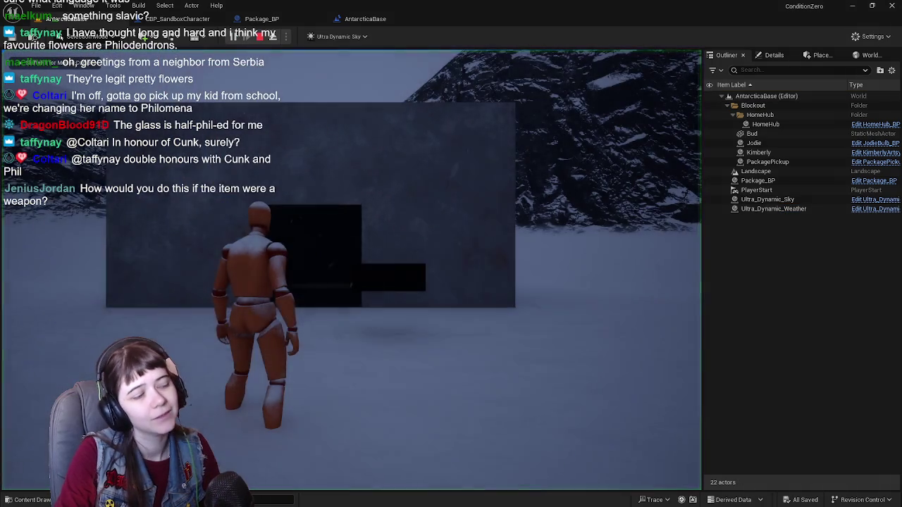
Walk the character around the snow carrying the dark package, then end the playtest and return to Package_BP.
key("w")
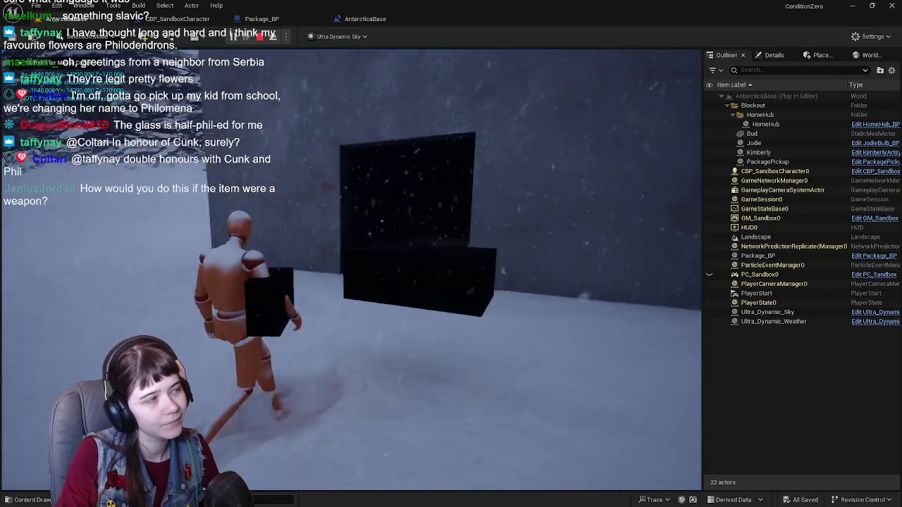
key("w")
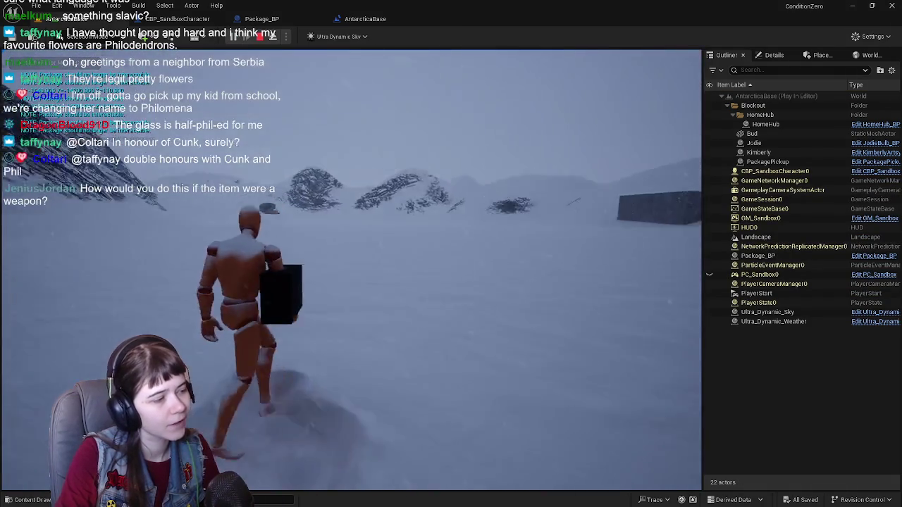
key("w")
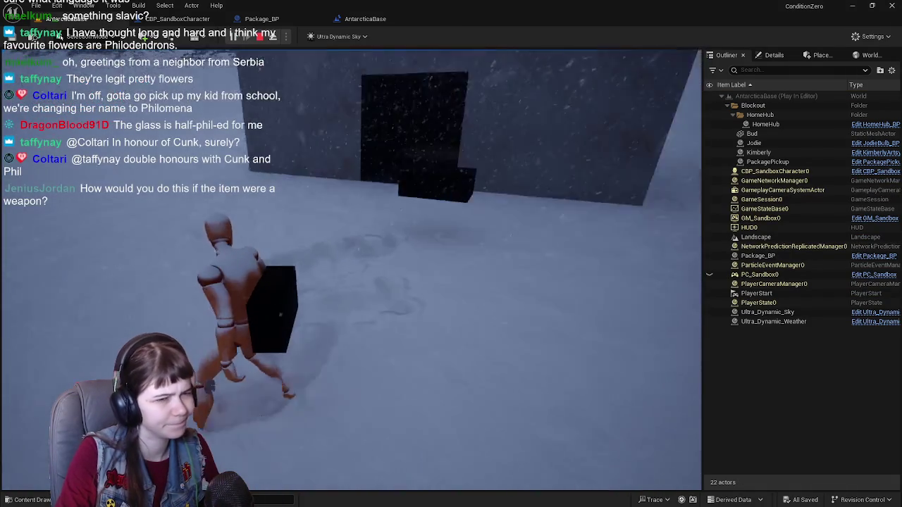
key("w")
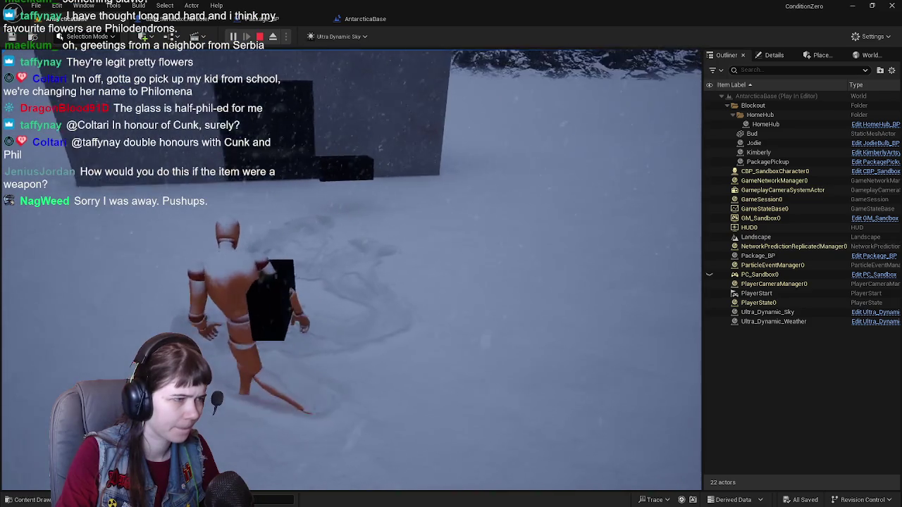
key("Escape")
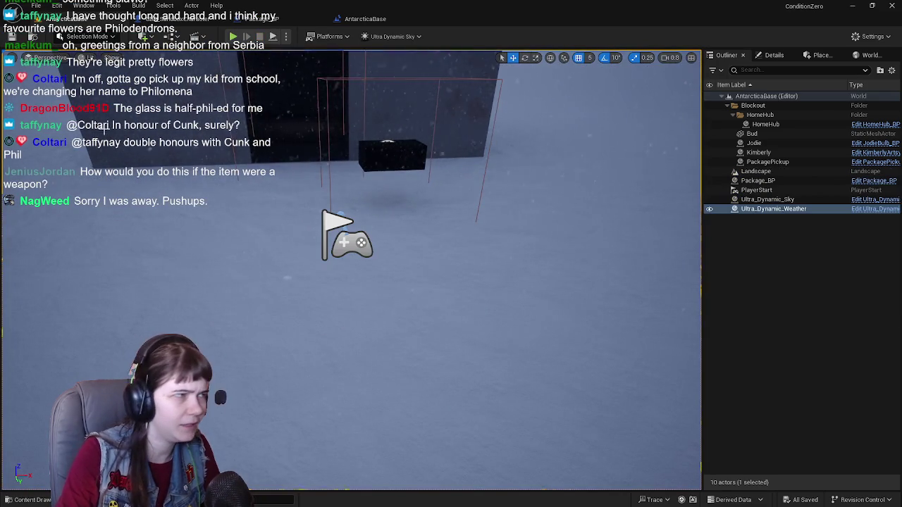
left_click(265, 19)
Review the PickupPackage event graph in Package_BP and save the blueprint.
left_click(310, 53)
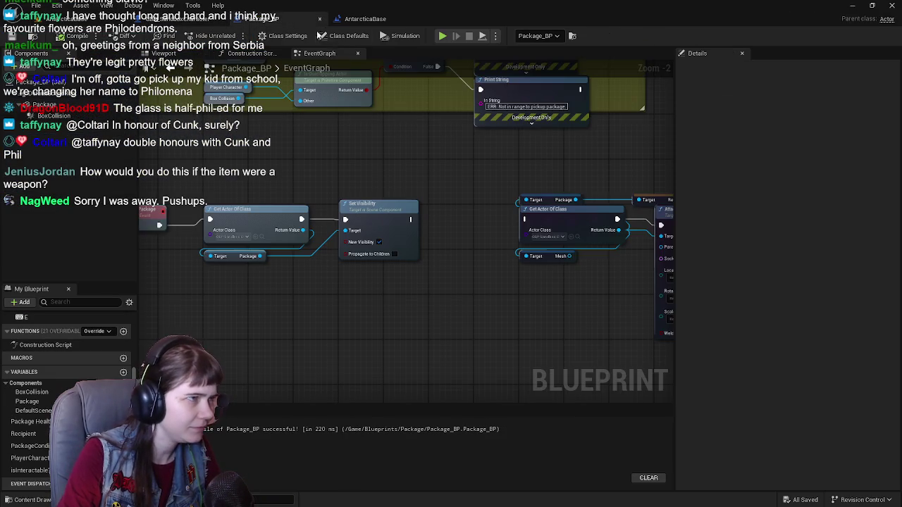
scroll(378, 182, "up", 2)
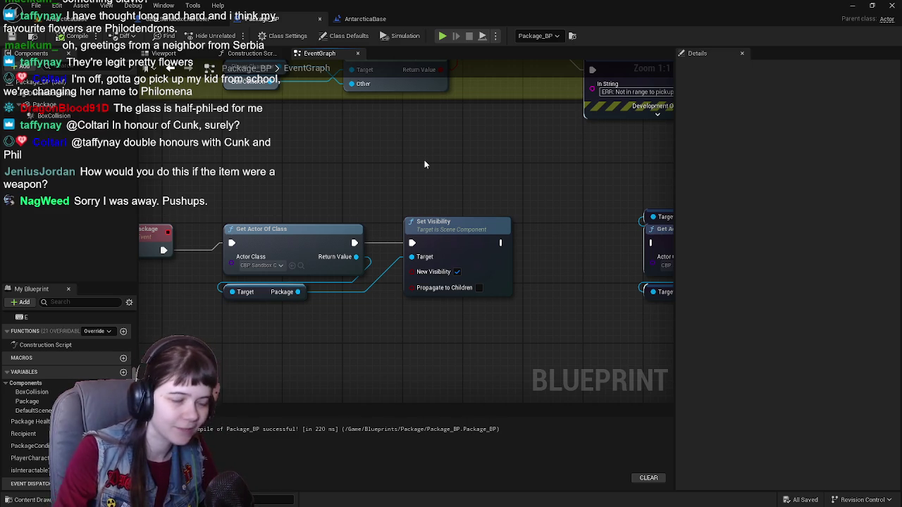
left_click(11, 35)
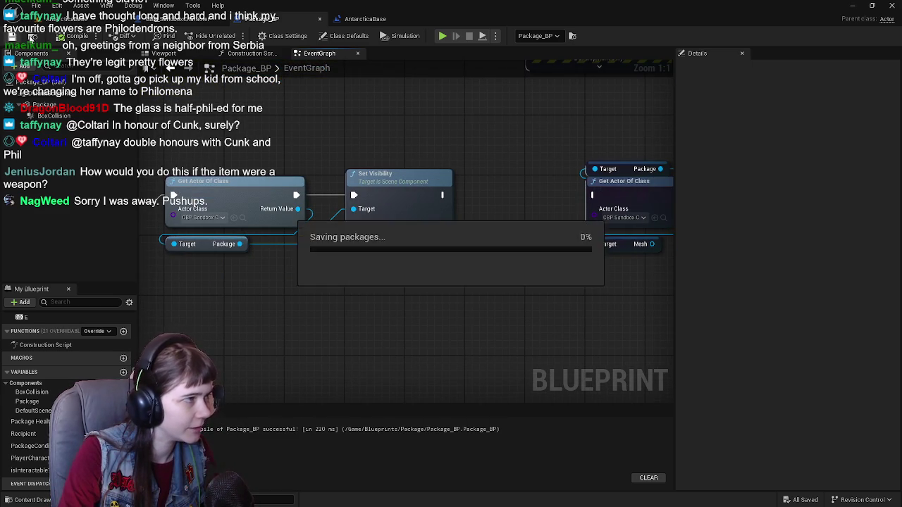
Center the PickupPackage chain and Print String node, then view CBP_SandboxCharacter's 3D preview.
left_click(196, 19)
scroll(354, 155, "down", 5)
left_click(285, 16)
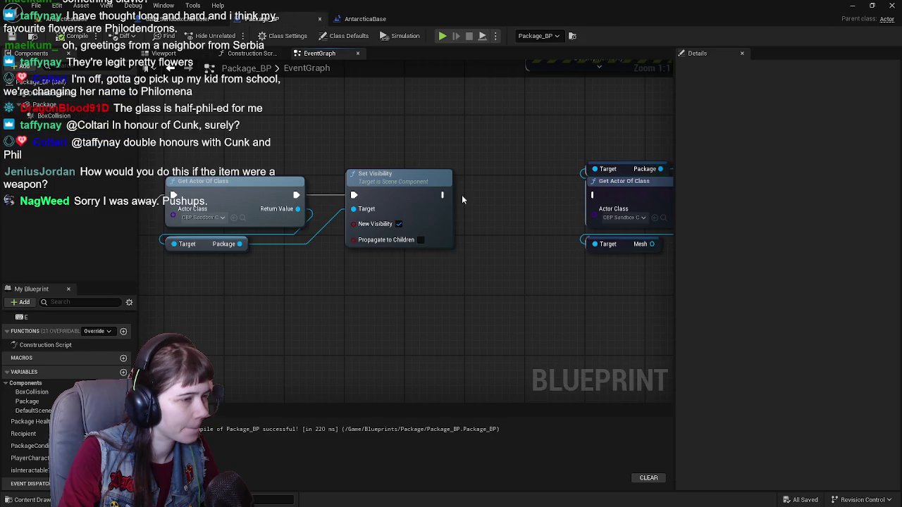
scroll(348, 128, "down", 1)
mouse_move(349, 127)
left_mouse_down()
mouse_move(360, 145)
mouse_move(463, 177)
mouse_move(401, 167)
left_mouse_up()
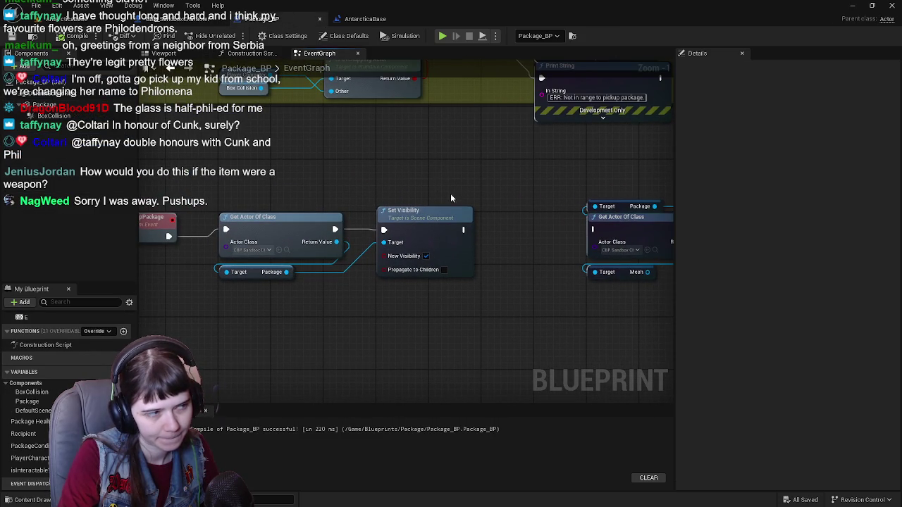
mouse_move(365, 193)
left_mouse_down()
mouse_move(390, 145)
mouse_move(383, 175)
left_mouse_up()
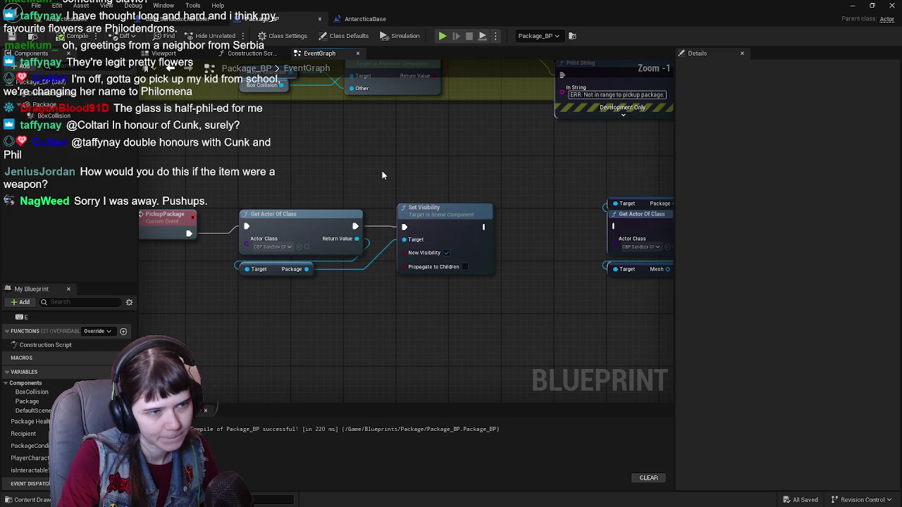
left_click(199, 21)
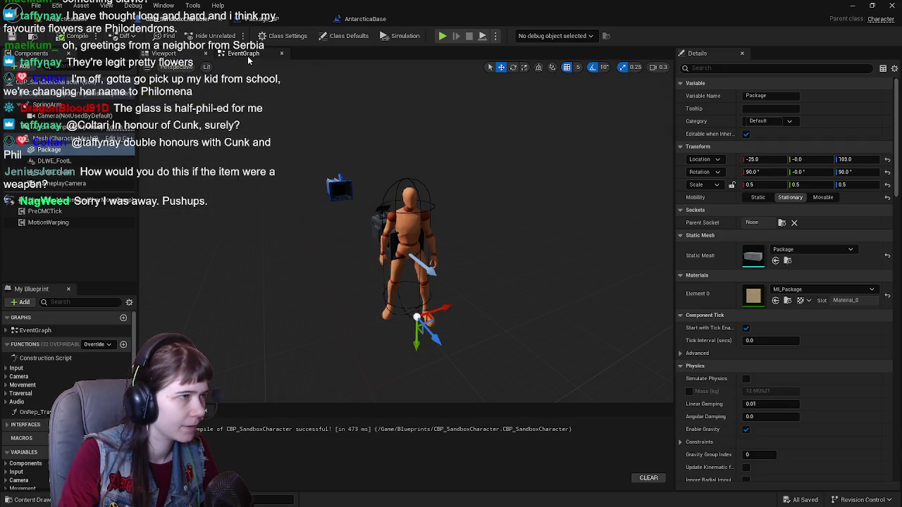
Inspect the CBP_SandboxCharacter event graph, zooming in and out on its nodes.
left_click(243, 53)
scroll(379, 166, "down", 5)
scroll(379, 166, "up", 2)
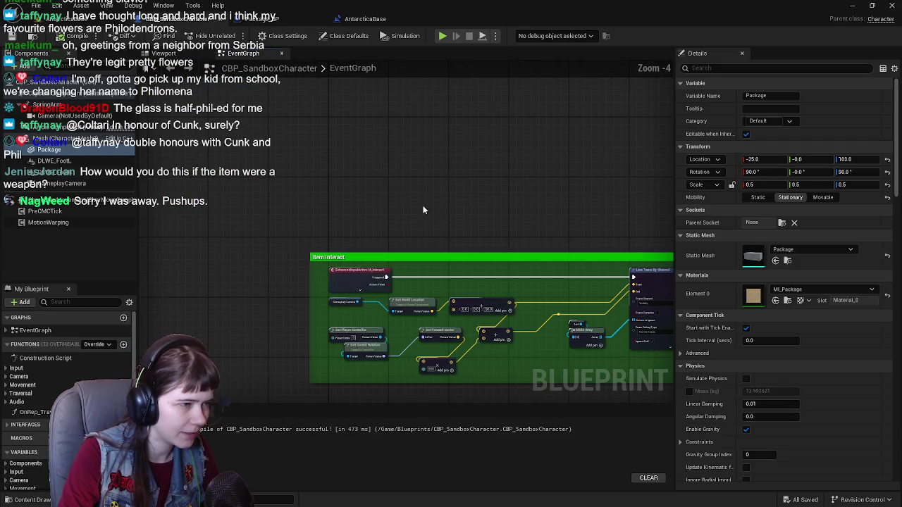
scroll(404, 179, "down", 3)
scroll(414, 314, "up", 3)
scroll(414, 314, "down", 2)
scroll(363, 167, "up", 2)
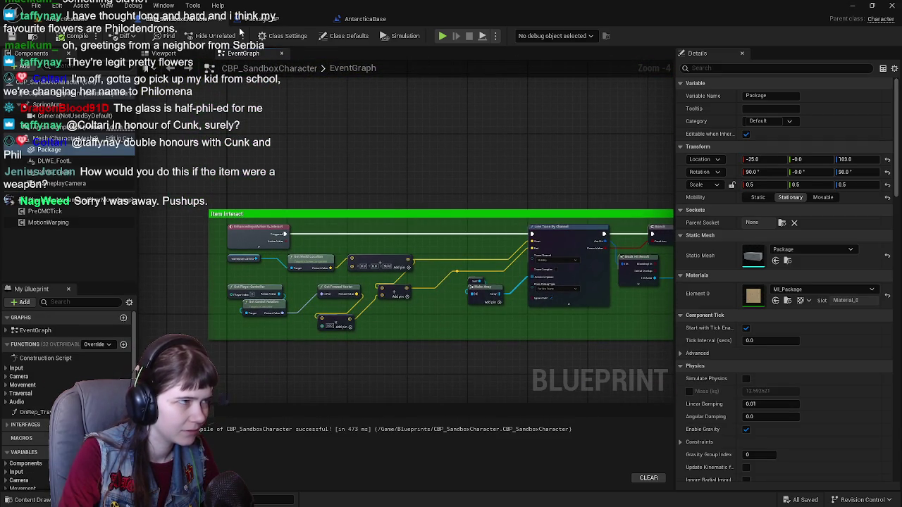
Pan Package_BP's graph past the Attach Actor To Actor node to the Condition comment groups.
left_click(247, 19)
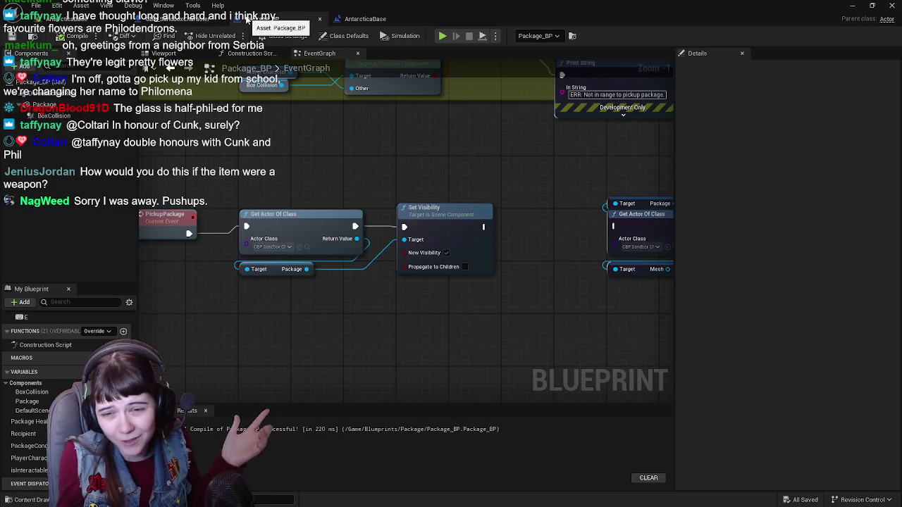
scroll(472, 308, "down", 1)
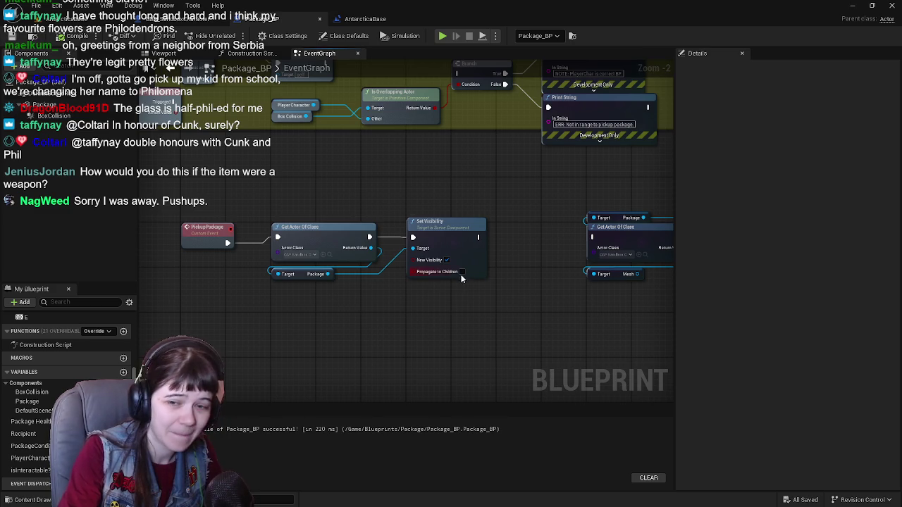
mouse_move(524, 277)
left_mouse_down()
mouse_move(416, 216)
mouse_move(265, 260)
mouse_move(425, 255)
mouse_move(310, 244)
mouse_move(501, 258)
mouse_move(459, 302)
mouse_move(486, 273)
left_mouse_up()
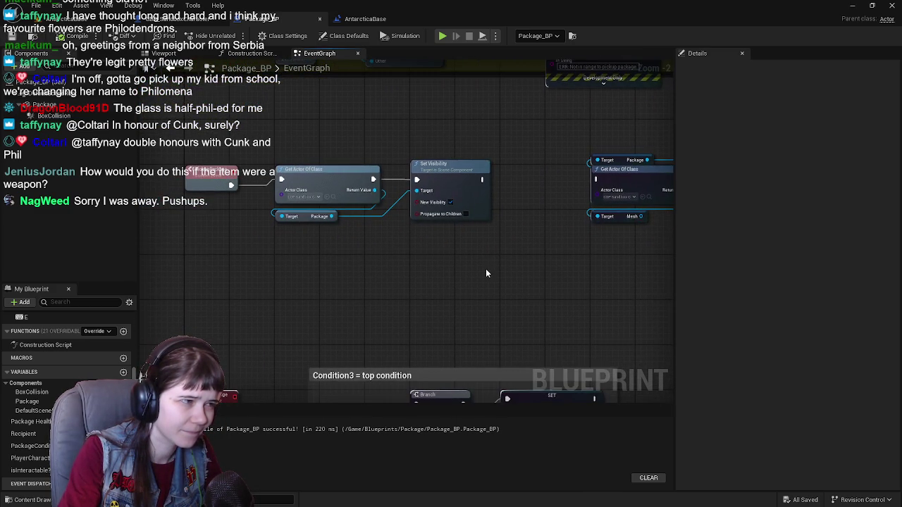
mouse_move(478, 306)
left_mouse_down()
mouse_move(484, 91)
mouse_move(449, 334)
mouse_move(475, 324)
mouse_move(440, 296)
left_mouse_up()
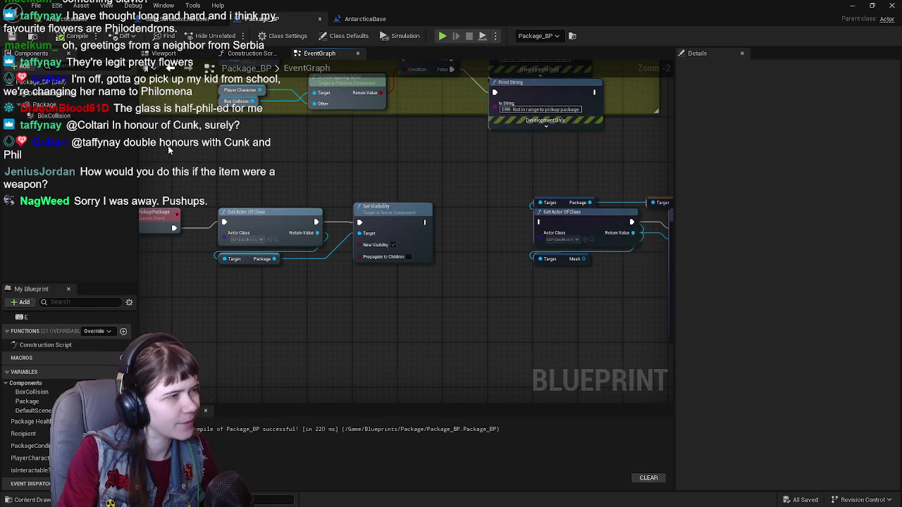
Recheck the character's Item Interact trace logic, then pan Package_BP to the pickup interaction comment block.
left_click(152, 19)
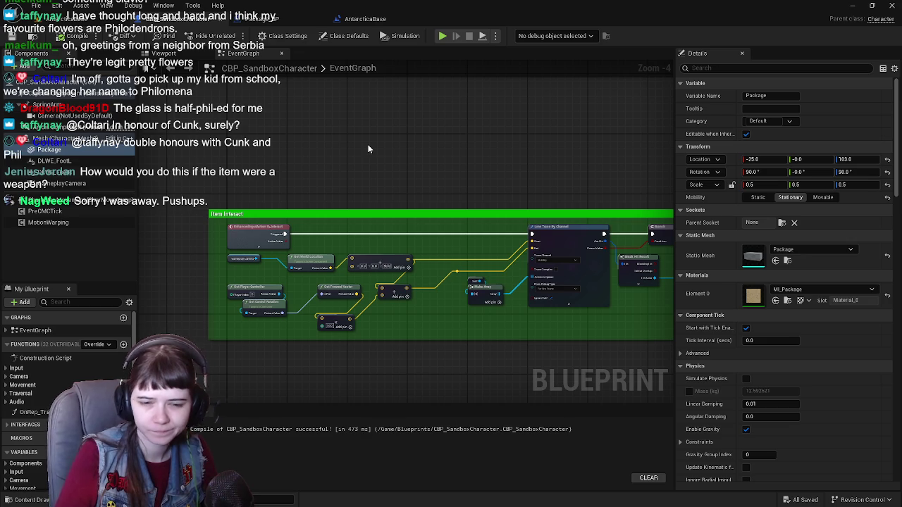
mouse_move(367, 144)
left_mouse_down()
mouse_move(360, 155)
mouse_move(361, 214)
mouse_move(200, 235)
mouse_move(360, 203)
mouse_move(382, 188)
left_mouse_up()
scroll(360, 214, "up", 1)
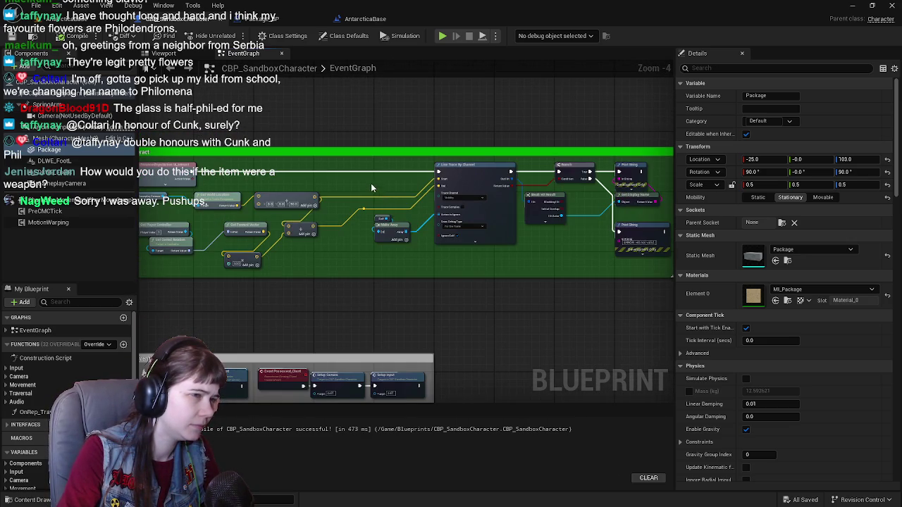
left_click(277, 19)
mouse_move(397, 243)
left_mouse_down()
mouse_move(427, 197)
mouse_move(483, 258)
mouse_move(393, 281)
mouse_move(345, 267)
mouse_move(411, 247)
left_mouse_up()
scroll(345, 267, "down", 1)
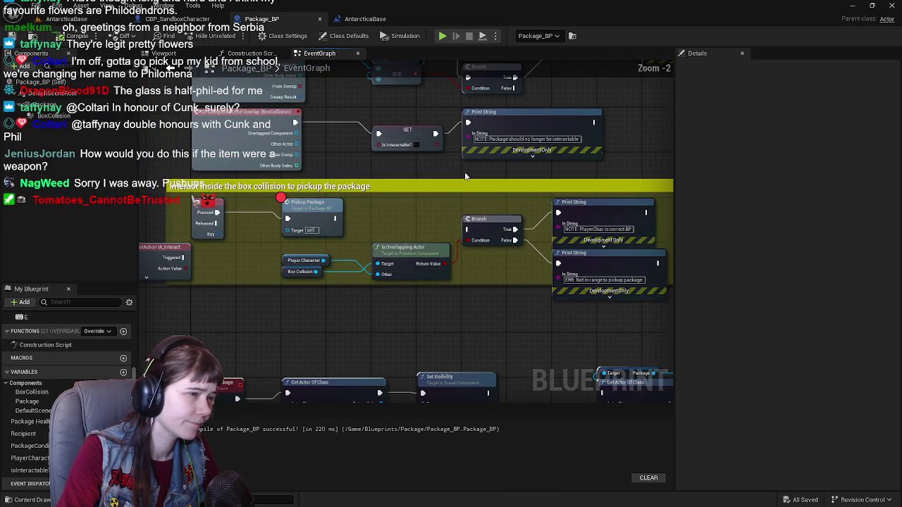
Switch back to the AntarcticaBase level to see the dark package beside the building.
left_click(70, 19)
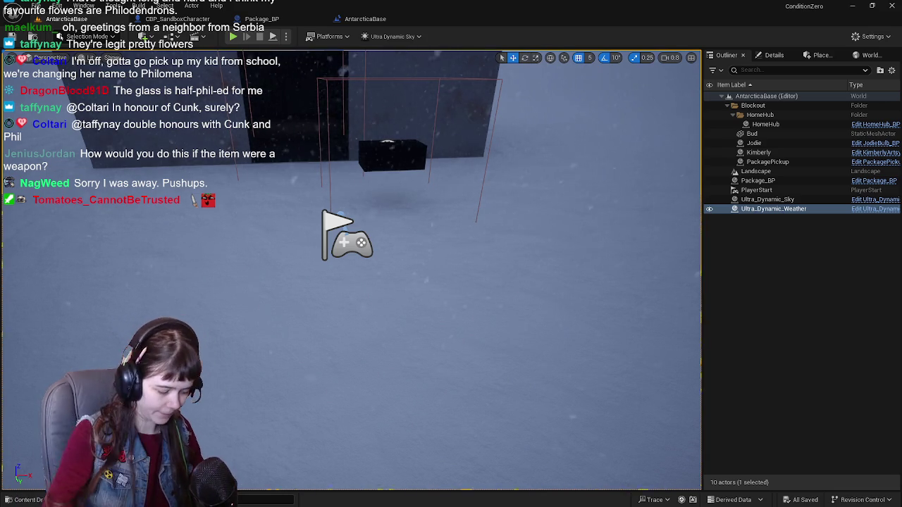
Check CBP_SandboxCharacter's Item Interact nodes and its 3D component preview.
left_click(179, 19)
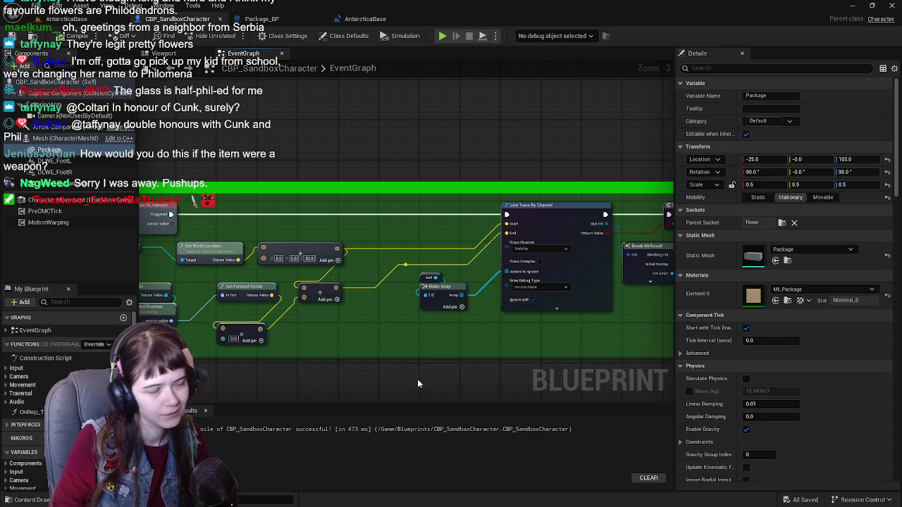
left_click_drag(401, 381, 446, 344)
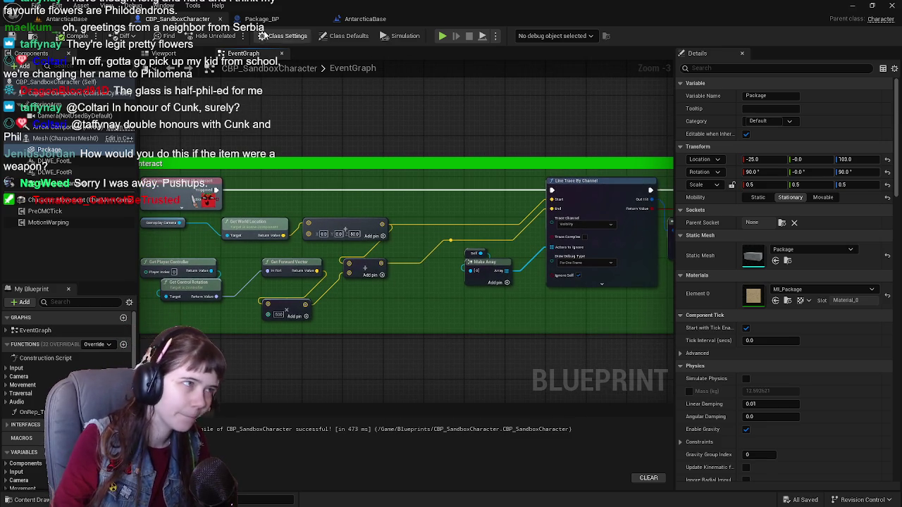
left_click(163, 56)
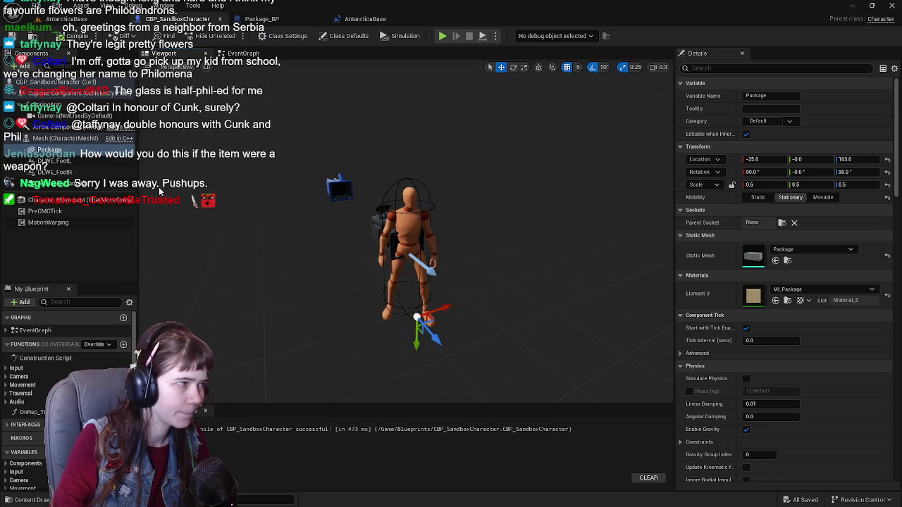
Pan Package_BP's event graph to the Condition3, Condition2 and Condition1 groups.
left_click(297, 19)
scroll(435, 203, "down", 1)
scroll(381, 222, "down", 1)
scroll(382, 222, "up", 2)
mouse_move(410, 236)
left_mouse_down()
mouse_move(390, 96)
mouse_move(369, 188)
mouse_move(356, 133)
left_mouse_up()
scroll(356, 133, "down", 1)
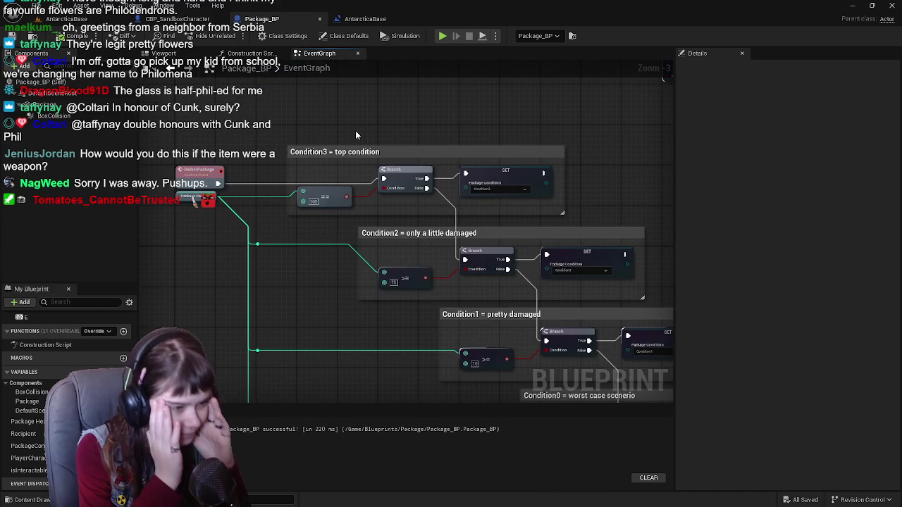
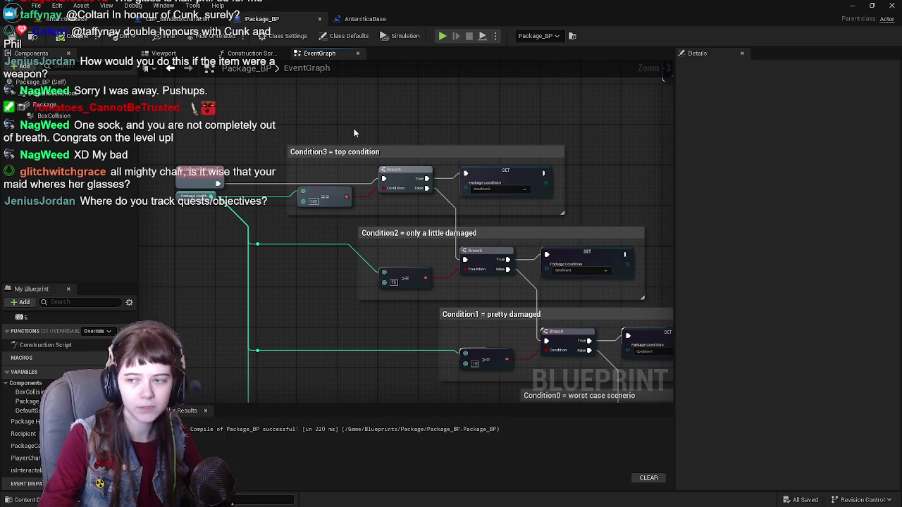
Open the Content Drawer and browse to Content > Blueprints > Package.
key("ctrl+space")
left_click(220, 331)
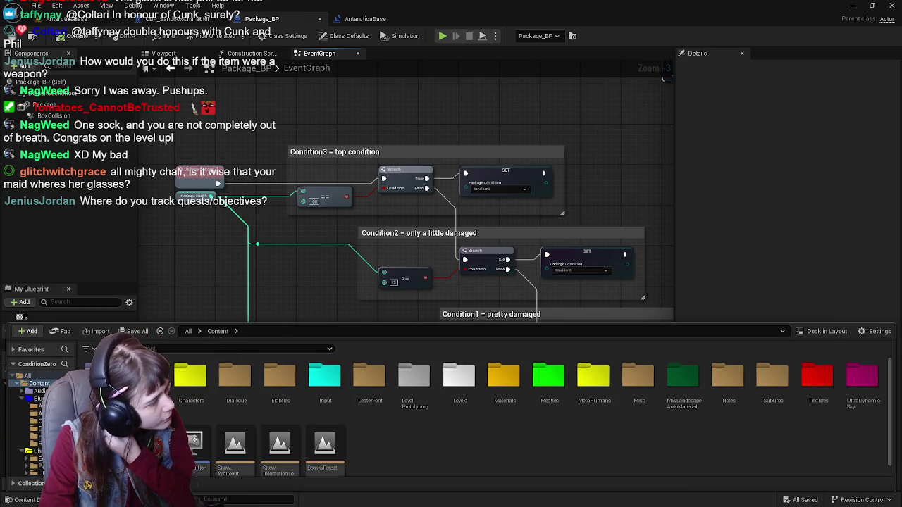
double_click(147, 377)
double_click(273, 380)
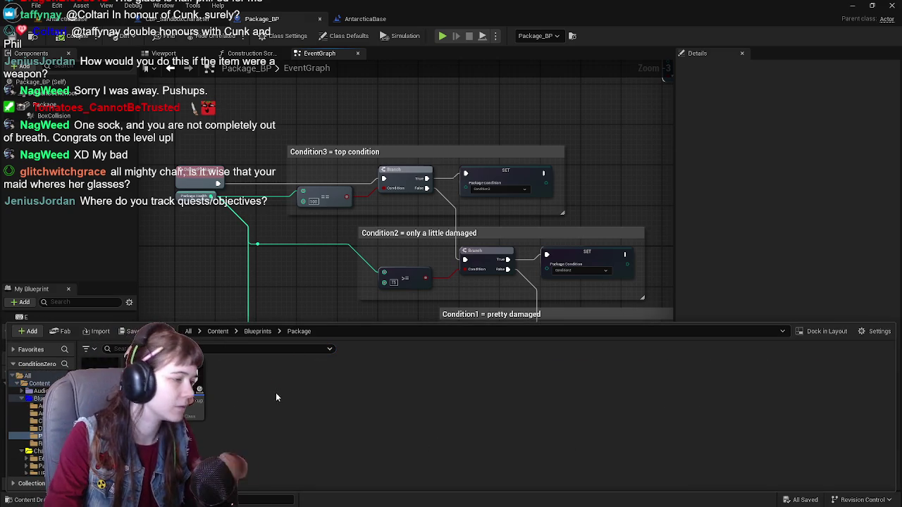
Search the Package folder's new-asset menu for 'structu' to create the PackageObjectives structure.
right_click(250, 386)
mouse_move(249, 323)
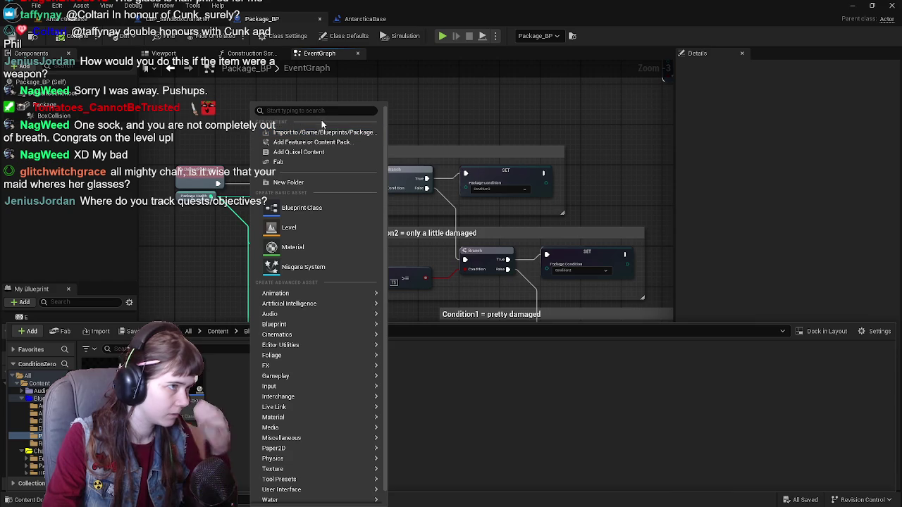
type("structu")
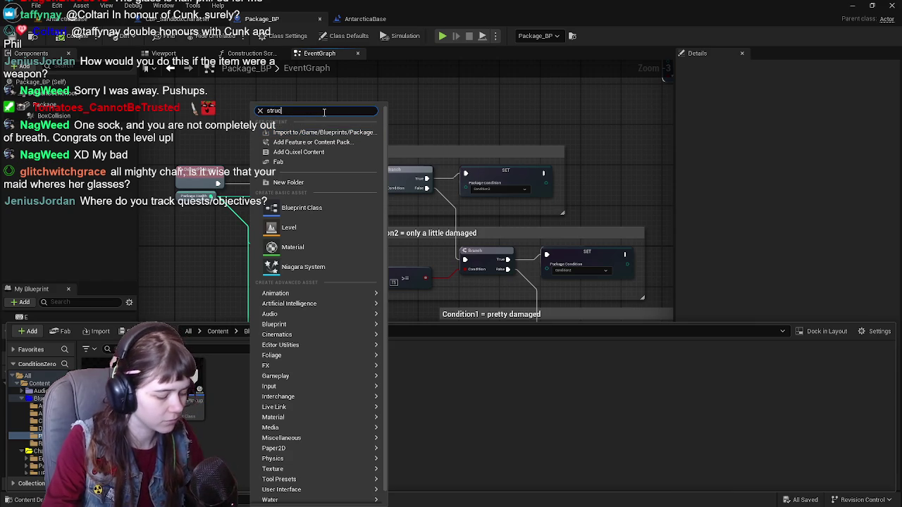
key("Escape")
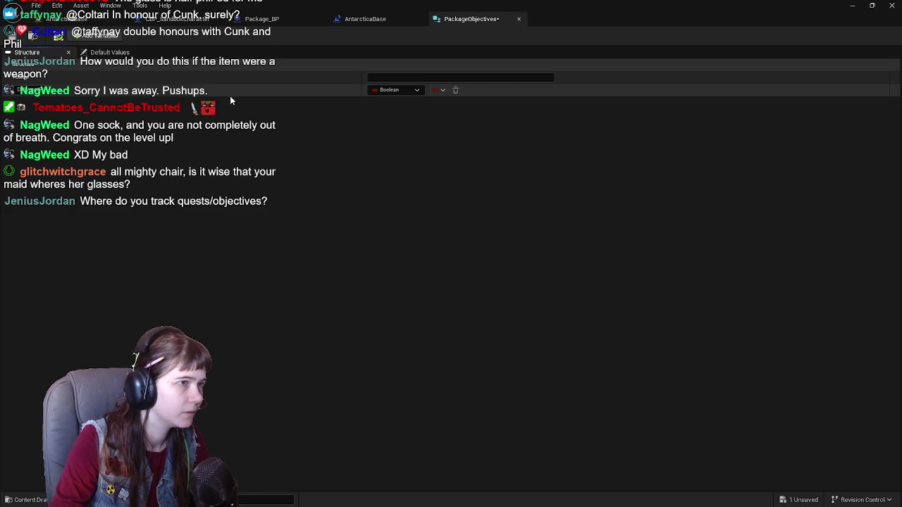
Add a second member to PackageObjectives and save the structure.
left_click(97, 35)
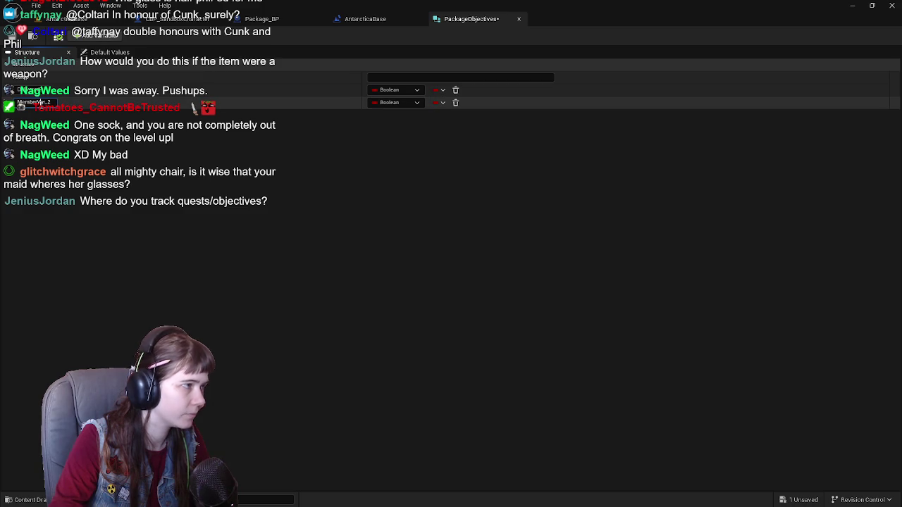
key("ctrl+s")
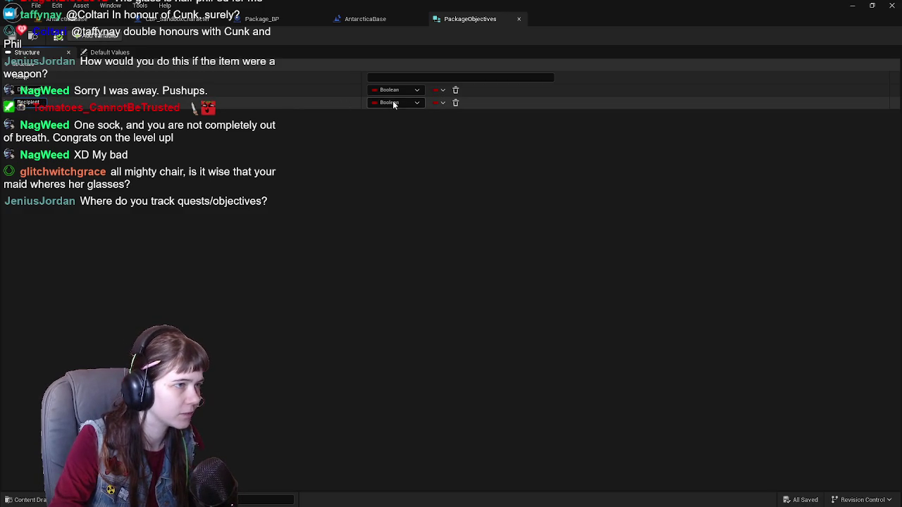
left_click(265, 19)
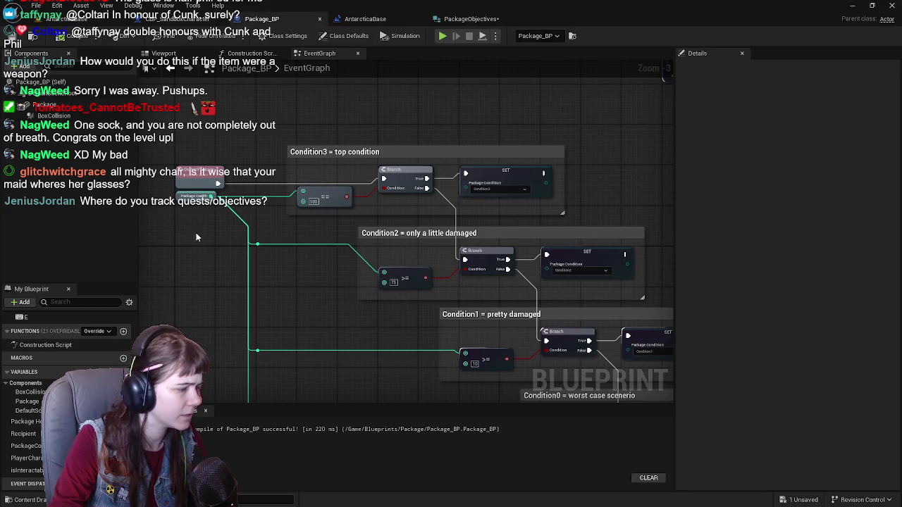
left_click(446, 19)
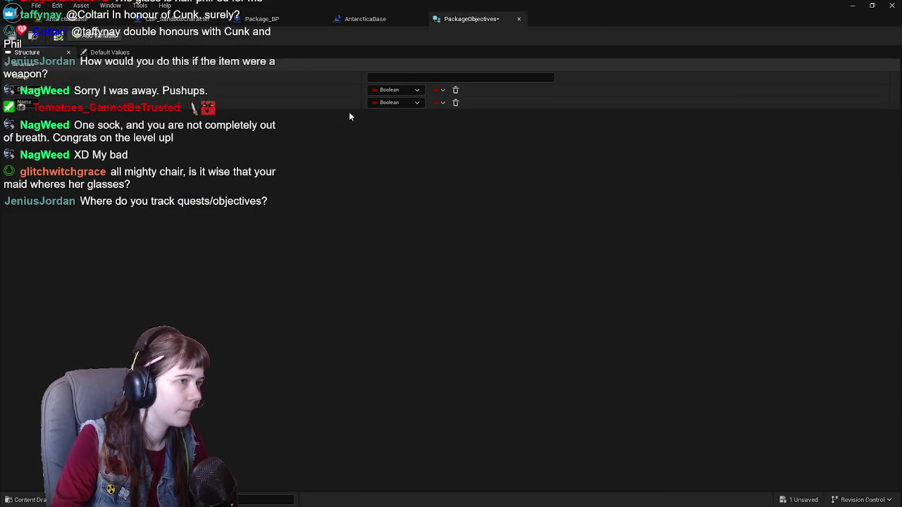
Make the Recipient member a Name type.
left_click(384, 102)
left_click(33, 109)
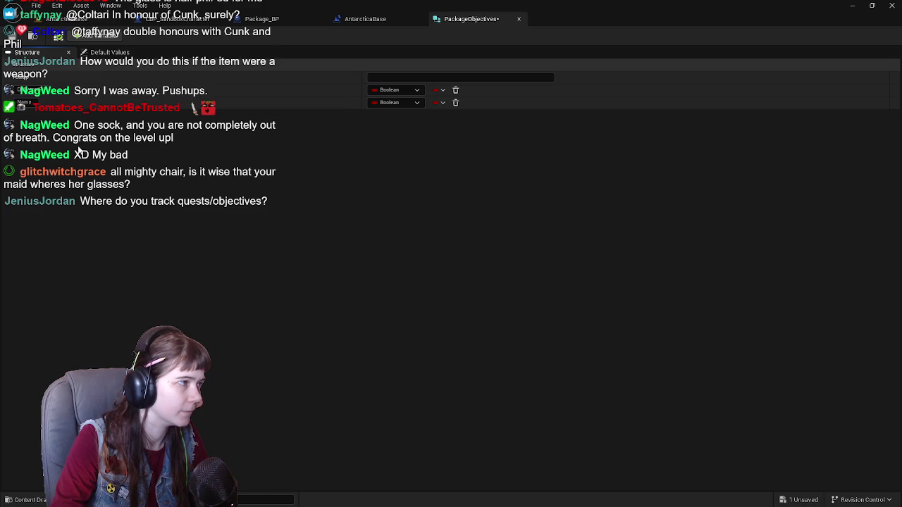
left_click(400, 102)
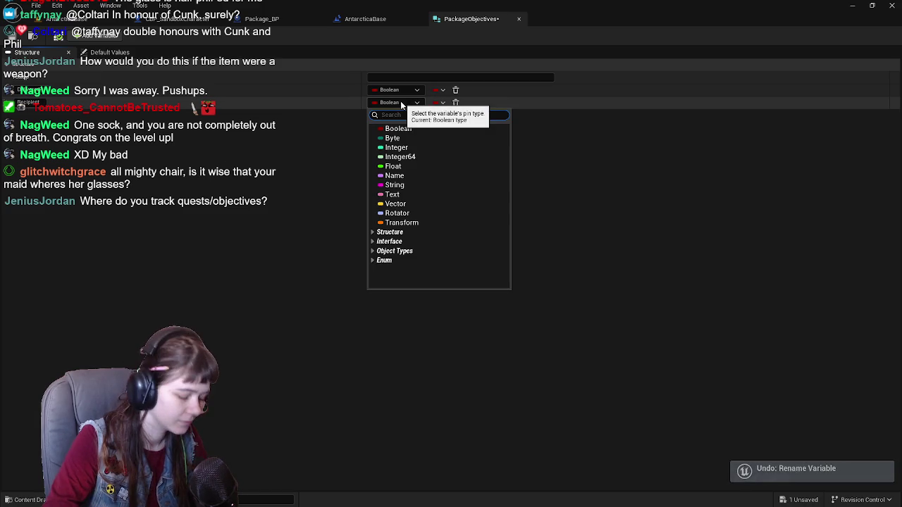
type("name")
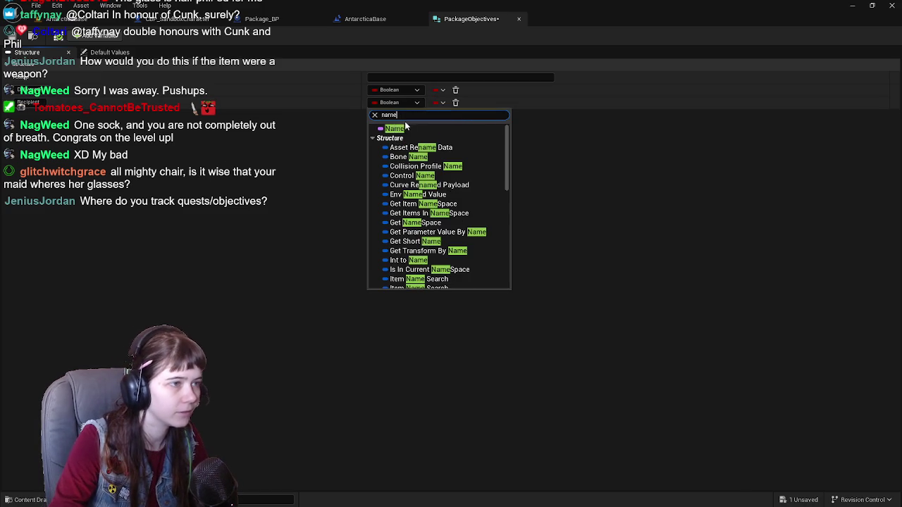
left_click(404, 128)
Add a third member and clear its MemberVar_6 name to rename it.
left_click(367, 20)
left_click(323, 22)
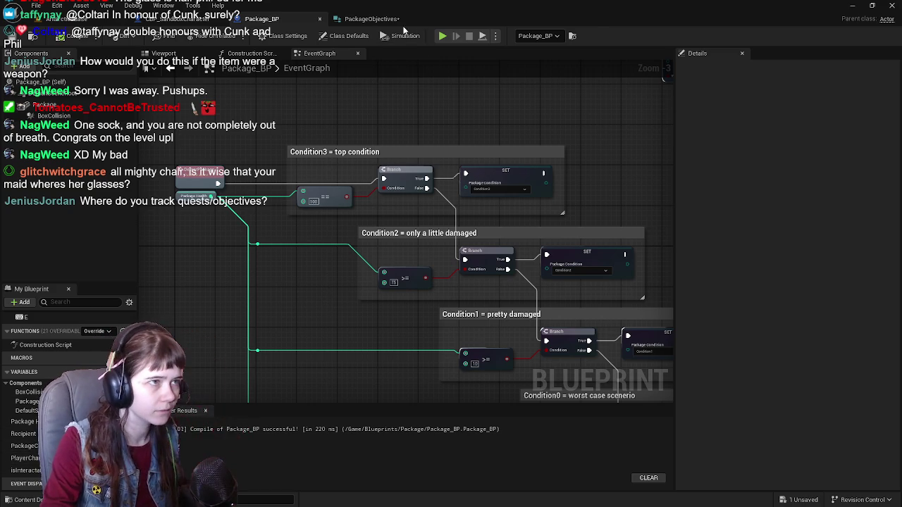
left_click(371, 19)
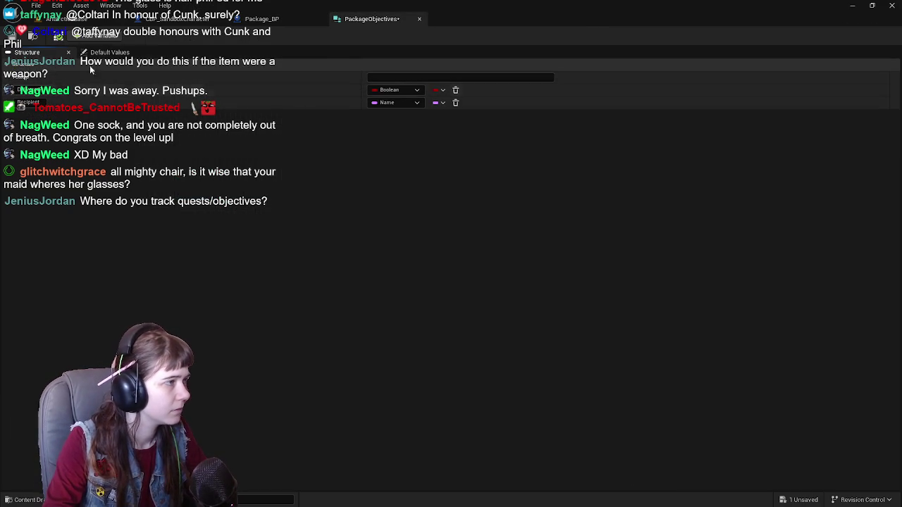
left_click(96, 35)
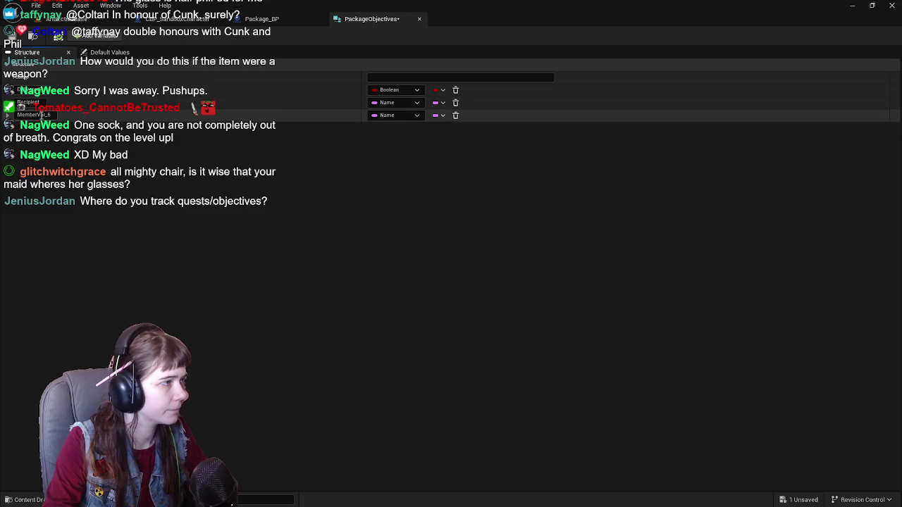
double_click(53, 116)
key("BackSpace")
type("PackageCondition")
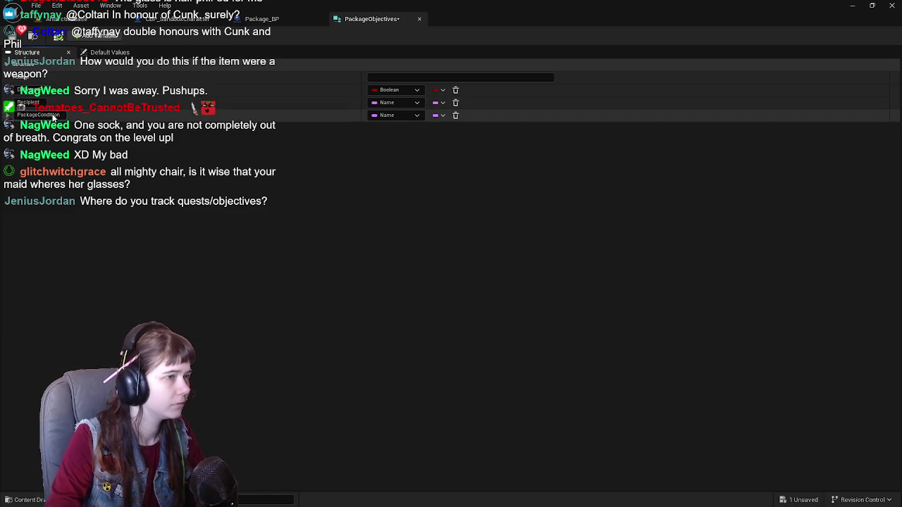
Set PackageCondition to the Package Condition Enum type and save the structure.
left_click(262, 18)
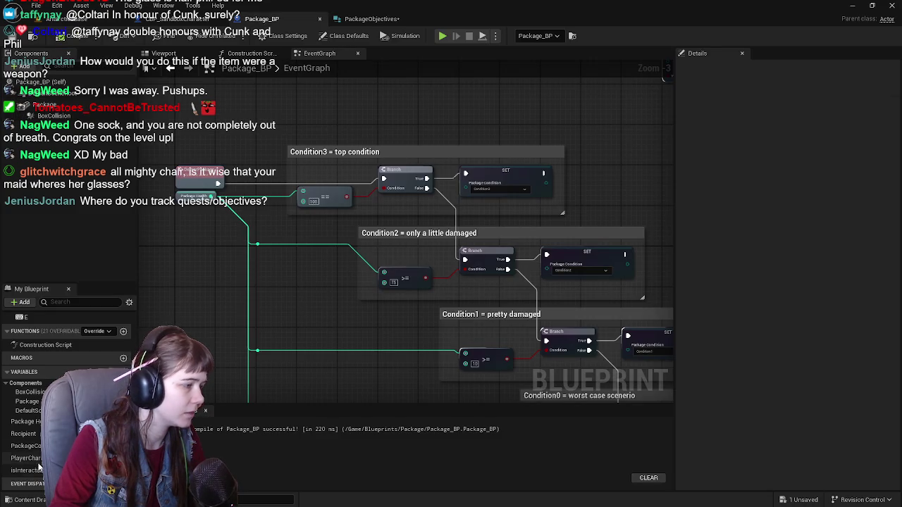
left_click(372, 19)
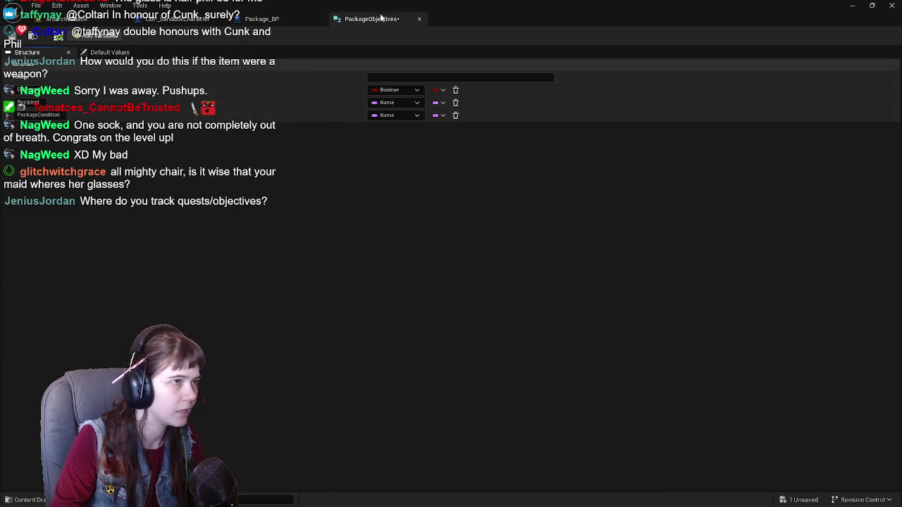
left_click(392, 117)
type("pack")
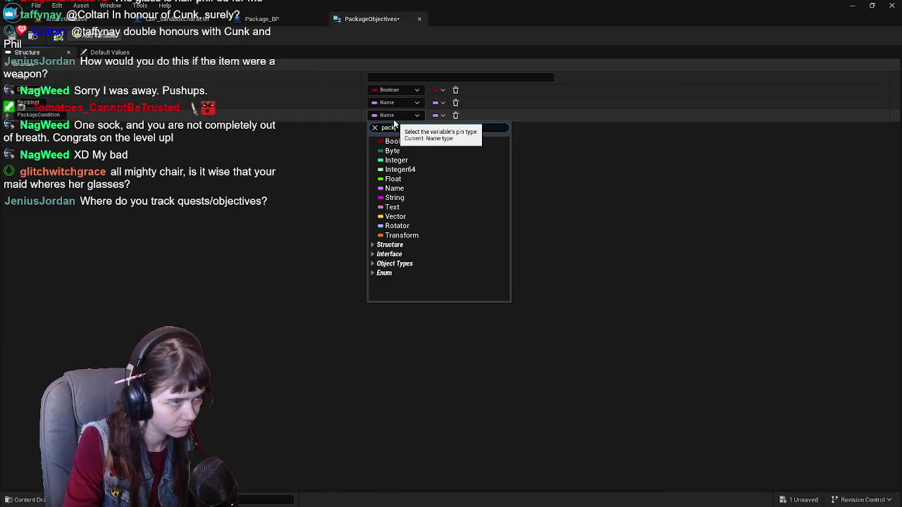
type("age")
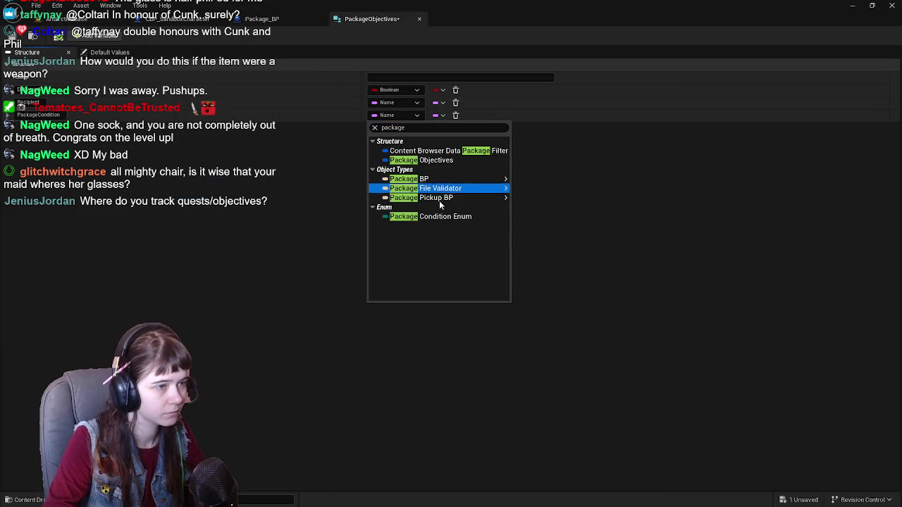
left_click(445, 217)
key("ctrl+s")
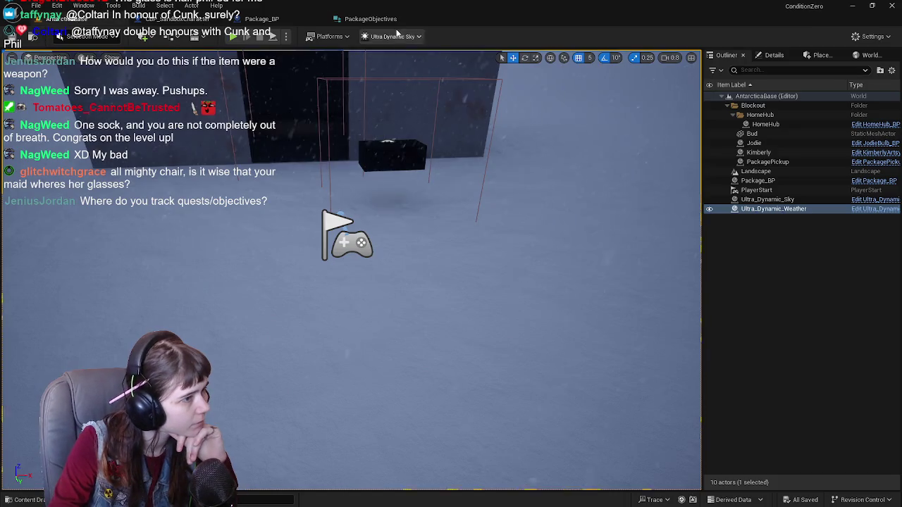
Glance at the level and bring up the Content Drawer.
left_click(371, 18)
scroll(307, 208, "down", 1)
scroll(307, 209, "up", 1)
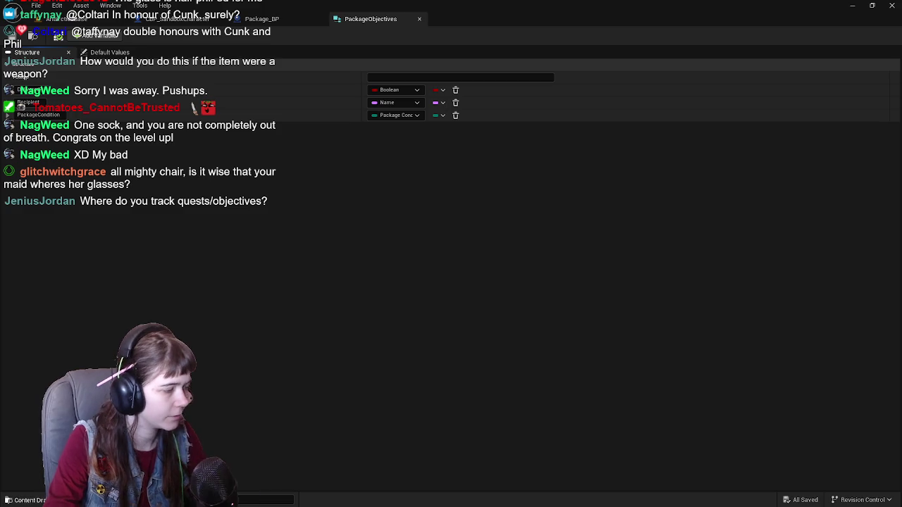
key("ctrl+space")
left_click(432, 381)
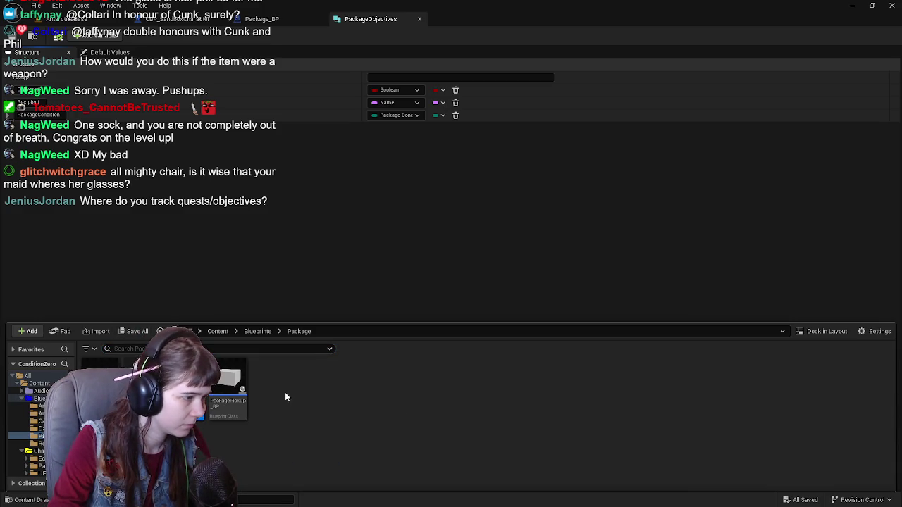
Create the DT_PackageDelivery Data Table with PackageObjectives as its row structure.
right_click(285, 398)
type("data")
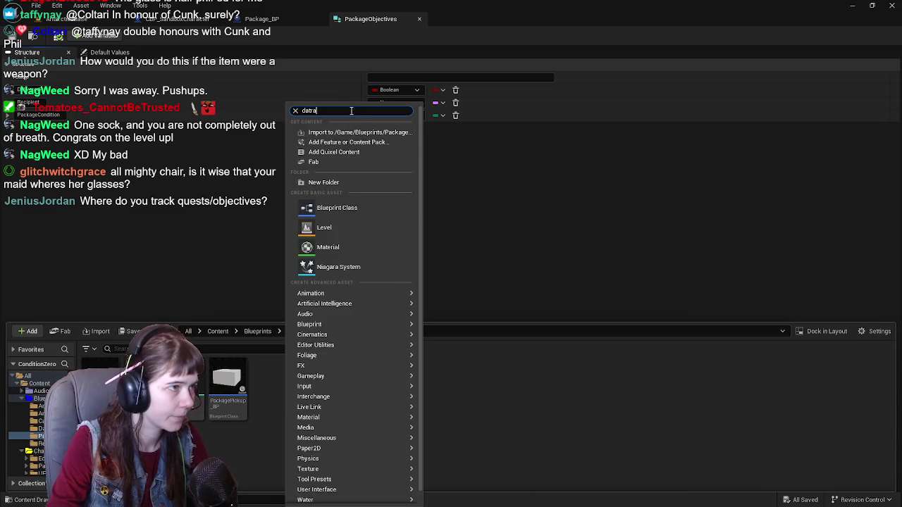
key("BackSpace")
key("BackSpace")
type("a")
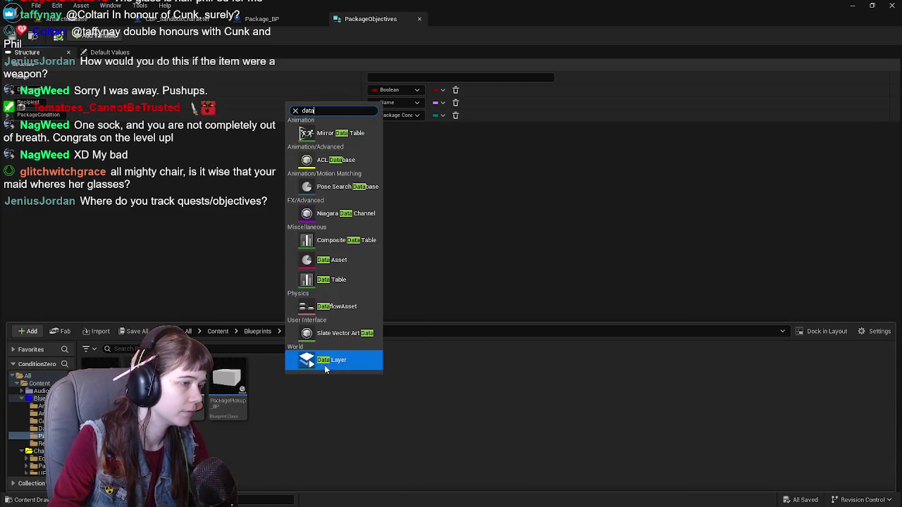
left_click(349, 281)
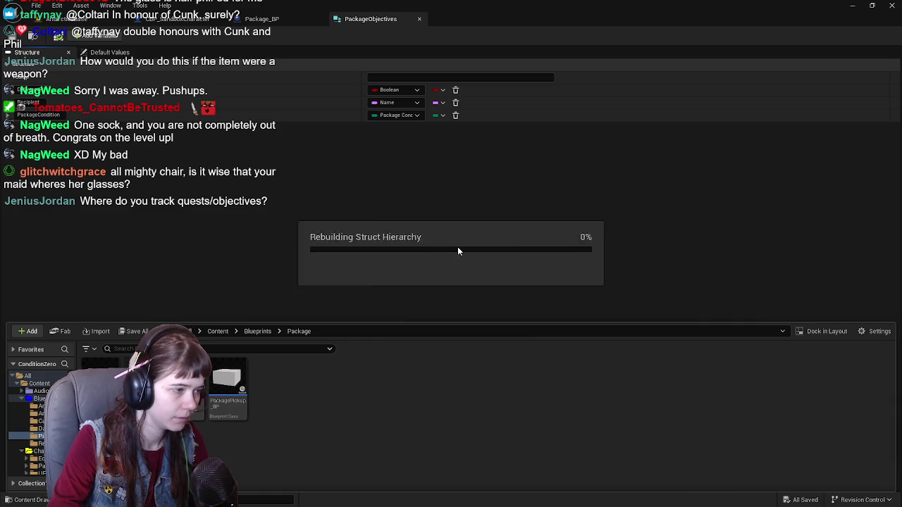
left_click(458, 250)
type("package")
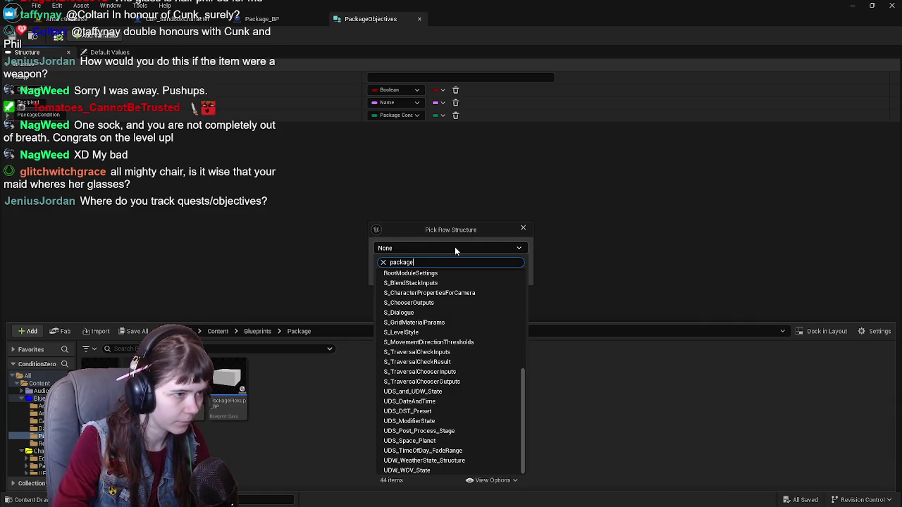
left_click(444, 274)
left_click(482, 258)
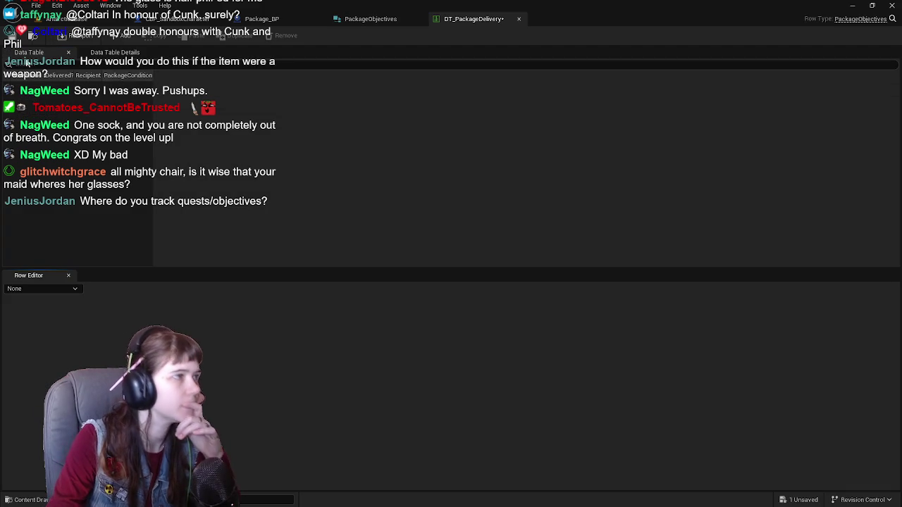
Resize the Delivered? and PackageCondition columns and add a NewRow entry to DT_PackageDelivery.
left_click(31, 80)
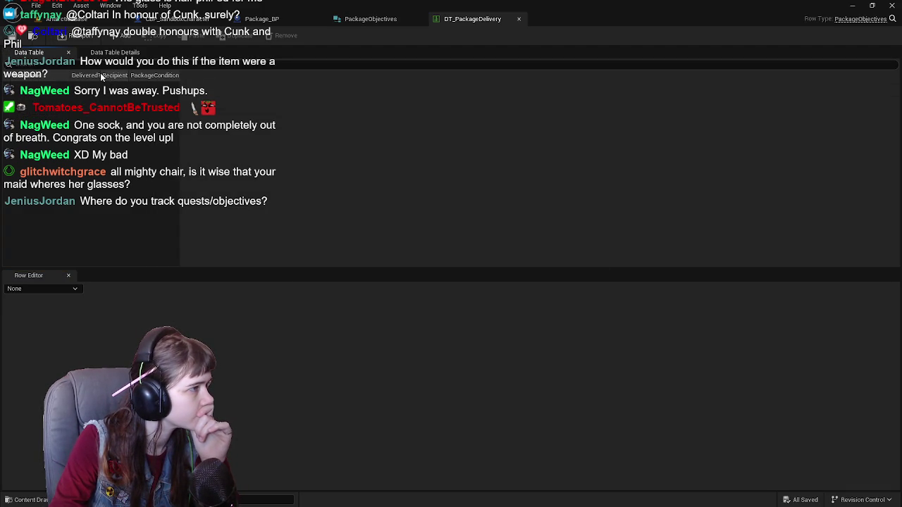
mouse_move(102, 75)
left_mouse_down()
mouse_move(618, 94)
mouse_move(201, 93)
mouse_move(792, 96)
mouse_move(806, 108)
mouse_move(868, 97)
left_mouse_up()
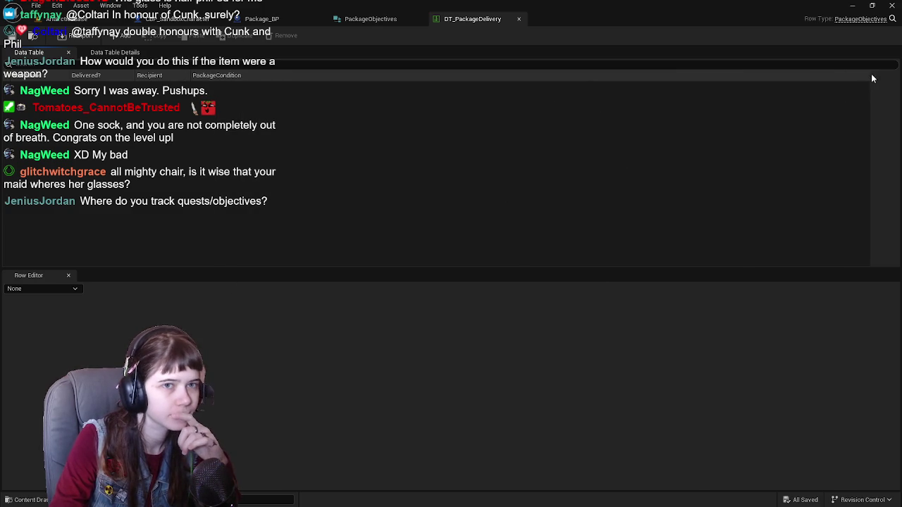
mouse_move(872, 76)
left_mouse_down()
mouse_move(343, 78)
mouse_move(352, 77)
left_mouse_up()
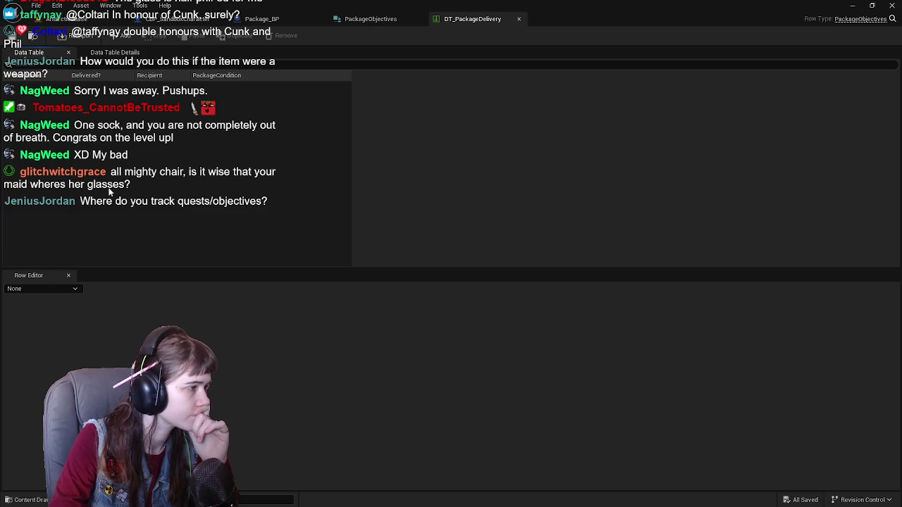
left_click(122, 36)
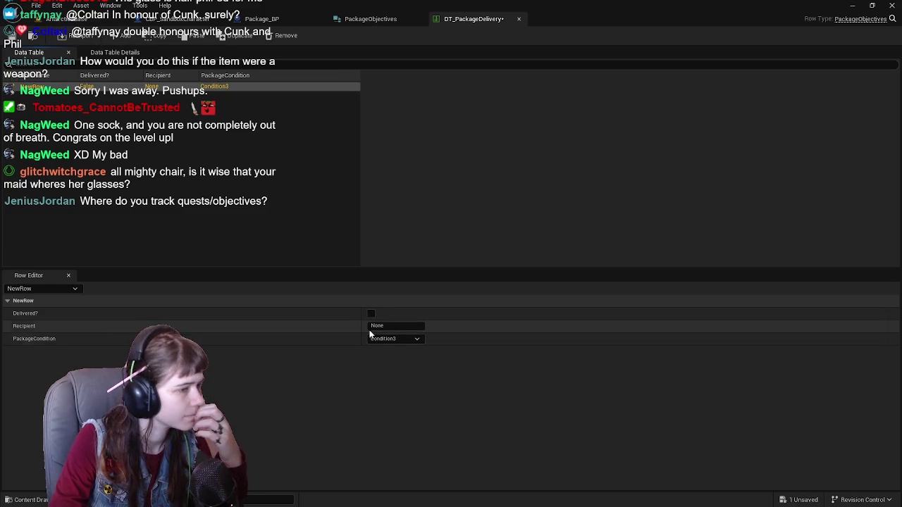
left_click(389, 326)
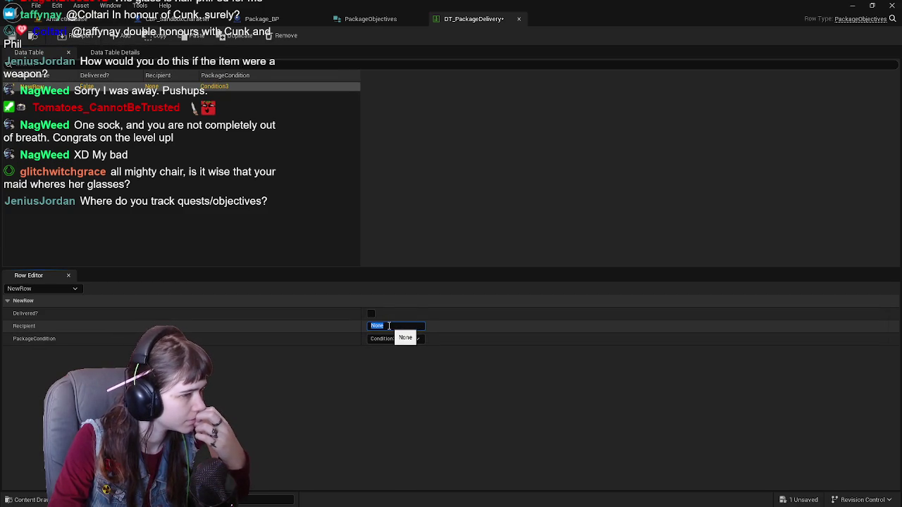
left_click(306, 246)
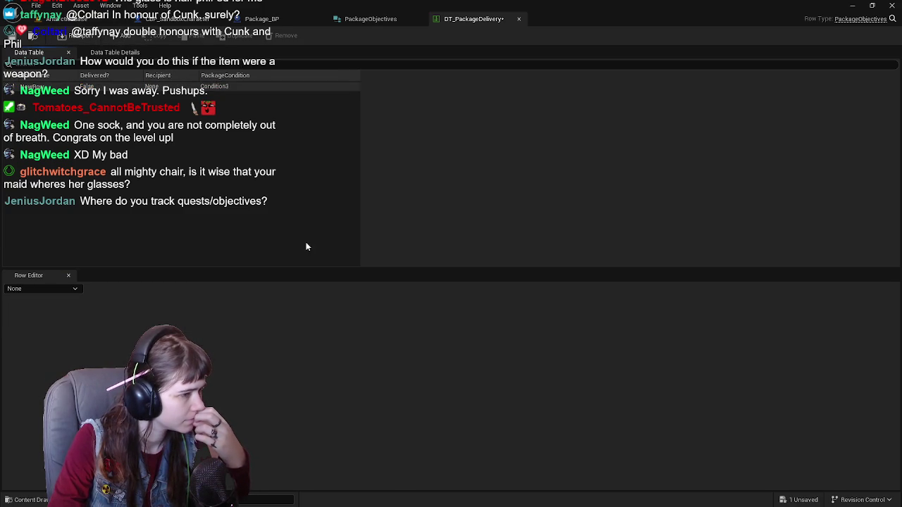
left_click(87, 85)
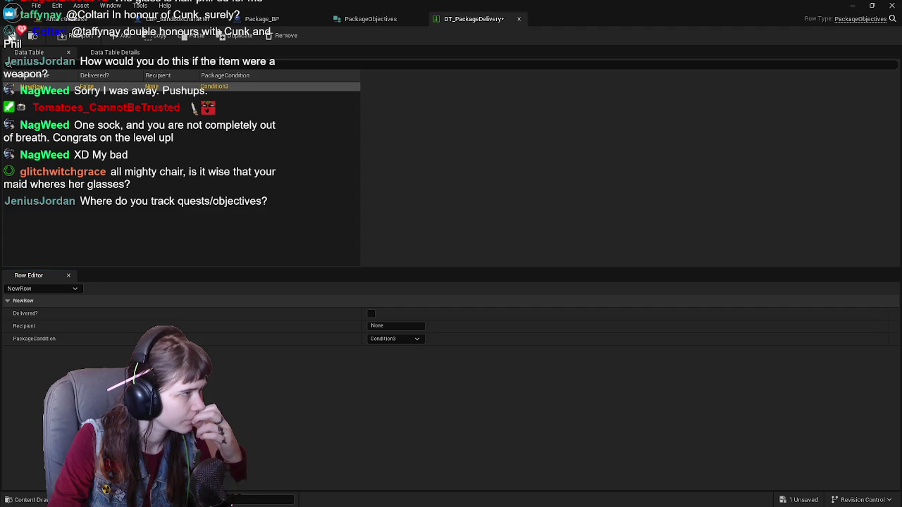
Create a new Enumeration asset in the Package folder via an 'enum' search.
key("ctrl+space")
right_click(355, 430)
type("enum")
left_click(402, 133)
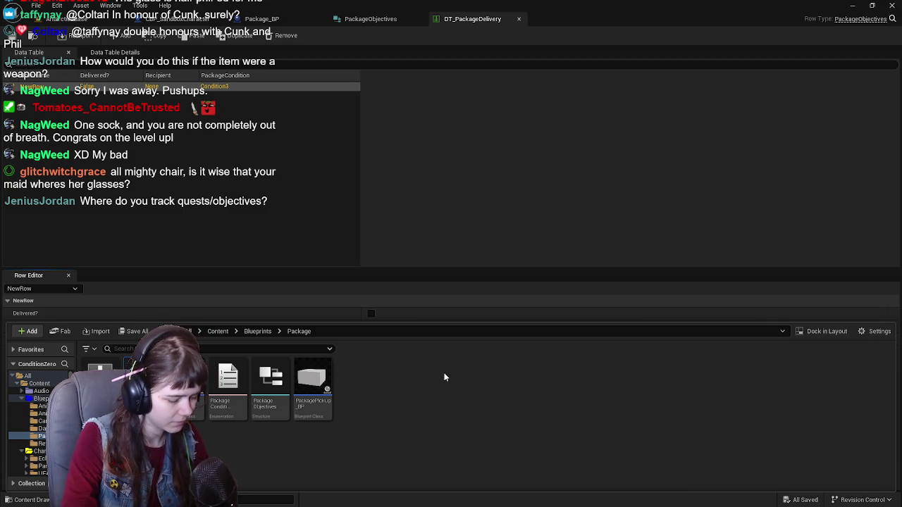
Name the enum Recipient_Enum, open it, and add two more enumerators.
key("Return")
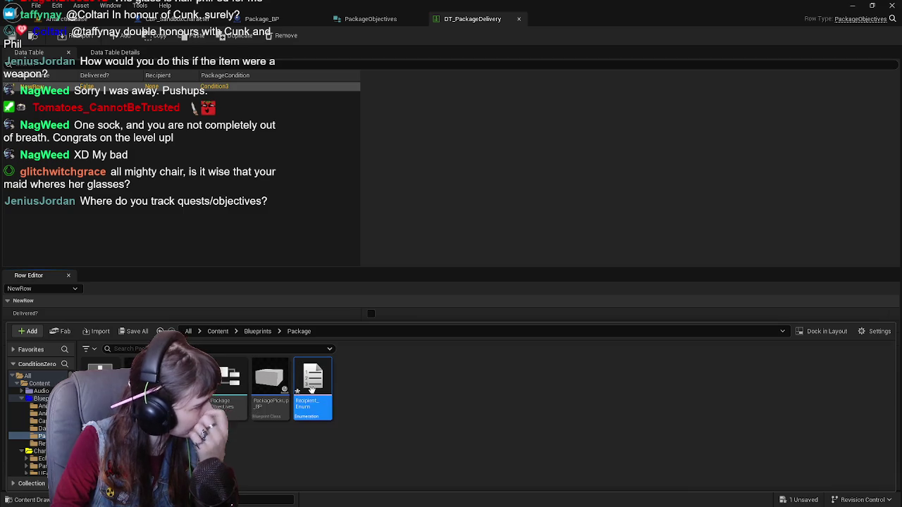
double_click(310, 414)
left_click(85, 35)
left_click(85, 35)
left_click(84, 36)
left_click(85, 35)
Rename the enumerators to M, Bud and Jodie, then save and close Recipient_Enum.
left_click(151, 90)
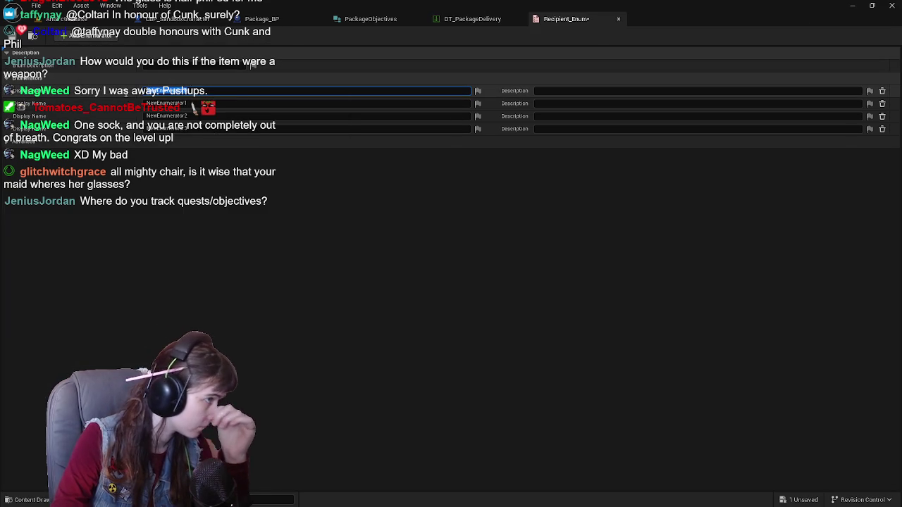
type("M")
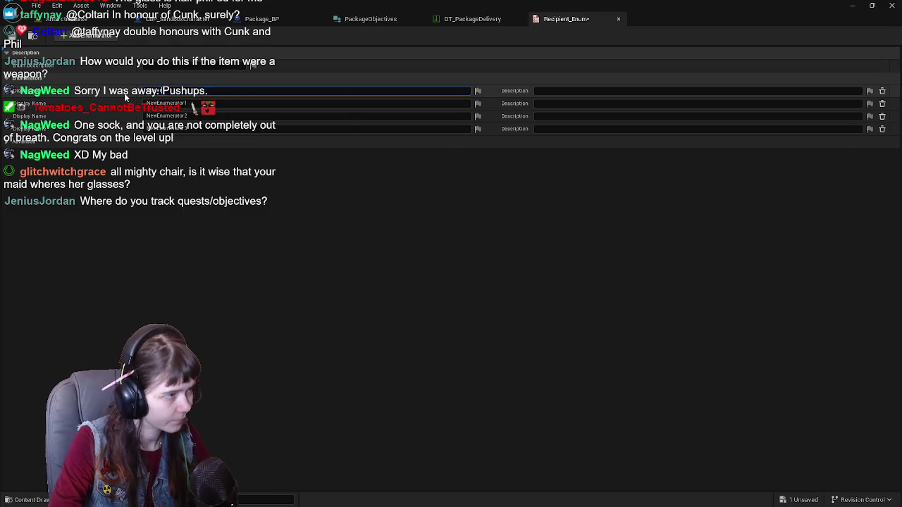
left_click(141, 102)
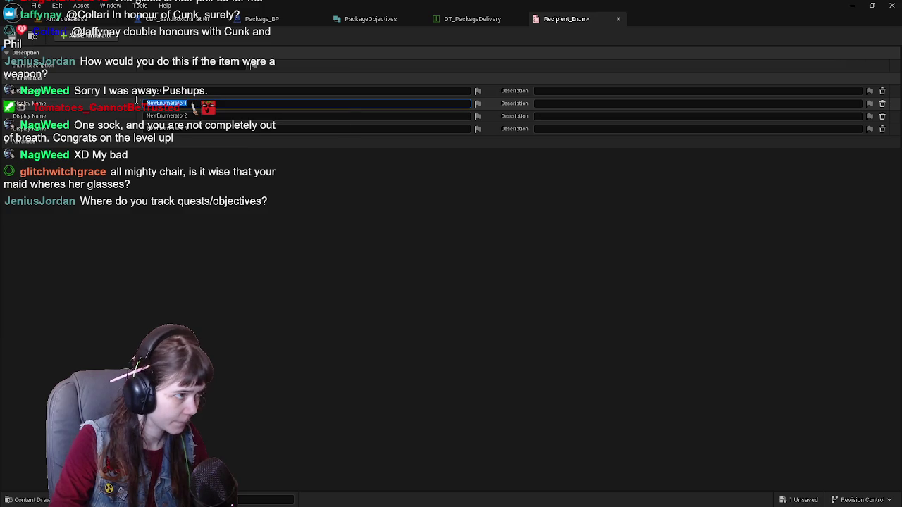
type("Bud")
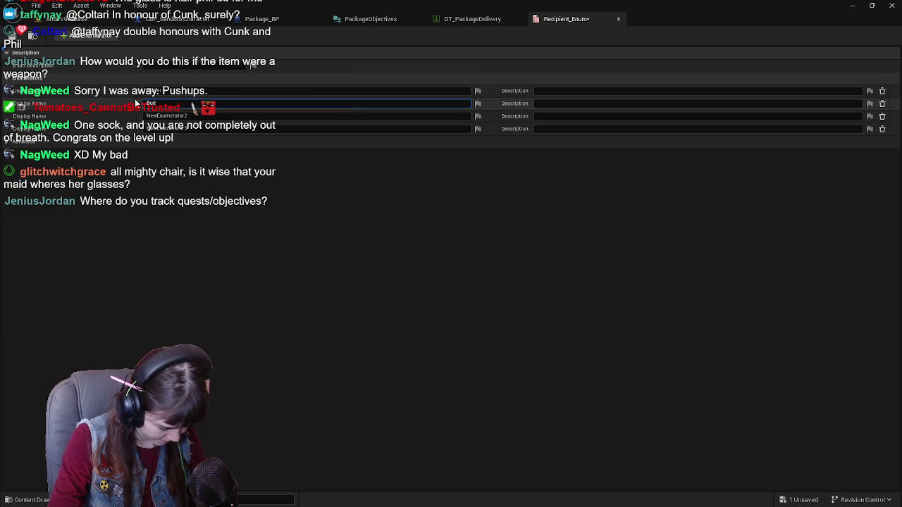
left_click(127, 117)
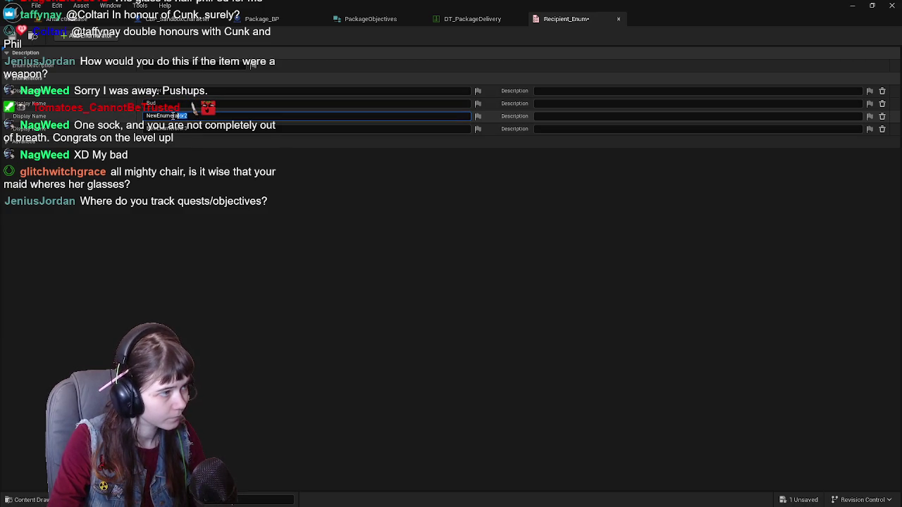
type("Jodie")
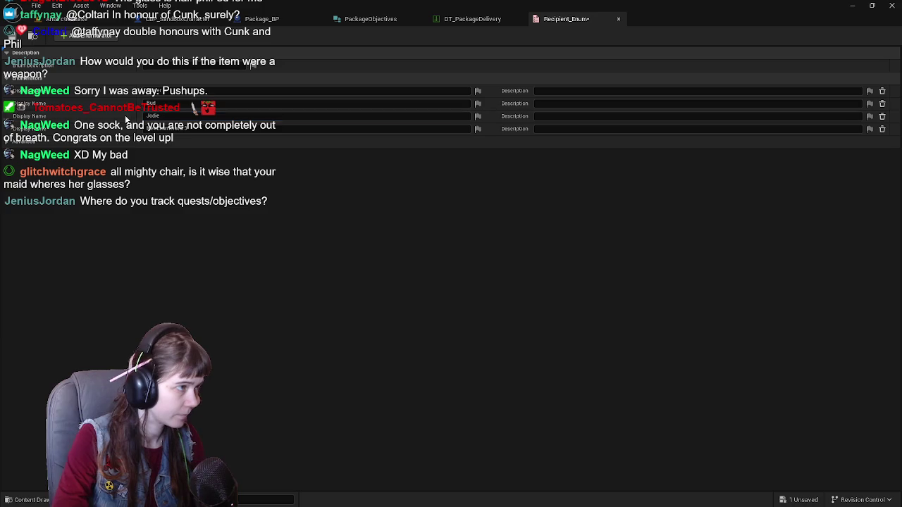
left_click(126, 128)
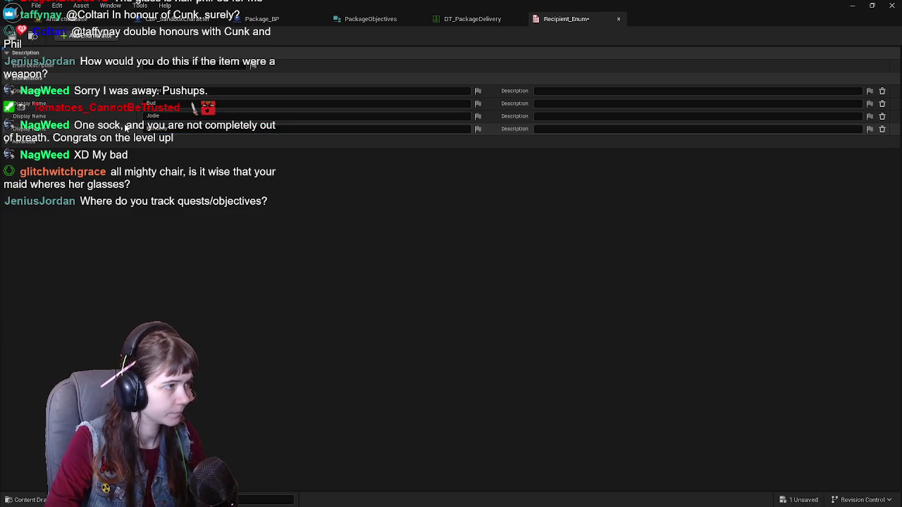
key("ctrl+s")
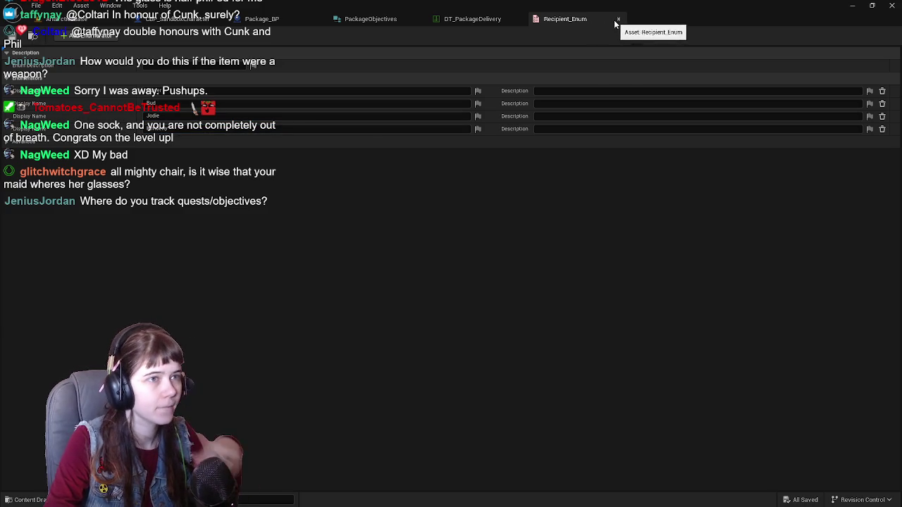
left_click(618, 19)
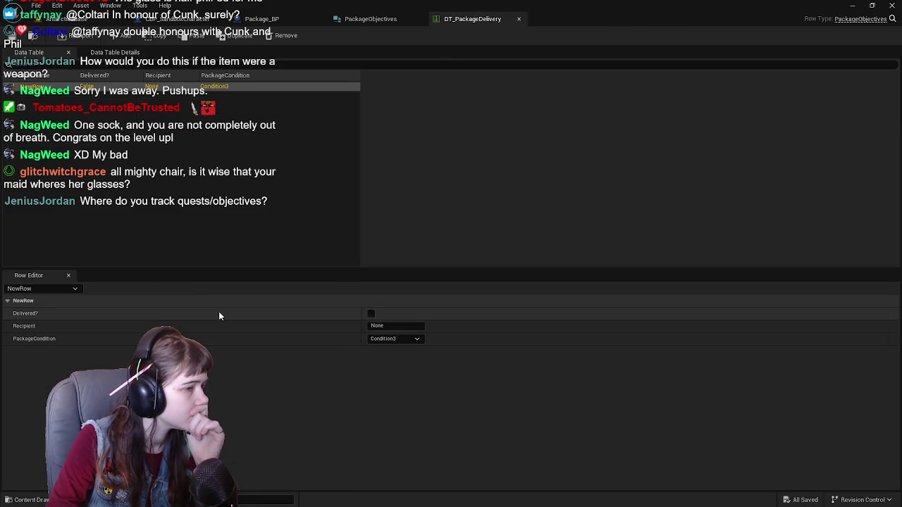
Change PackageObjectives' Recipient member type to Recipient_Enum.
left_click(386, 21)
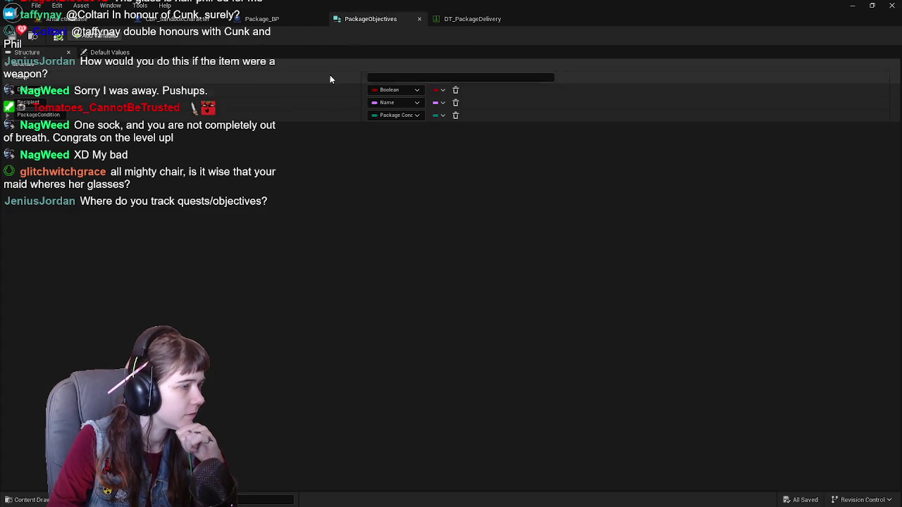
left_click(396, 103)
type("recipie")
left_click(405, 136)
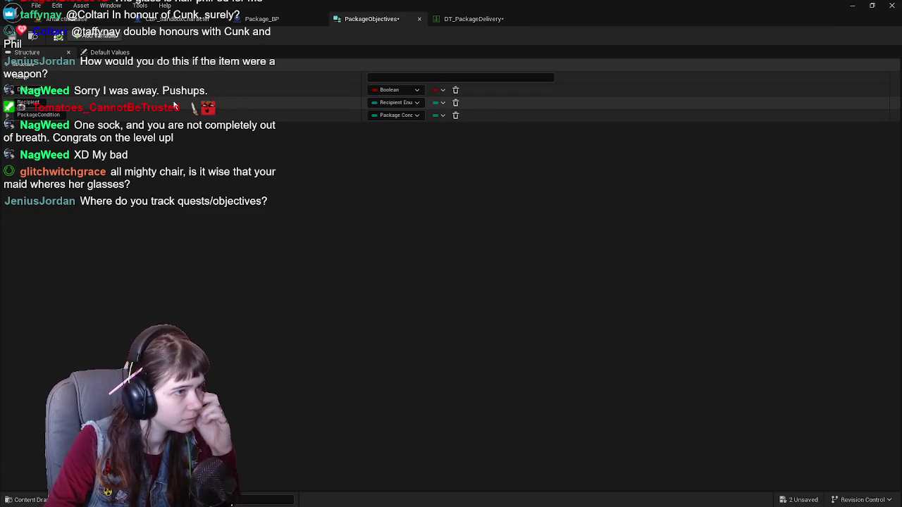
Keep NewRow's Recipient as Player and PackageCondition as Condition3, and save DT_PackageDelivery.
left_click(461, 21)
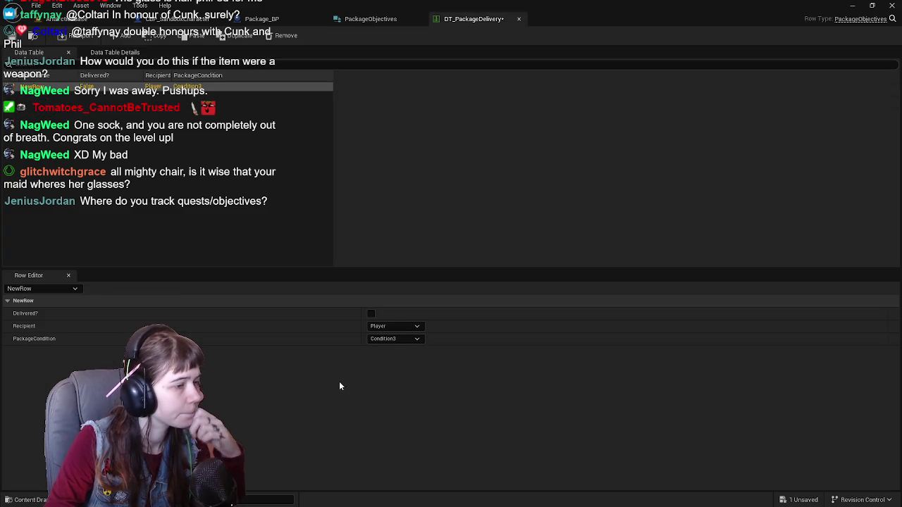
left_click(399, 326)
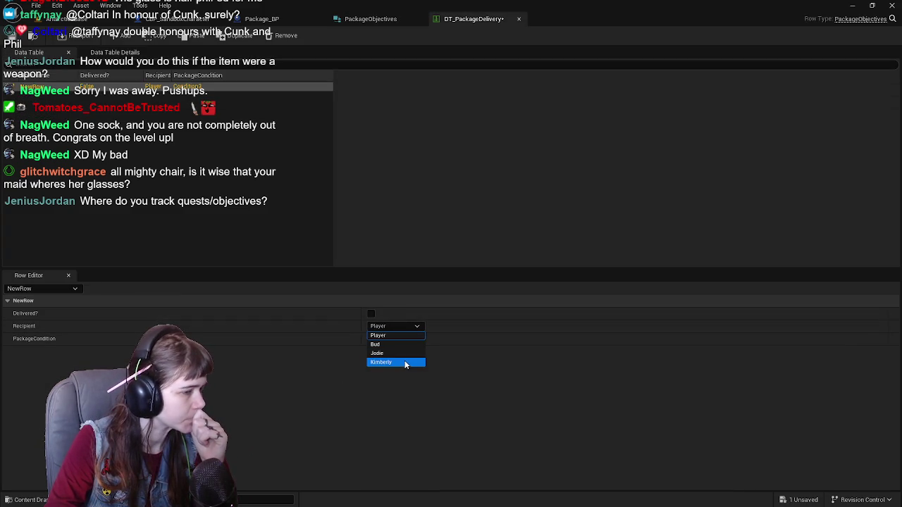
left_click(413, 325)
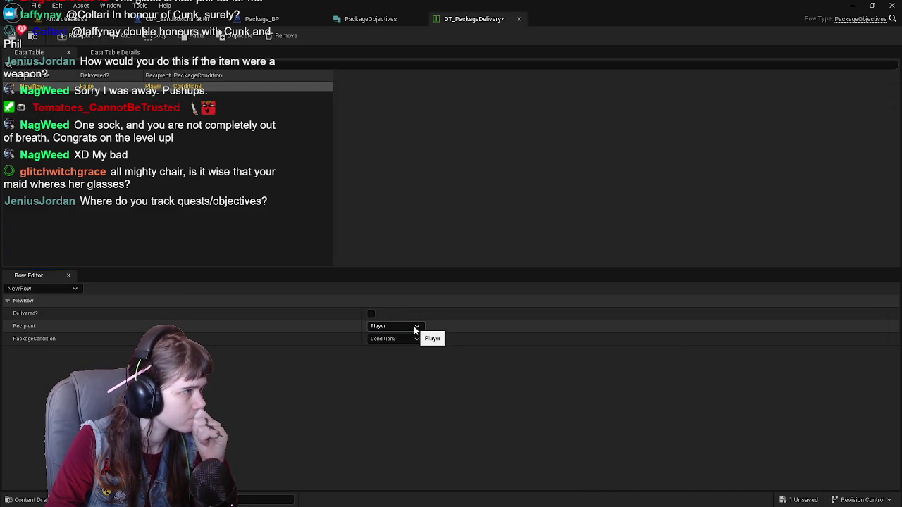
left_click(12, 43)
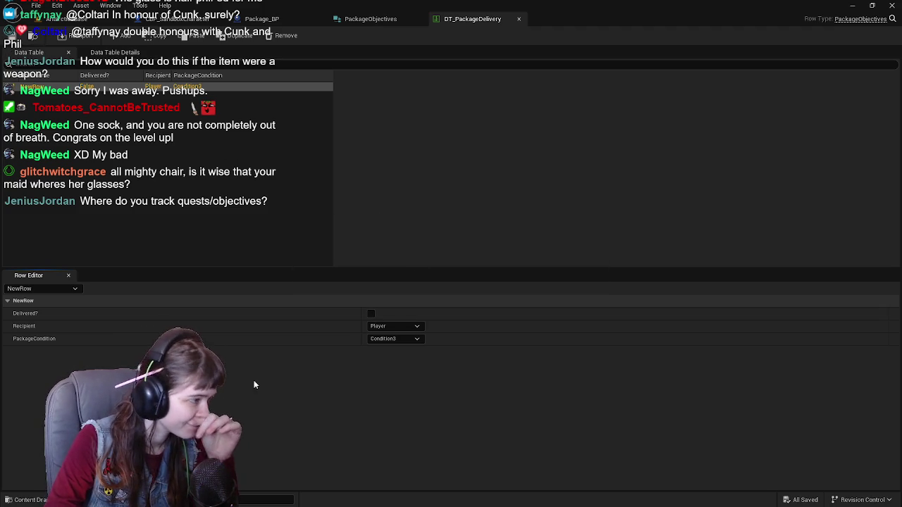
left_click(404, 339)
left_click(405, 341)
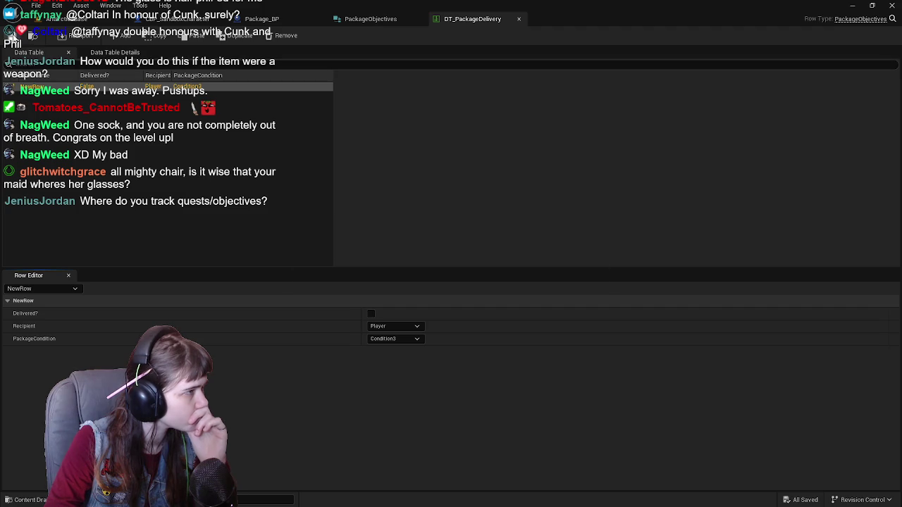
left_click(33, 96)
left_click(42, 87)
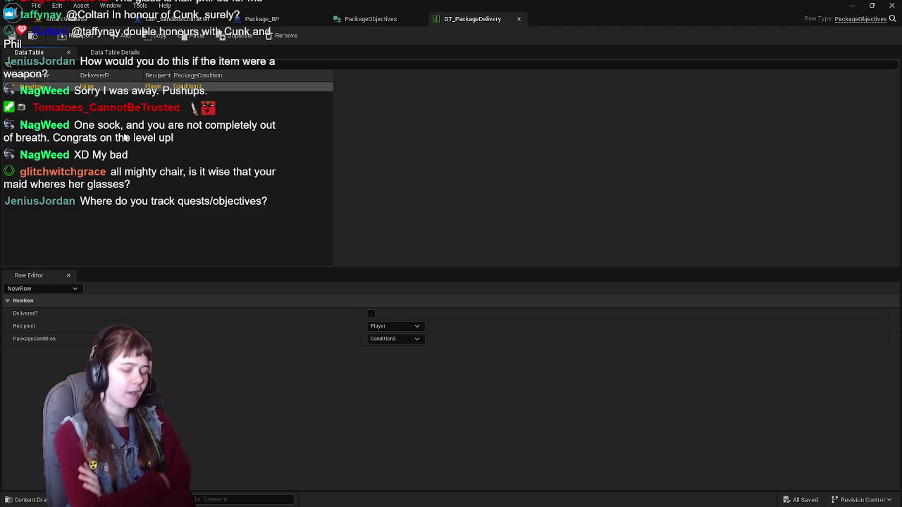
Close the PackageObjectives structure and DT_PackageDelivery table editors.
left_click(368, 18)
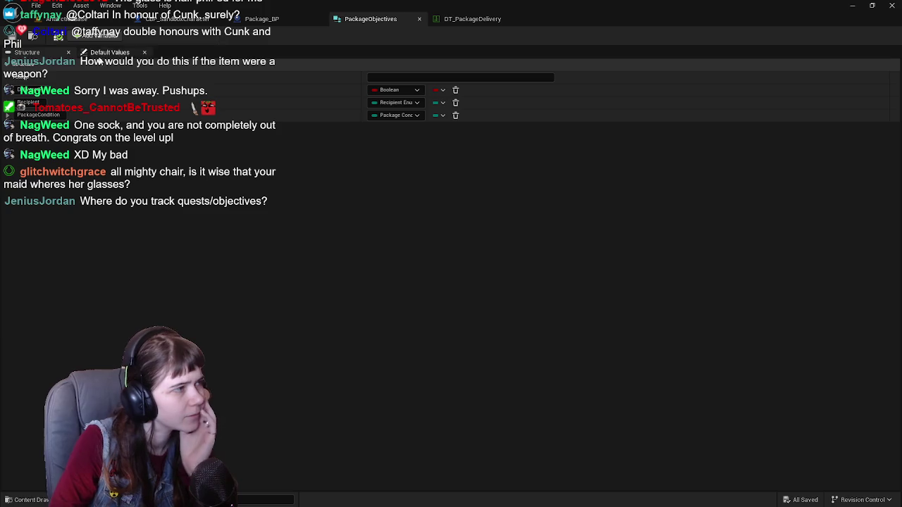
left_click(459, 19)
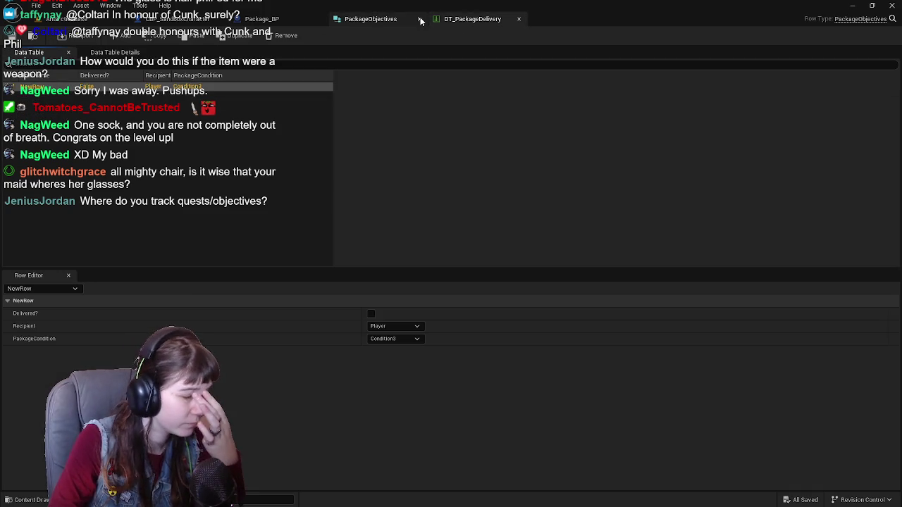
left_click(420, 20)
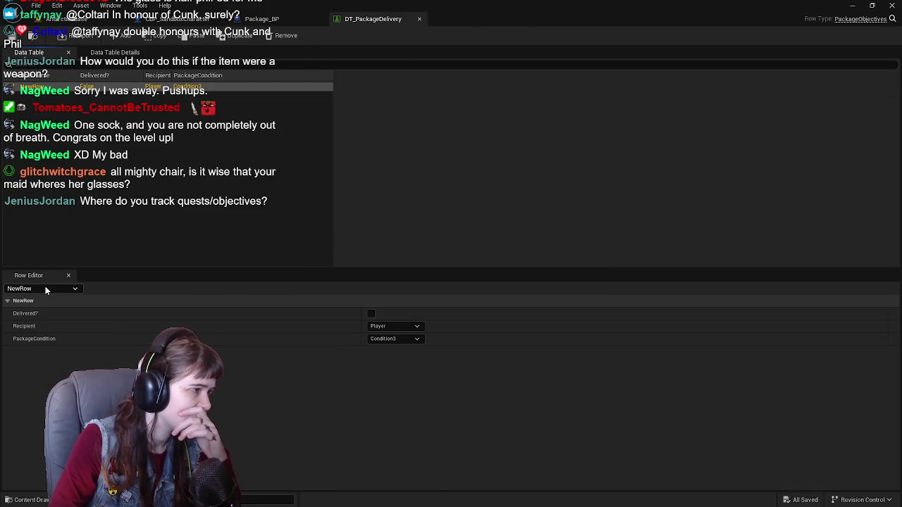
right_click(33, 87)
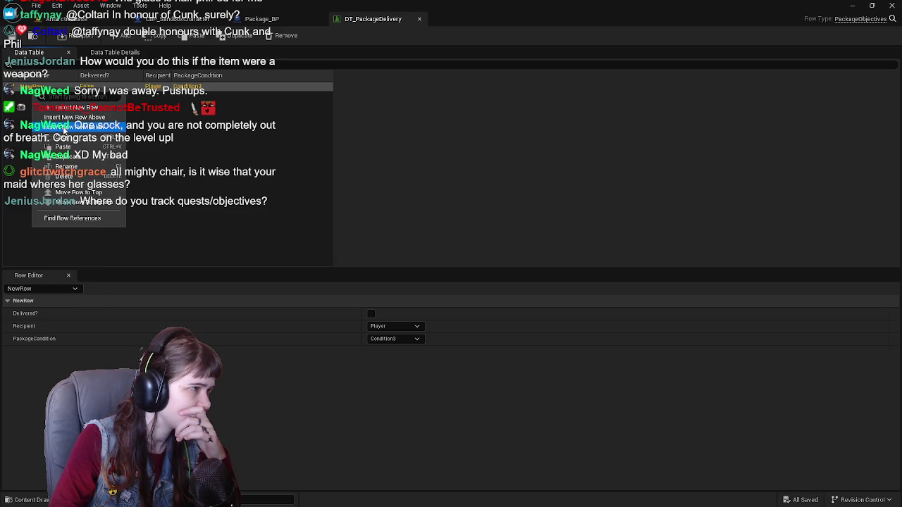
left_click(407, 37)
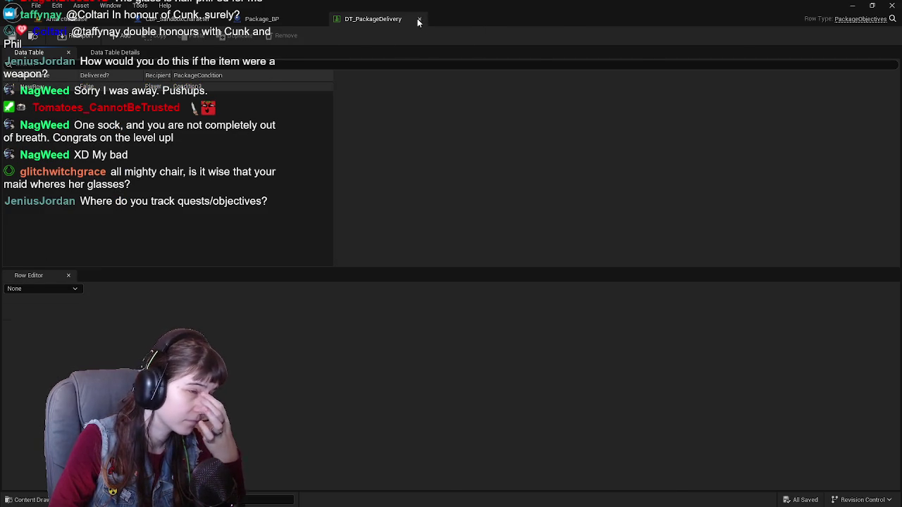
left_click(419, 20)
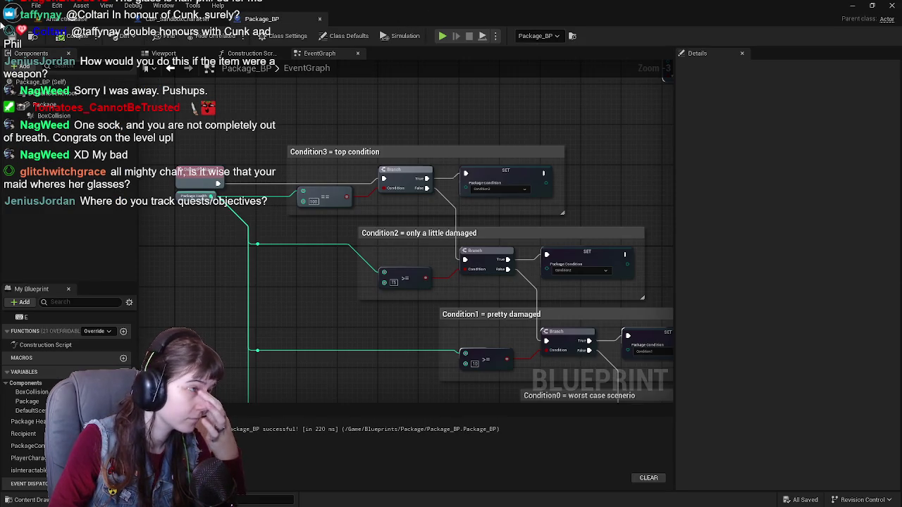
Switch between the CBP_SandboxCharacter and Package_BP blueprint tabs.
scroll(285, 193, "down", 1)
scroll(278, 173, "up", 1)
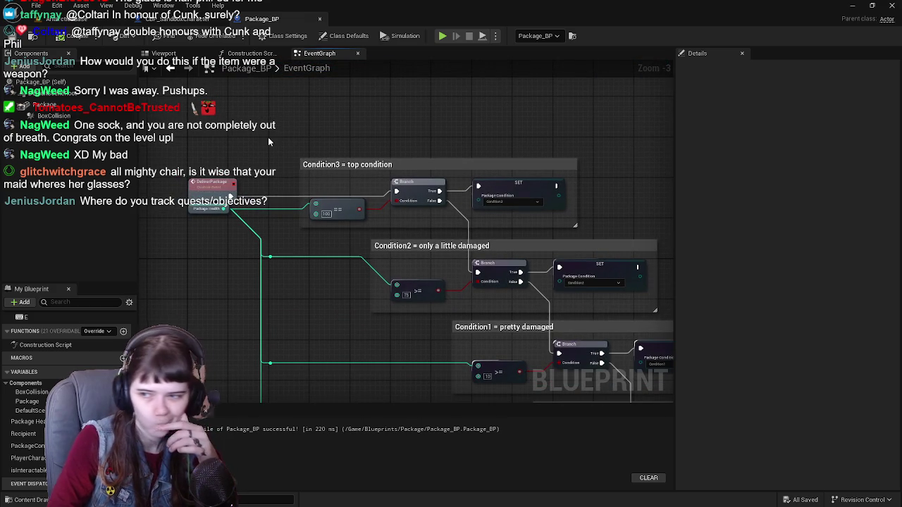
left_click(173, 19)
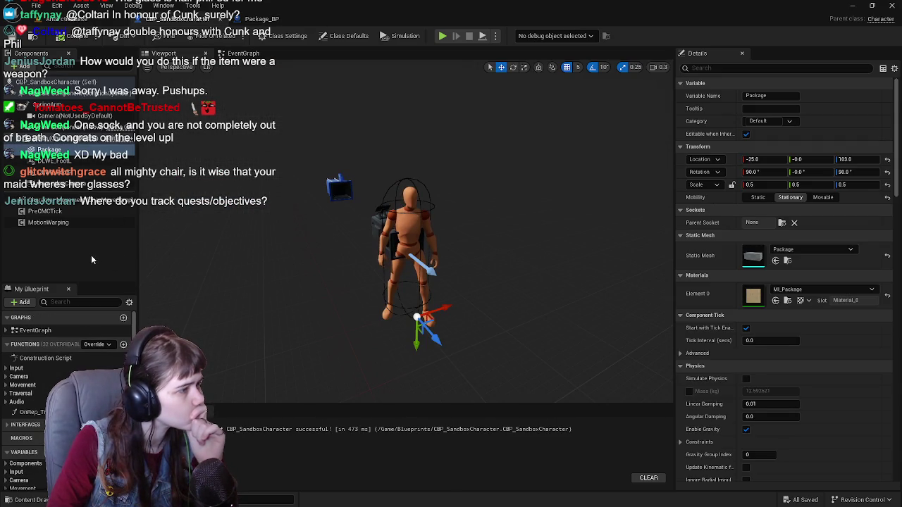
left_click(317, 282)
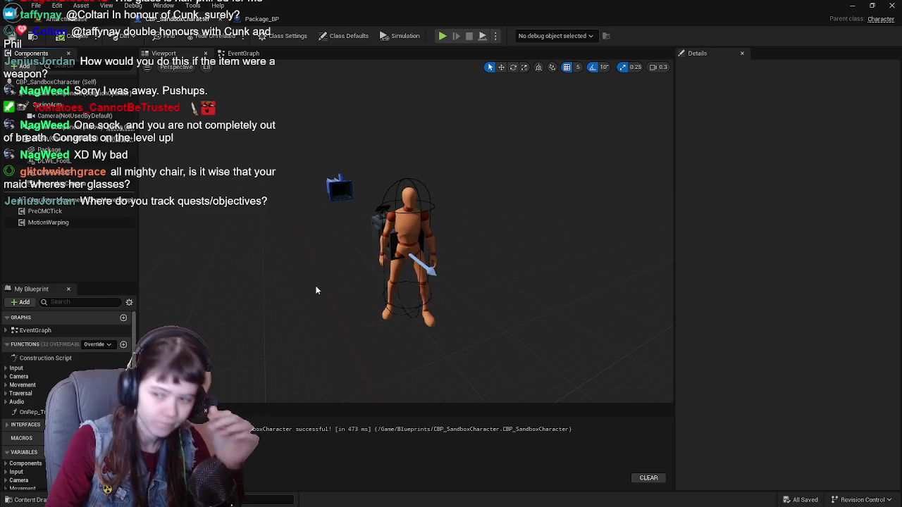
left_click(258, 19)
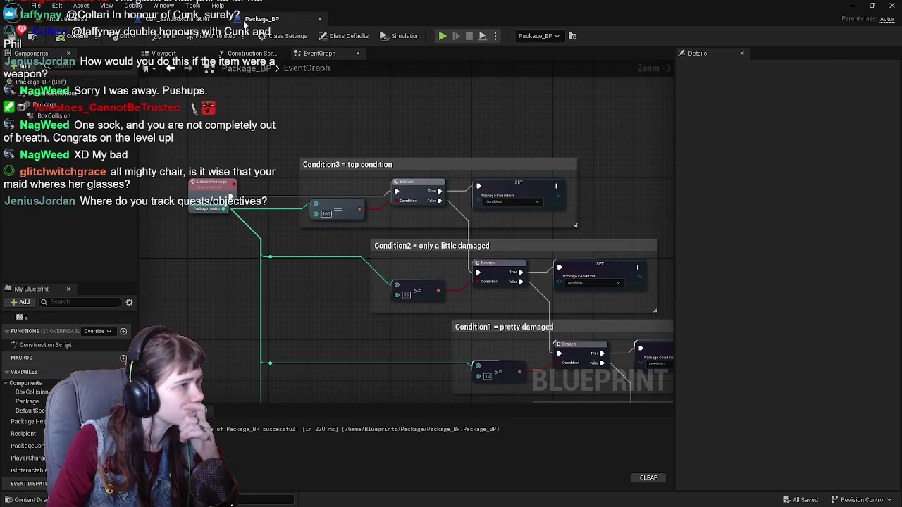
left_click(84, 20)
left_click(261, 19)
left_click(196, 56)
left_click(319, 54)
left_click(184, 21)
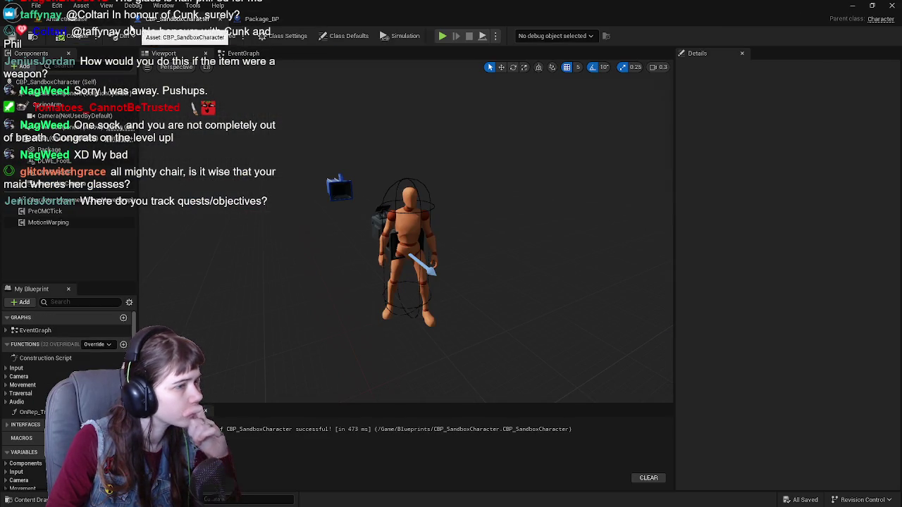
Save the AntarcticaBase level and frame the package box in the viewport.
left_click(85, 20)
key("ctrl+s")
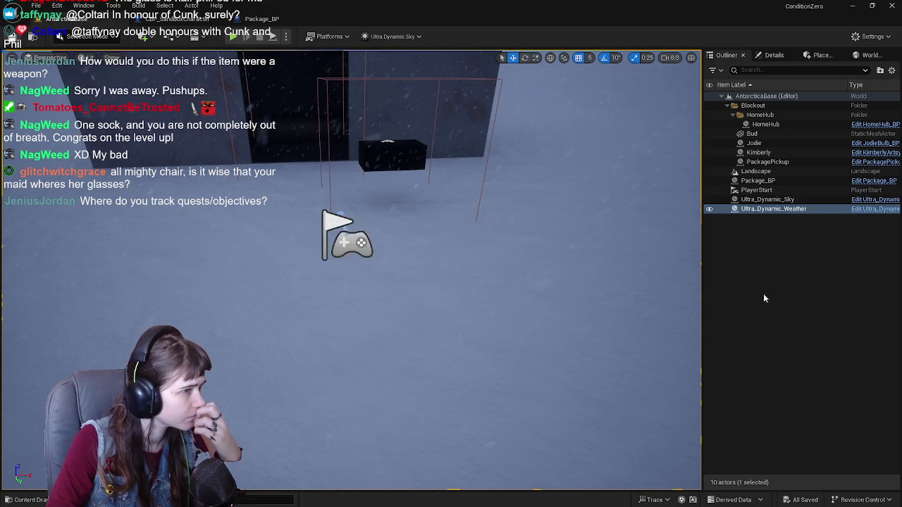
left_click(766, 244)
mouse_move(658, 277)
left_mouse_down()
mouse_move(658, 310)
mouse_move(606, 366)
mouse_move(536, 296)
left_mouse_up()
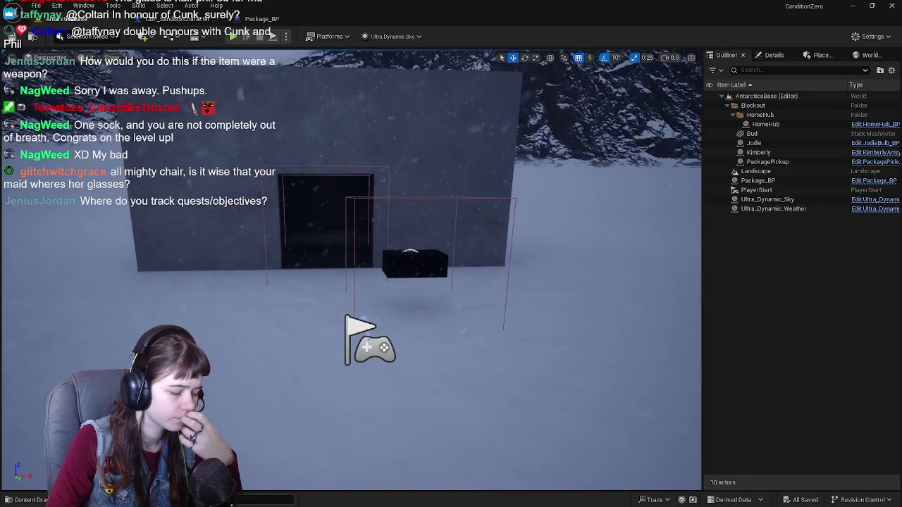
left_click(435, 265)
left_click(763, 276)
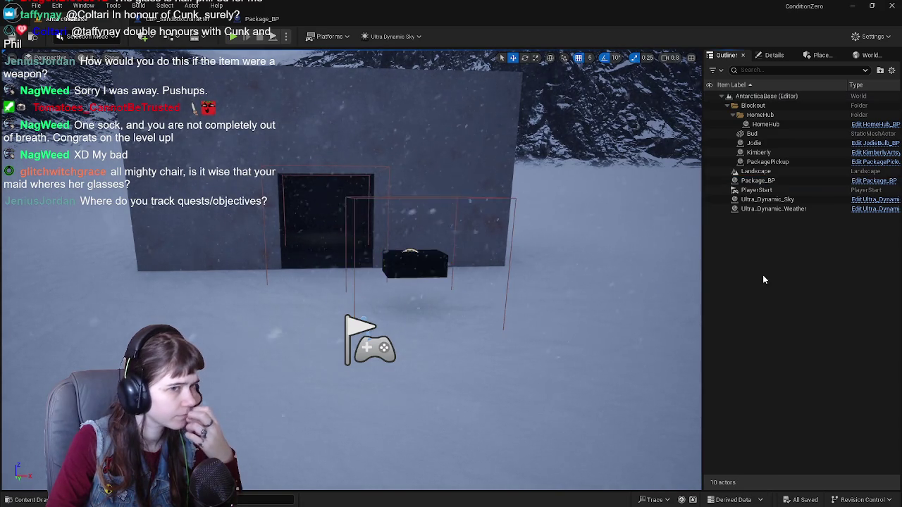
Check the Package folder assets, then show CBP_SandboxCharacter's event graph.
left_click(28, 499)
left_click(315, 457)
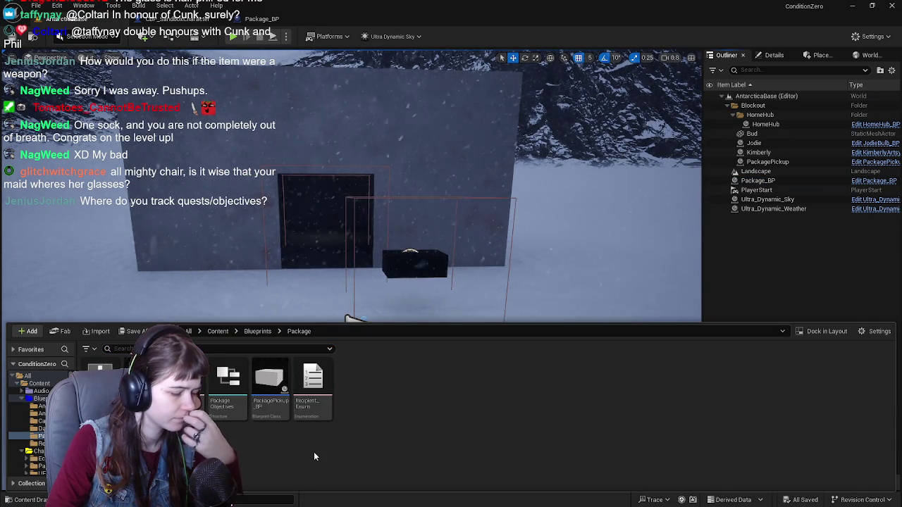
left_click(265, 21)
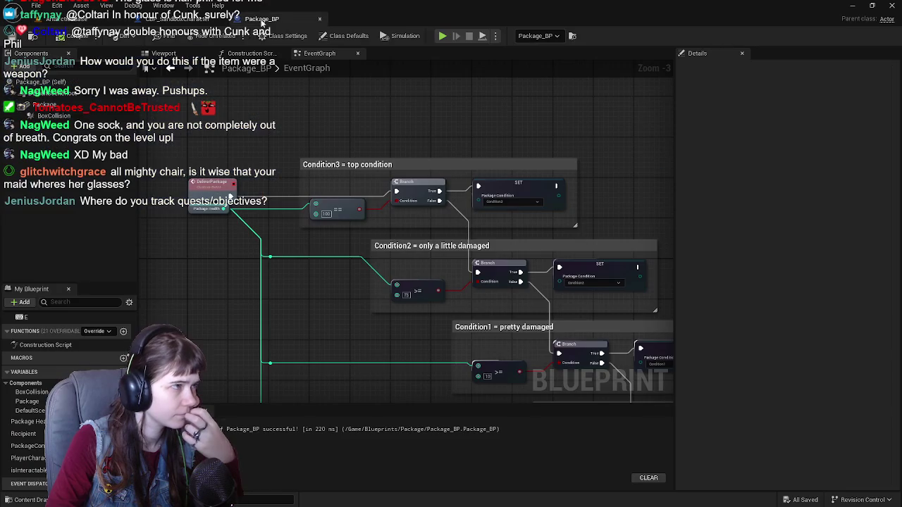
left_click(187, 20)
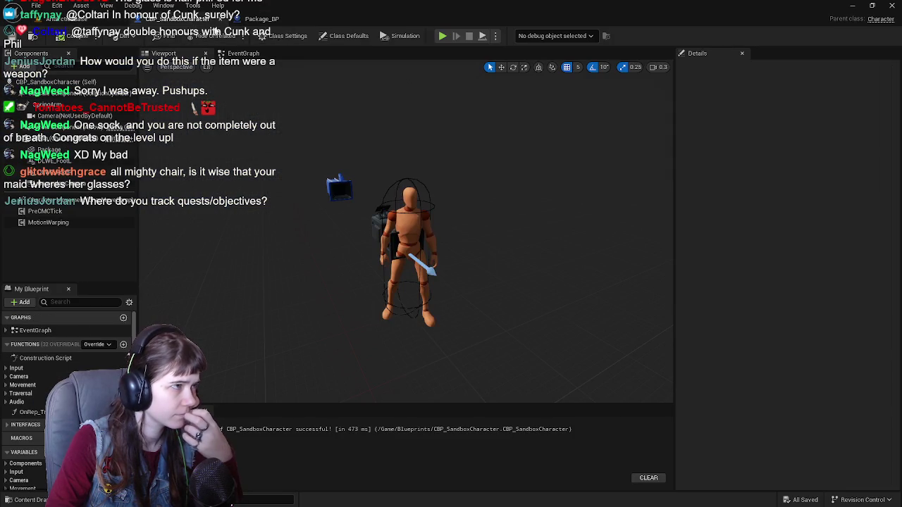
left_click(262, 53)
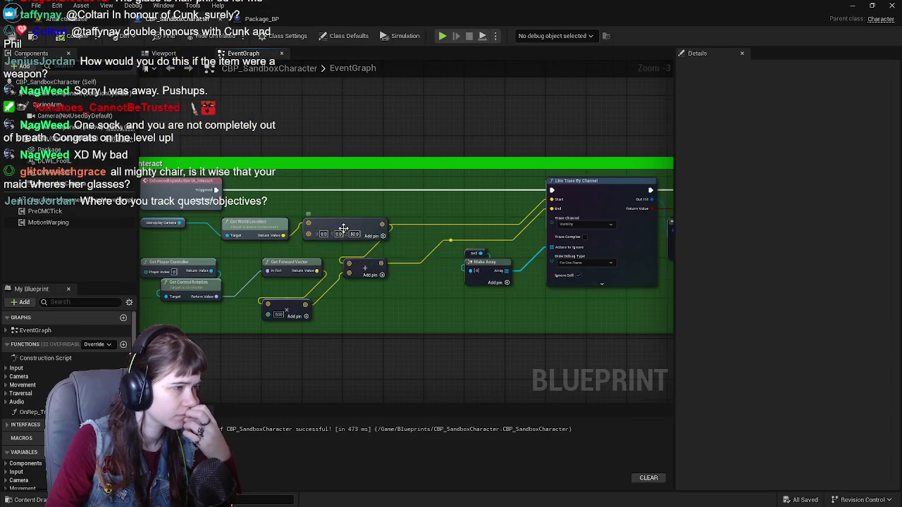
Inspect the Package component's Details and save CBP_SandboxCharacter.
left_click_drag(339, 190, 310, 214)
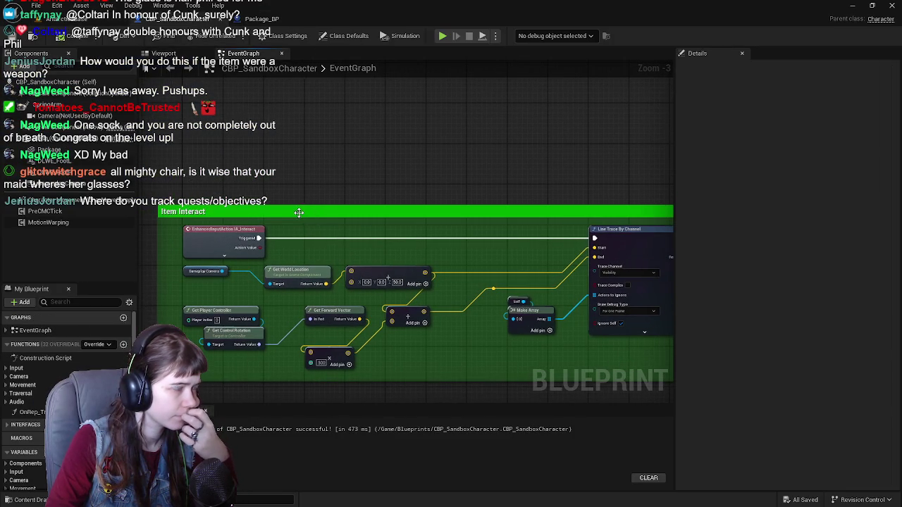
left_click(55, 148)
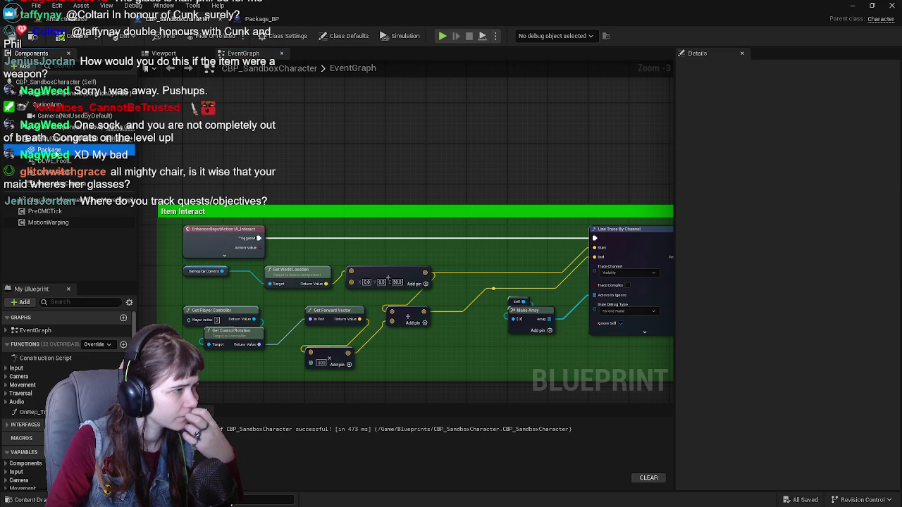
scroll(812, 360, "down", 5)
scroll(808, 360, "down", 15)
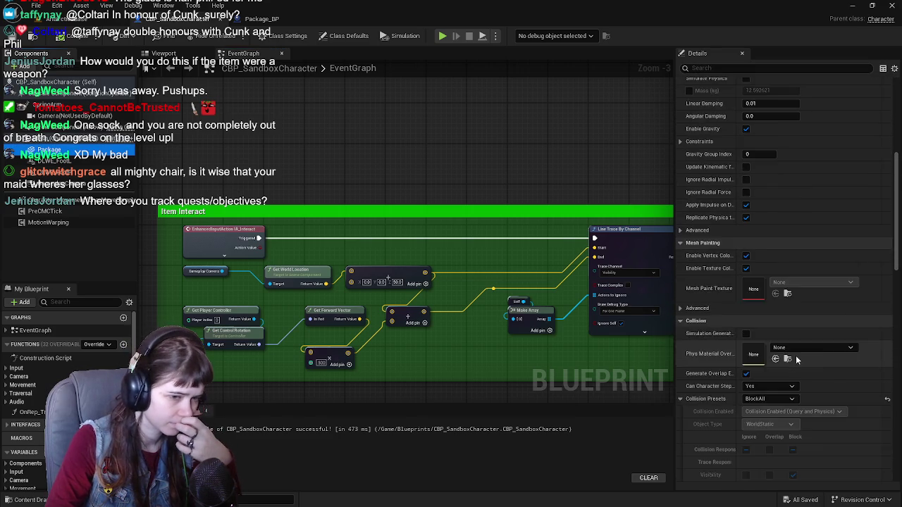
scroll(794, 353, "down", 3)
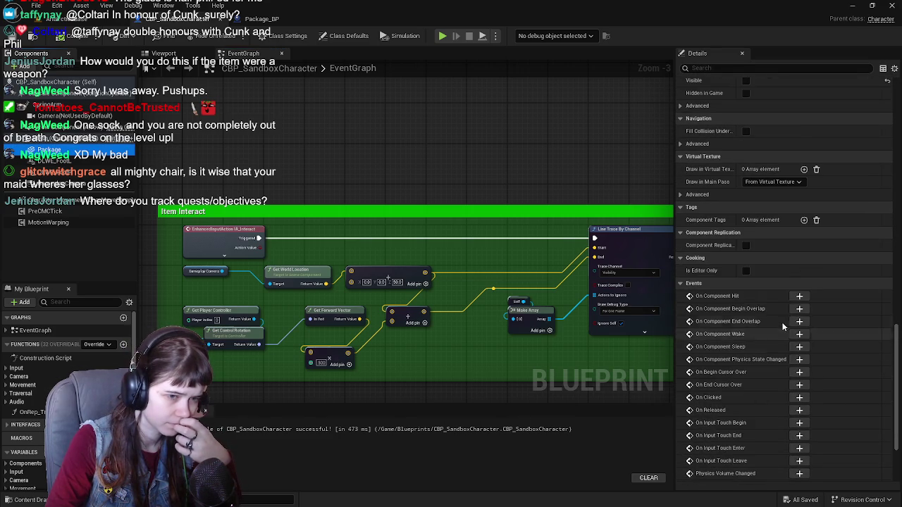
scroll(769, 347, "down", 3)
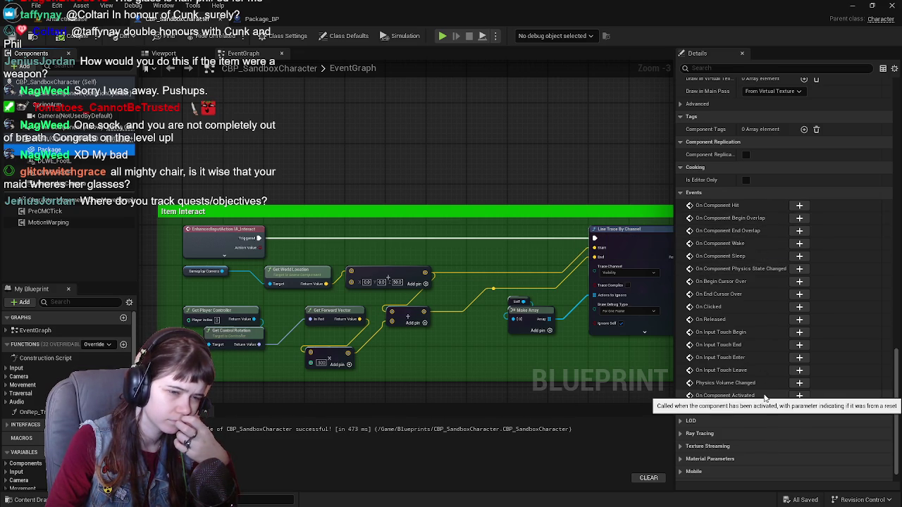
scroll(728, 458, "up", 5)
scroll(749, 274, "up", 6)
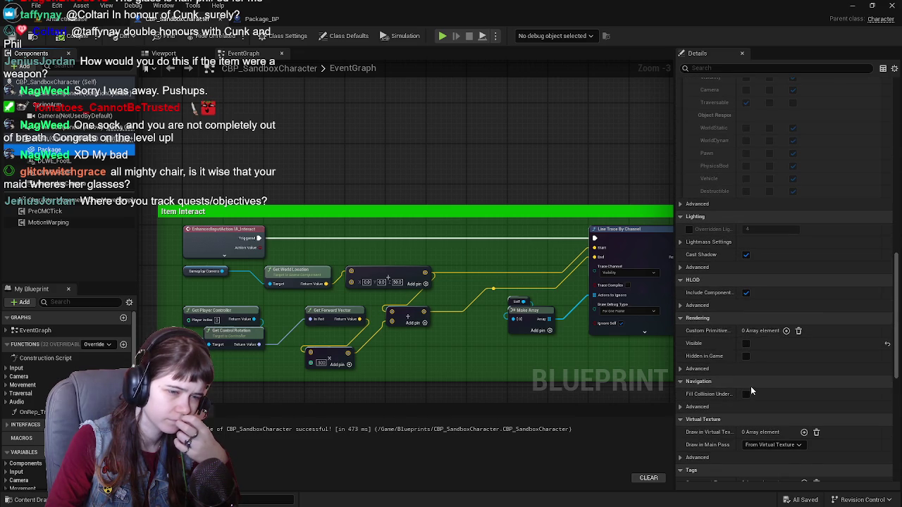
scroll(751, 383, "up", 10)
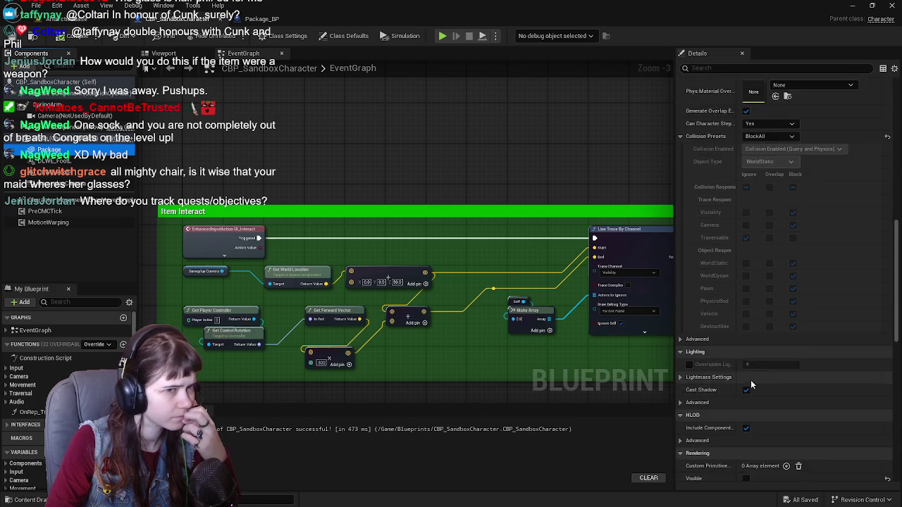
scroll(751, 378, "up", 10)
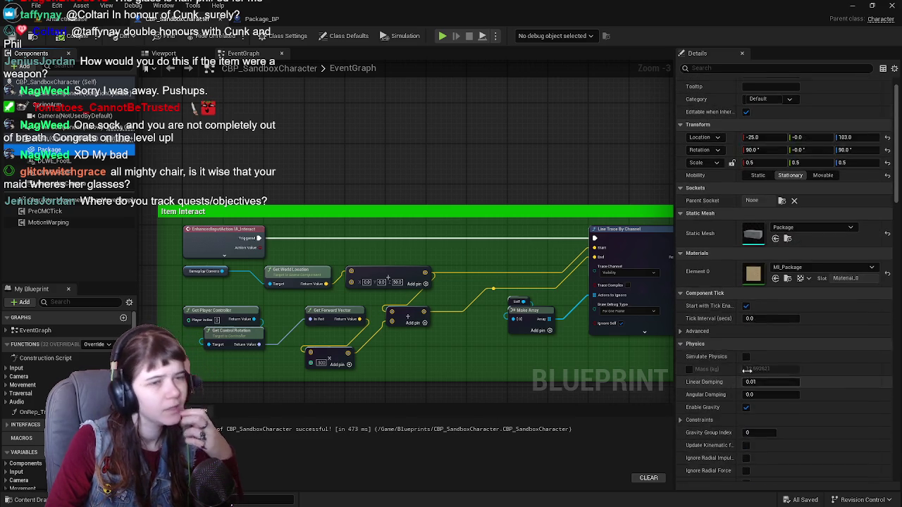
scroll(489, 248, "up", 3)
scroll(489, 248, "down", 4)
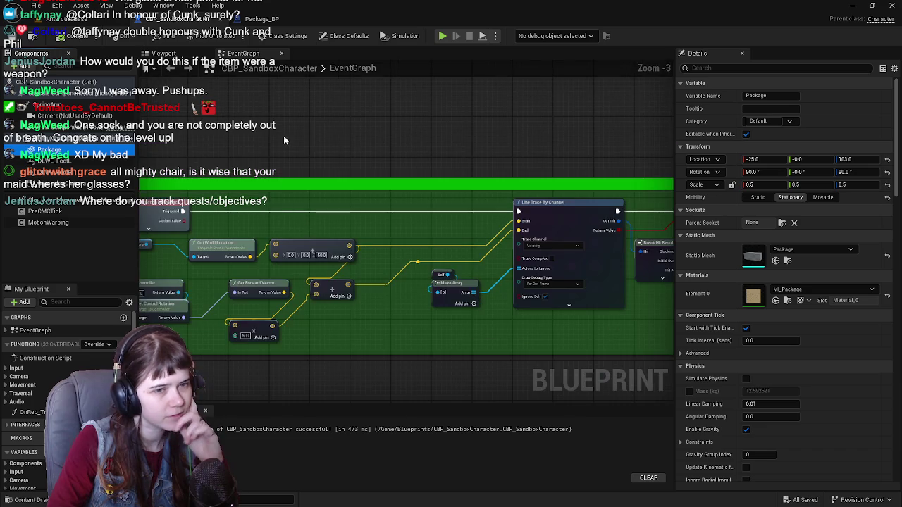
scroll(282, 136, "up", 2)
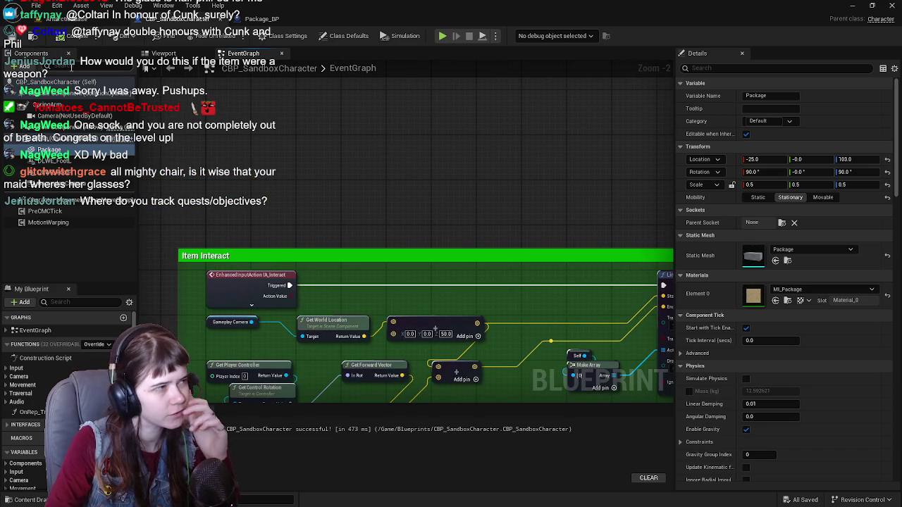
key("ctrl+s")
Pan the graph around the Item Interact nodes, then return to Package_BP.
left_click_drag(361, 192, 313, 235)
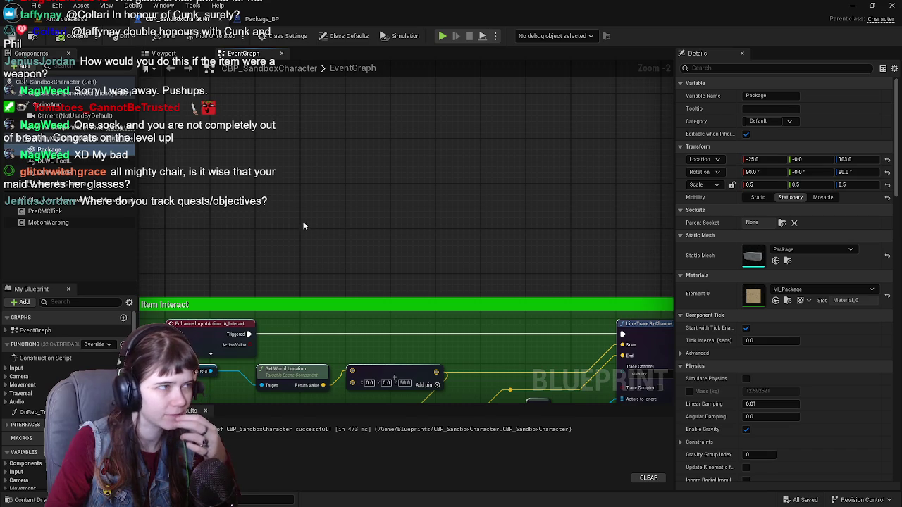
left_click(164, 50)
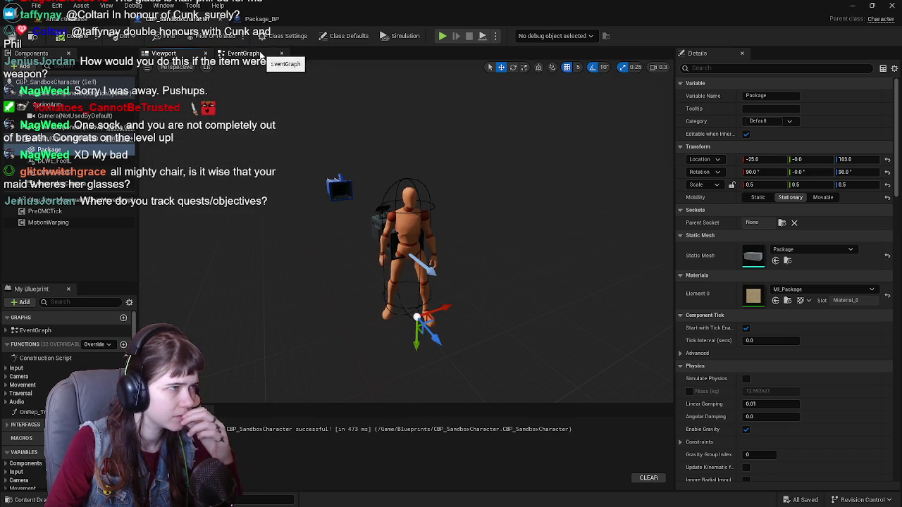
left_click(258, 55)
mouse_move(205, 220)
left_mouse_down()
mouse_move(301, 212)
mouse_move(257, 222)
mouse_move(272, 232)
left_mouse_up()
left_click(278, 18)
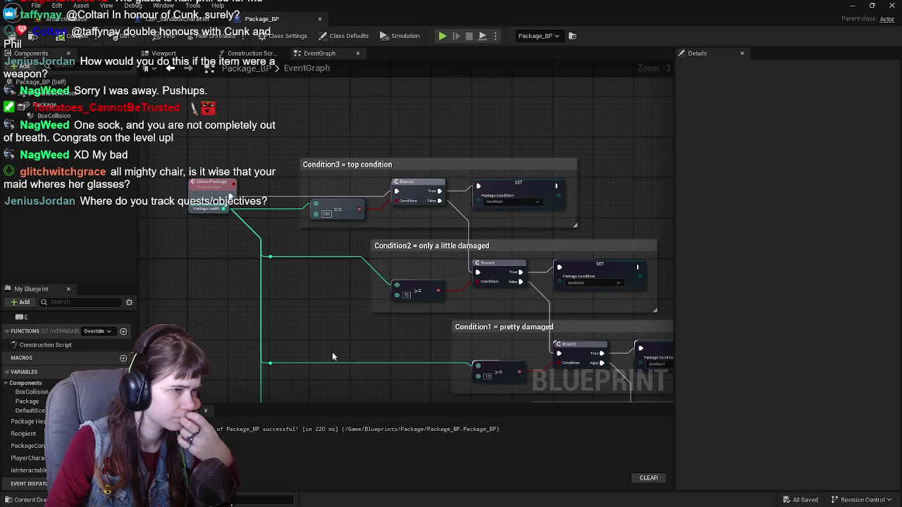
Look over the Package_BP condition branches and show the Package folder's assets in the Content Drawer.
scroll(281, 275, "down", 2)
scroll(242, 246, "up", 1)
scroll(257, 221, "up", 2)
scroll(253, 204, "down", 2)
scroll(248, 189, "up", 1)
scroll(245, 268, "down", 1)
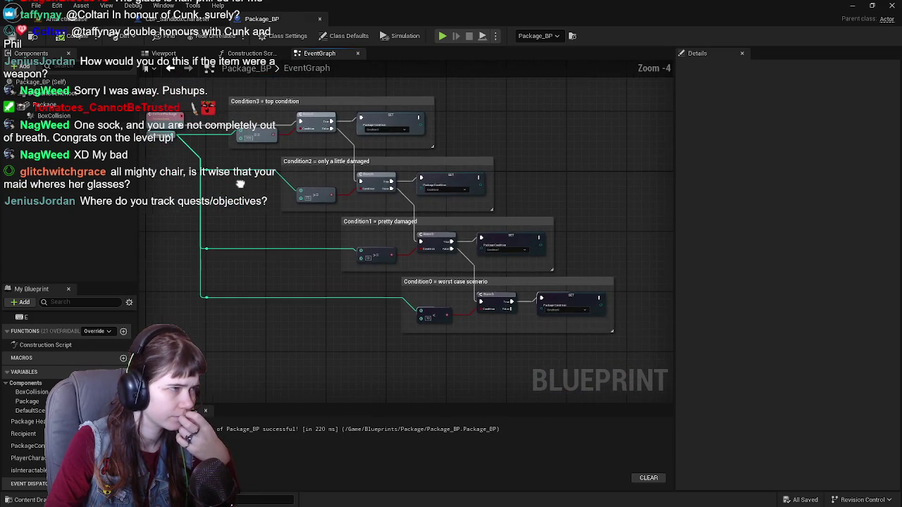
left_click_drag(230, 348, 242, 352)
left_click(25, 499)
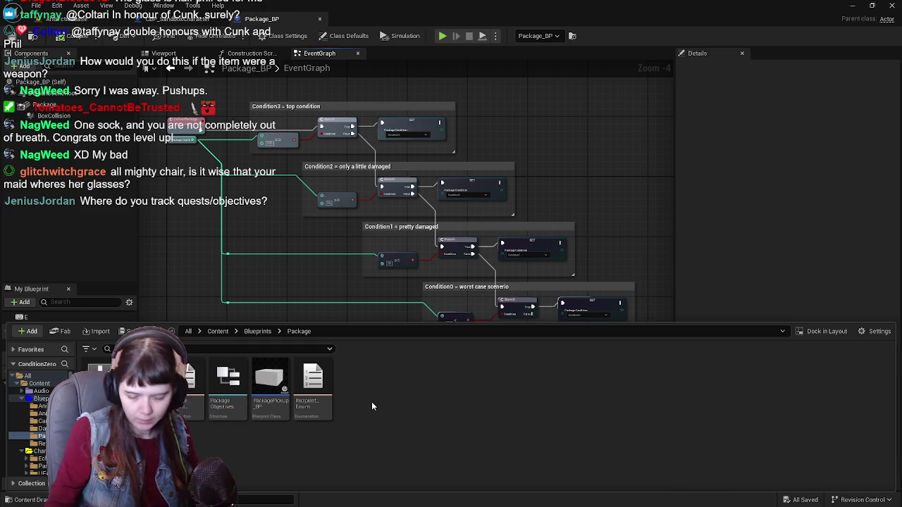
Cancel a Blueprint Class, then filter the Package folder's new-asset menu by 'interface' for a Blueprint Interface.
right_click(387, 392)
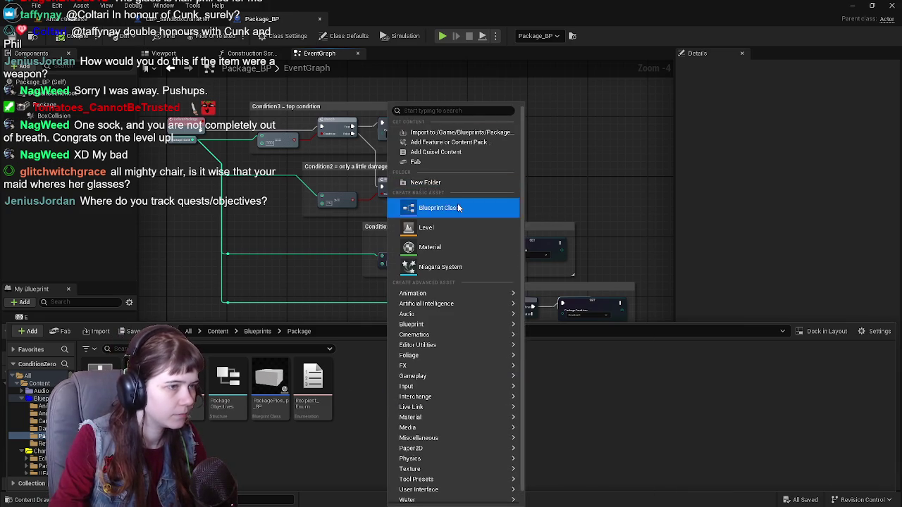
left_click(437, 207)
left_click(573, 335)
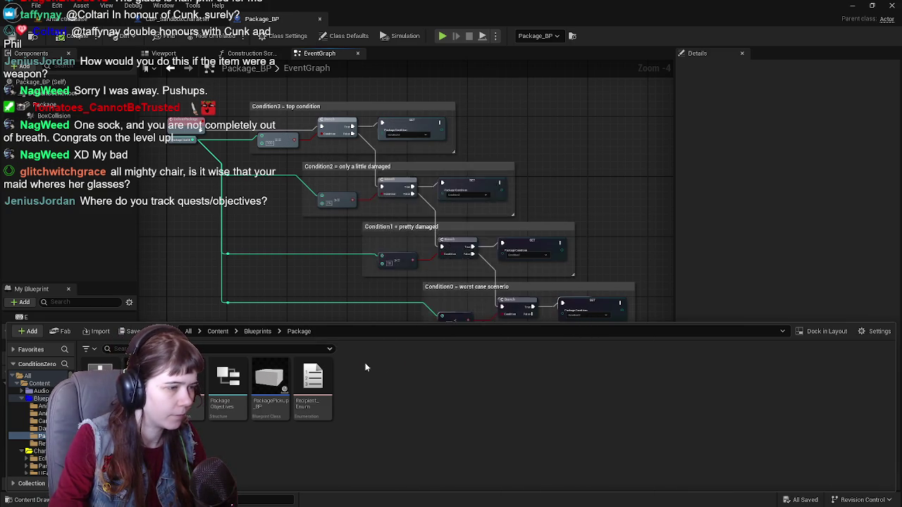
right_click(365, 369)
left_click(423, 111)
type("int")
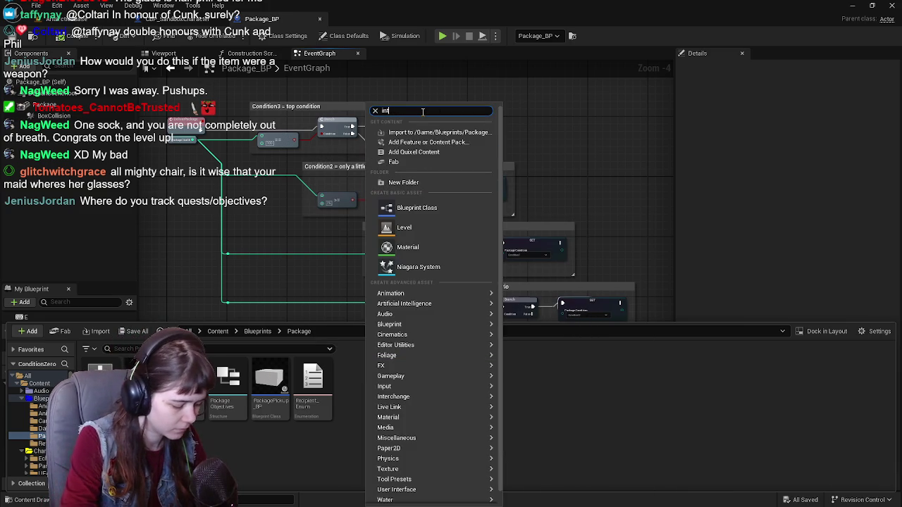
type("erface")
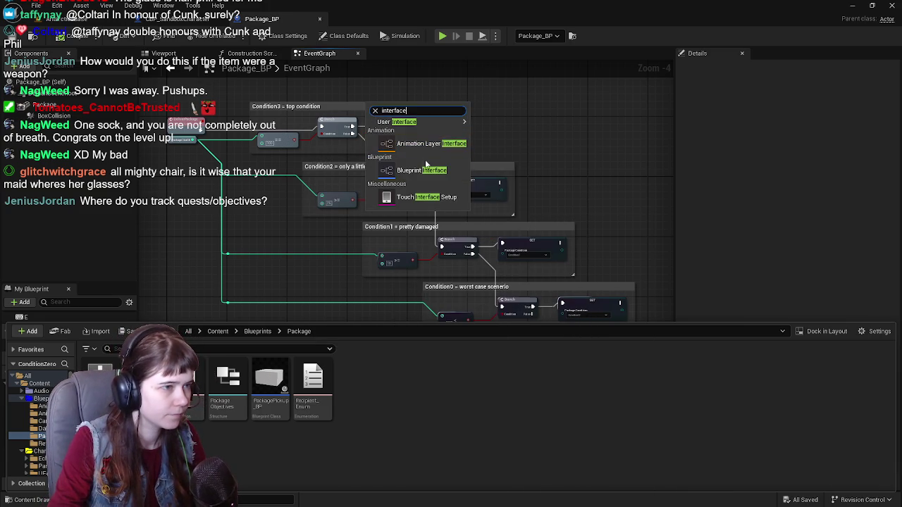
key("Escape")
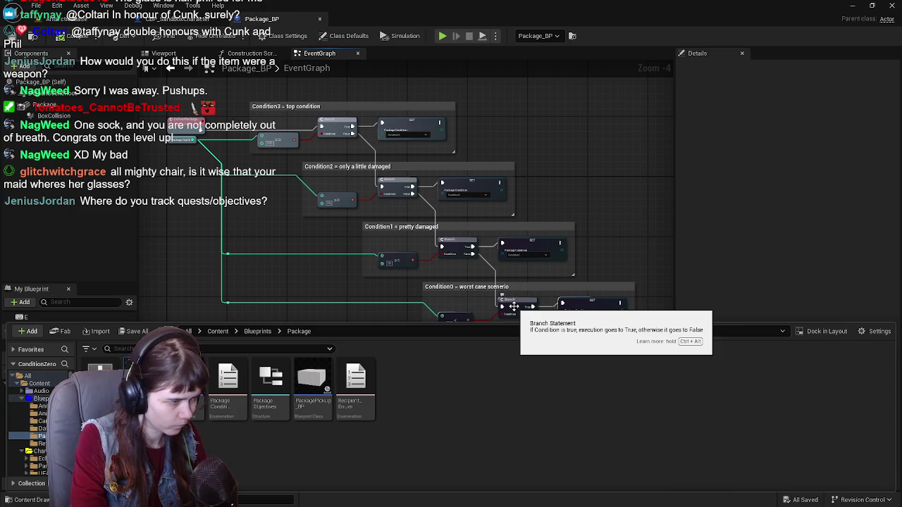
Dock the BPI_PackageVariables interface editor as a tab beside Package_BP and view its graph.
key("F7")
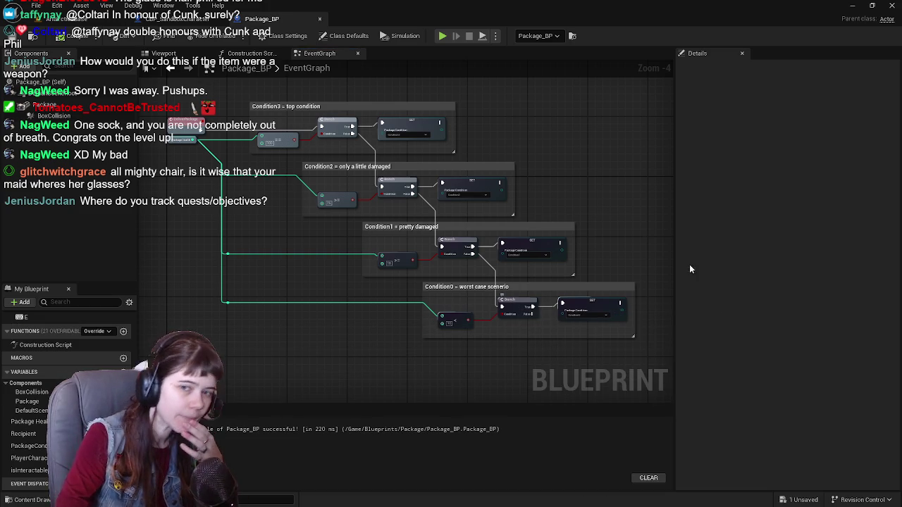
left_click_drag(591, 73, 405, 22)
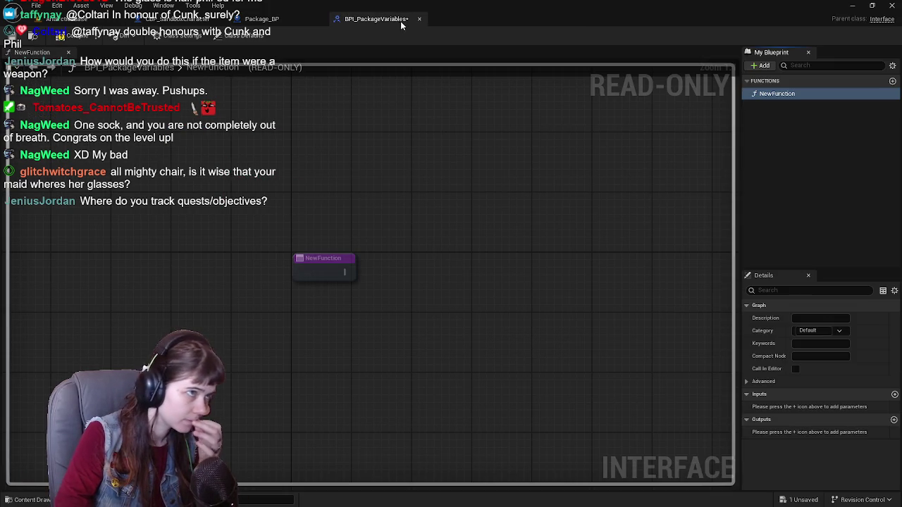
left_click(264, 19)
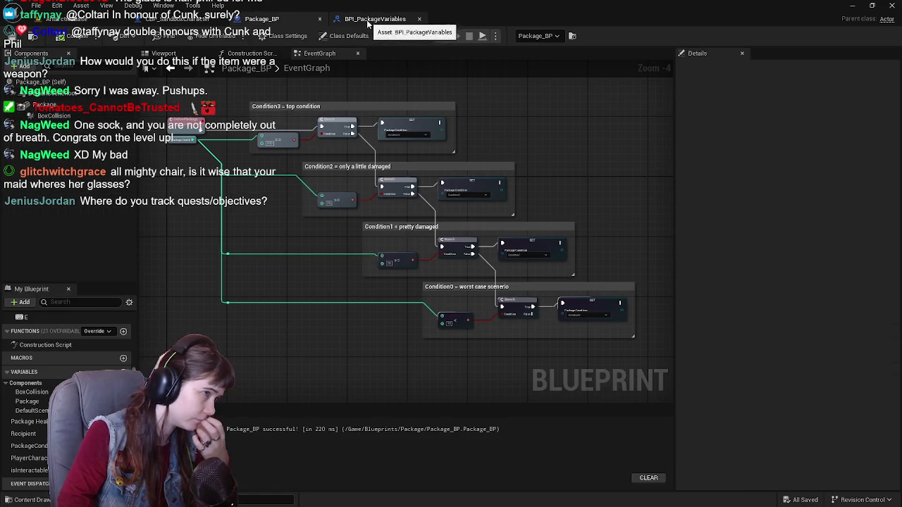
left_click(368, 20)
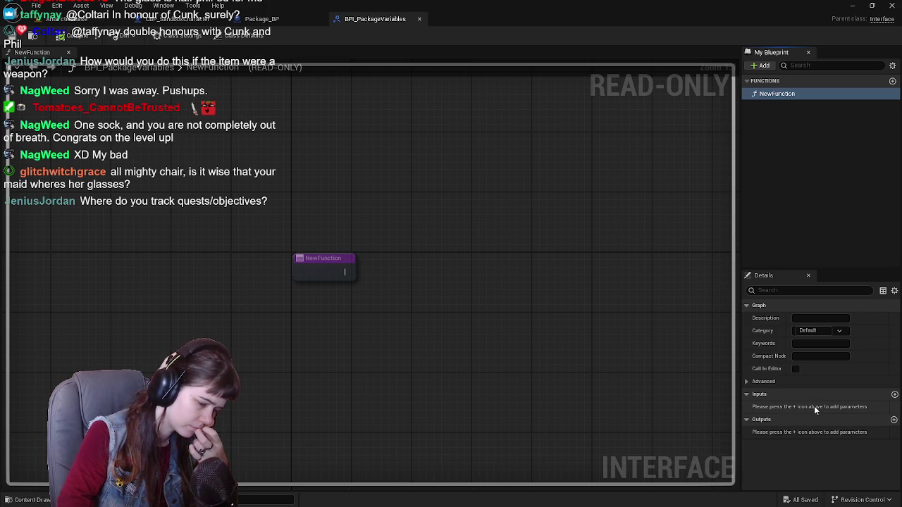
Compare Package_BP's condition graph with the interface's NewFunction, then select BPI_PackageVariables in the Content Drawer.
left_click(282, 19)
scroll(272, 135, "up", 3)
left_click_drag(306, 249, 213, 213)
scroll(213, 218, "down", 3)
left_click(367, 19)
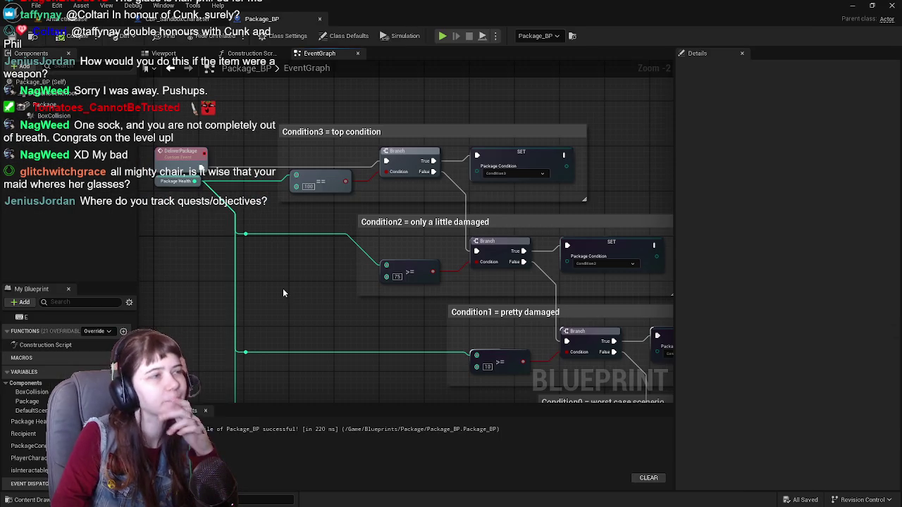
left_click(262, 19)
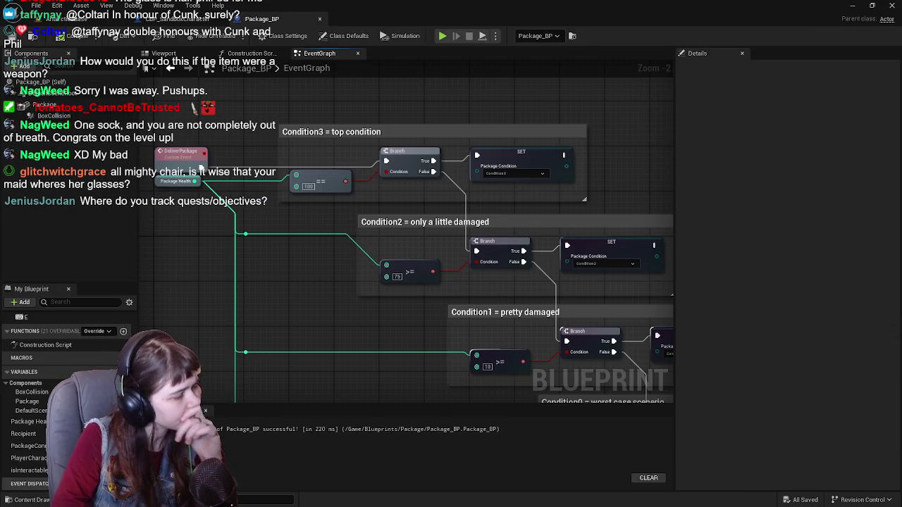
key("ctrl+space")
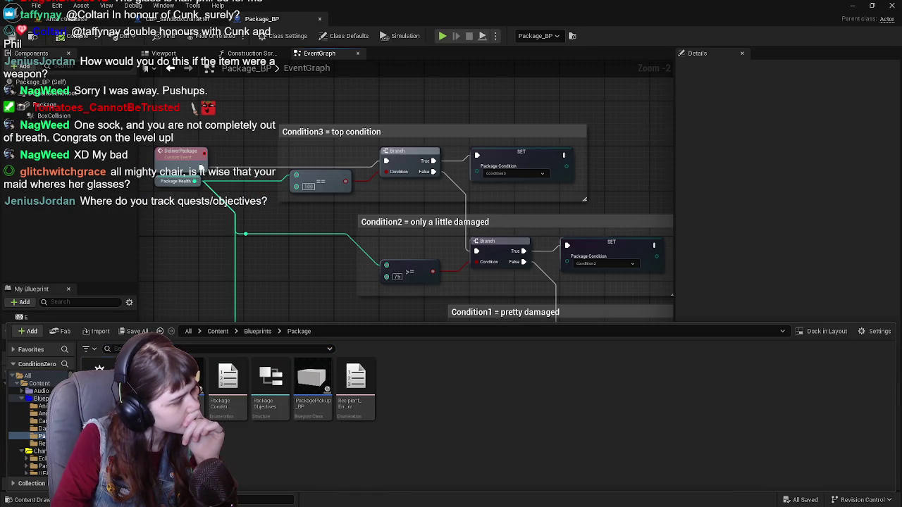
left_click(85, 365)
Delete the BPI_PackageVariables interface asset and confirm the deletion.
key("Delete")
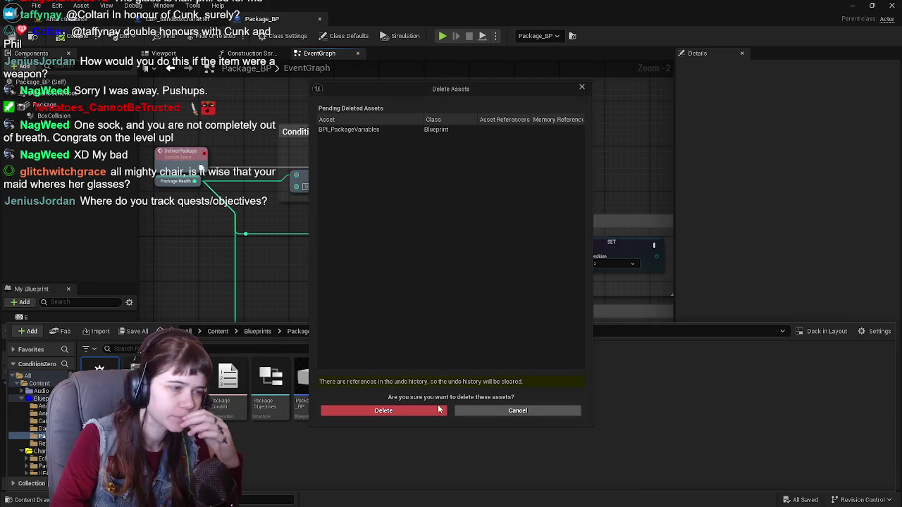
left_click(439, 410)
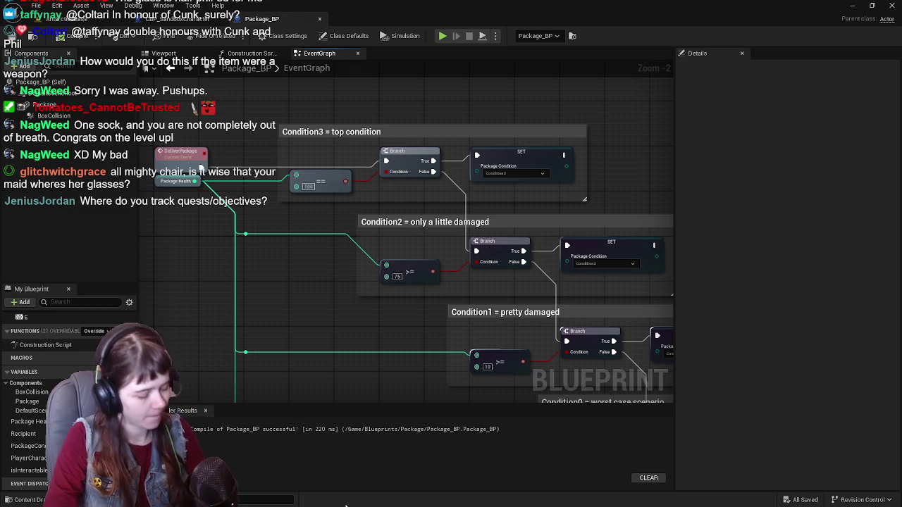
Create a GameInstance-based Blueprint class named PackageVariables_BP and save it.
key("ctrl+space")
right_click(372, 391)
left_click(425, 206)
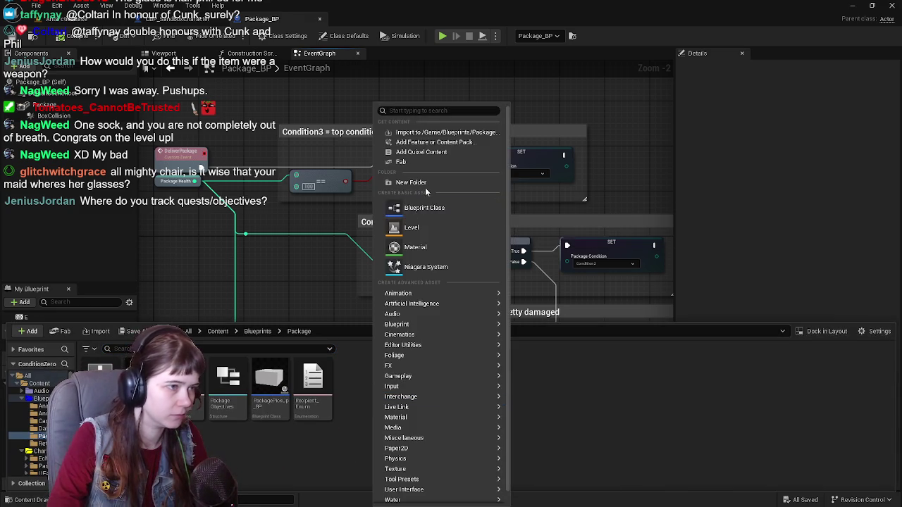
left_click(360, 334)
type("gameinstance")
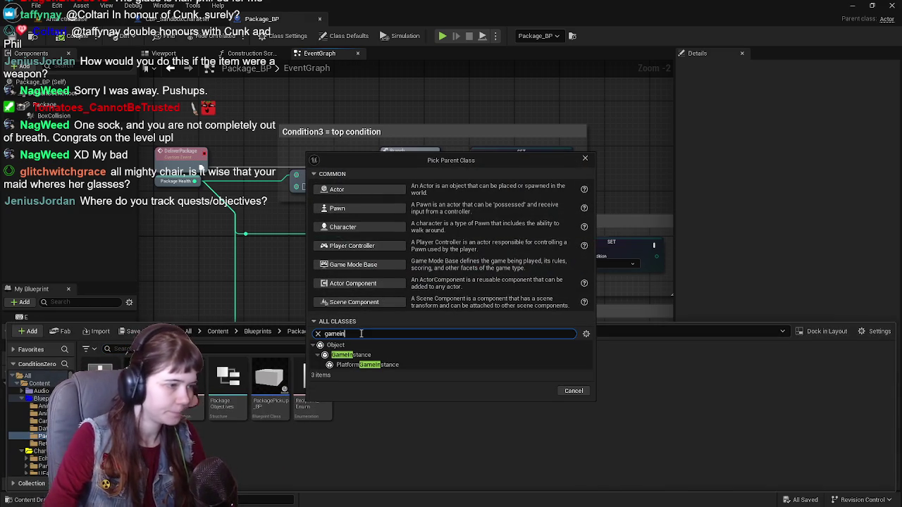
left_click(423, 355)
left_click(534, 388)
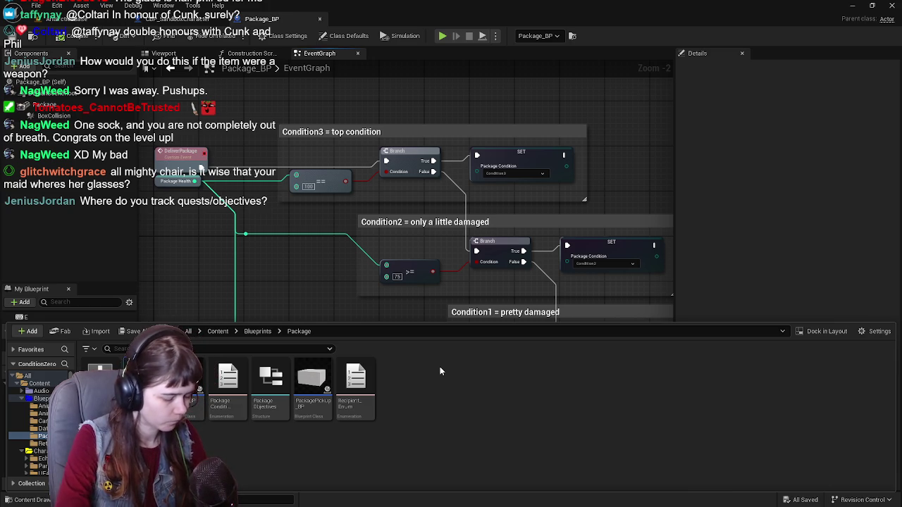
key("Return")
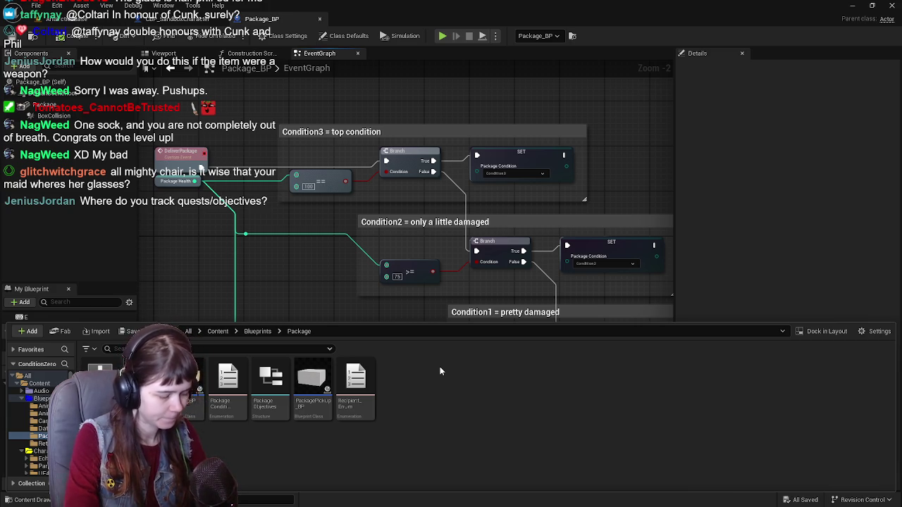
key("ctrl+space")
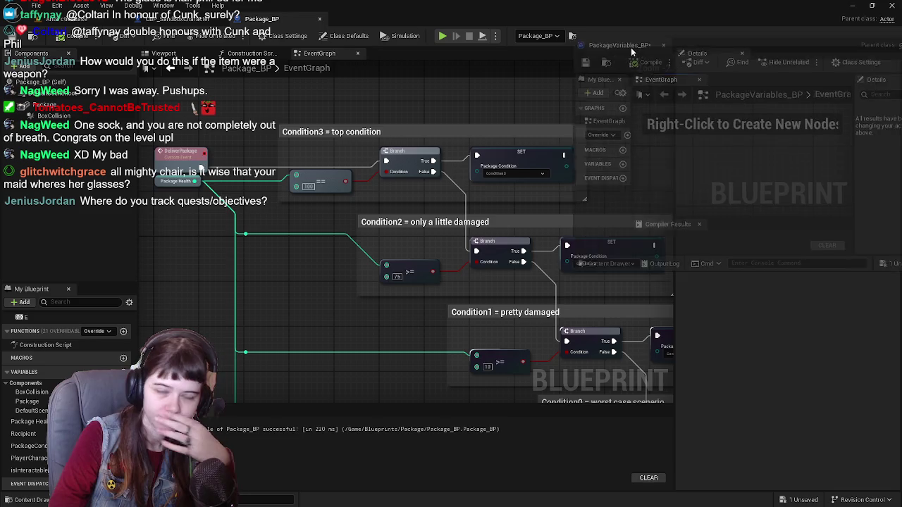
key("ctrl+s")
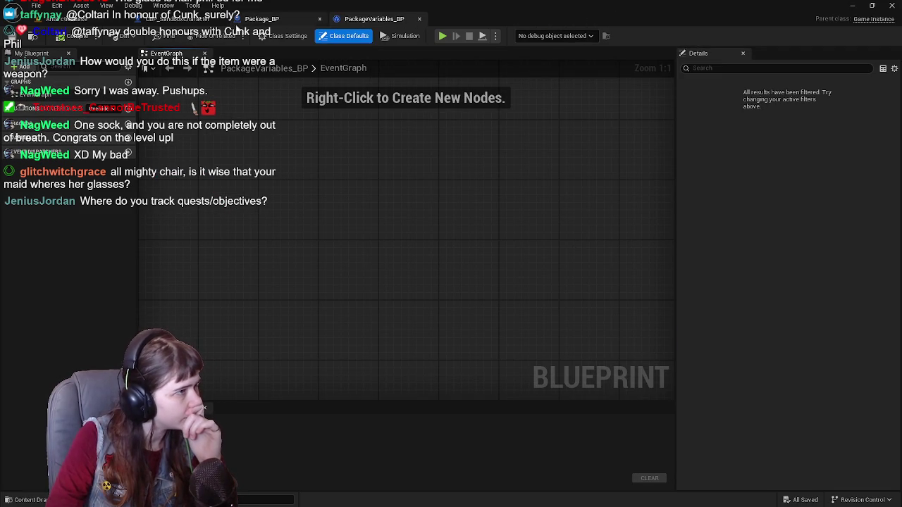
Add an Integer variable named Package Health to PackageVariables_BP.
left_click(267, 22)
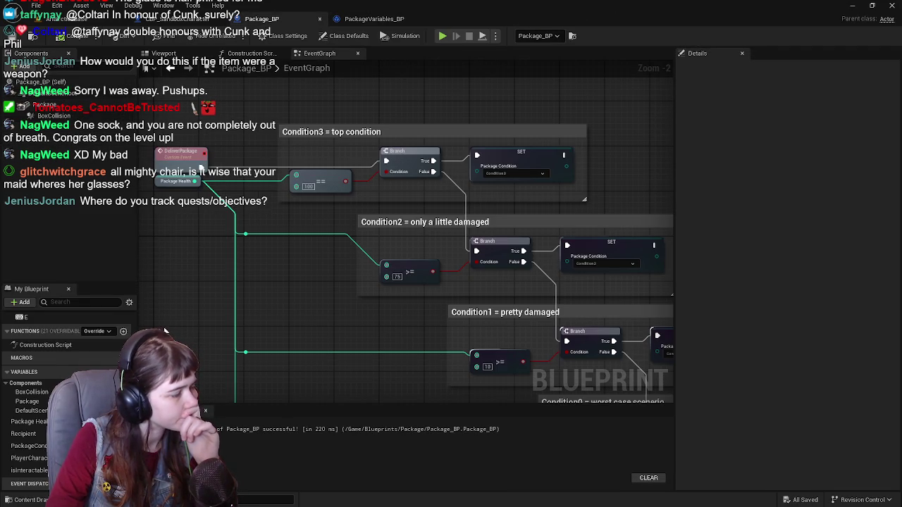
left_click(373, 18)
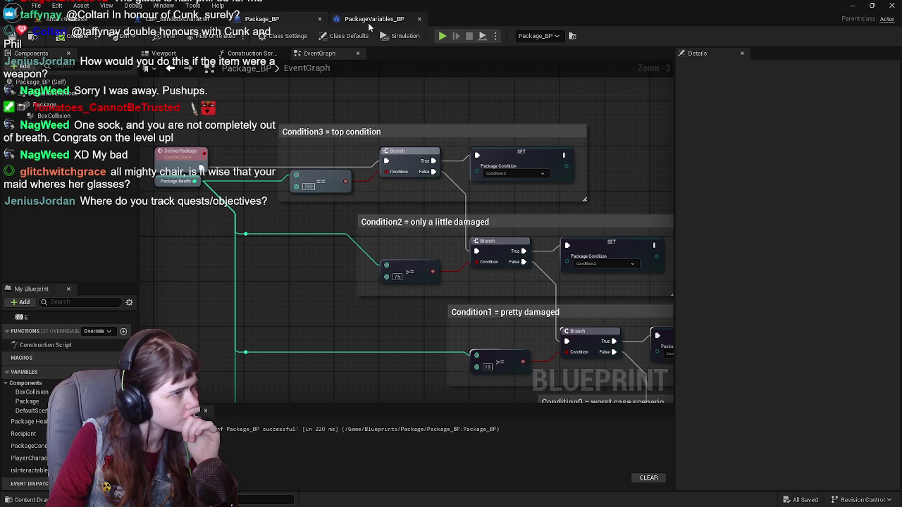
left_click(128, 138)
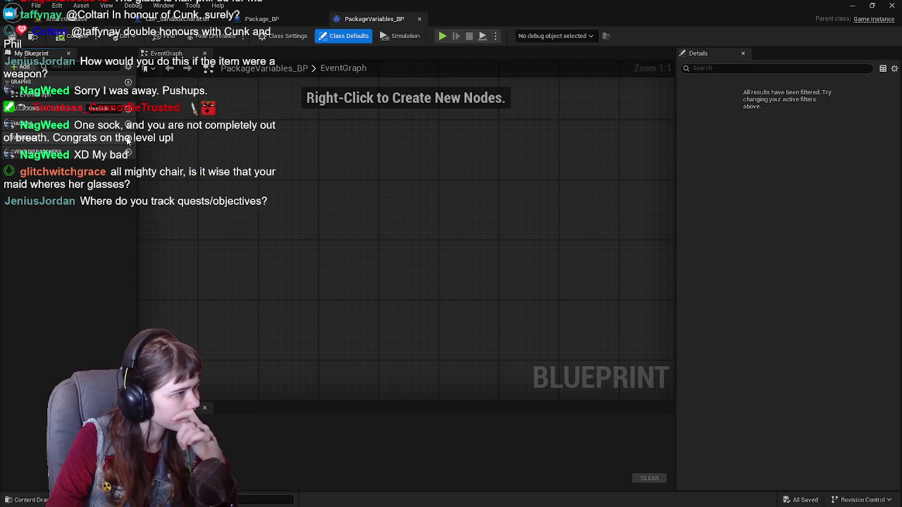
key("BackSpace")
key("BackSpace")
key("Return")
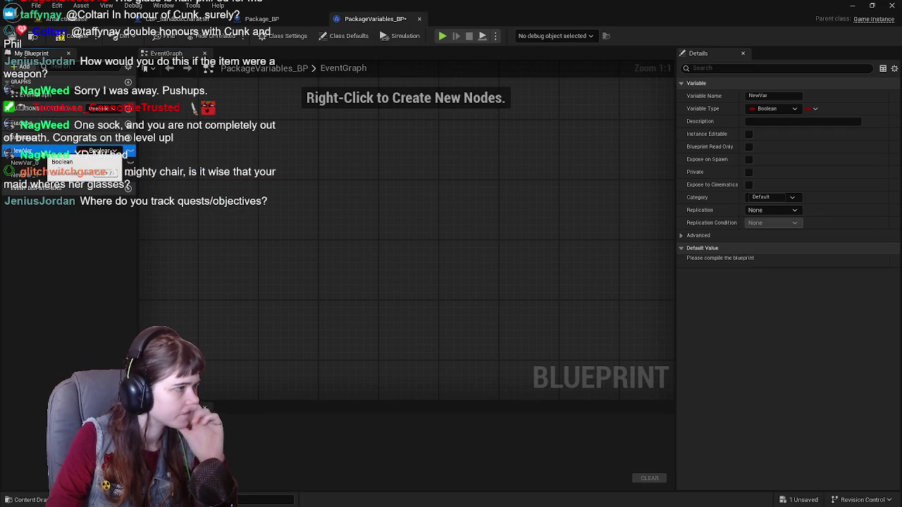
type("ackage It")
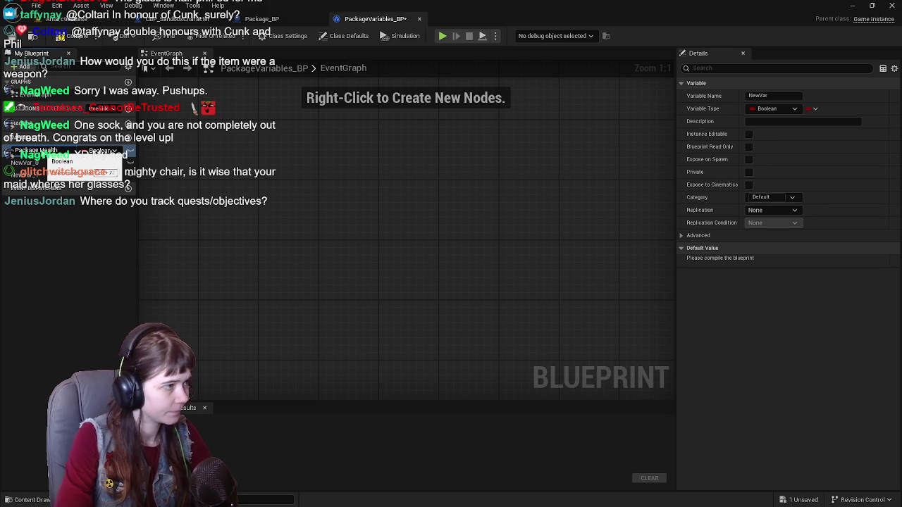
key("Return")
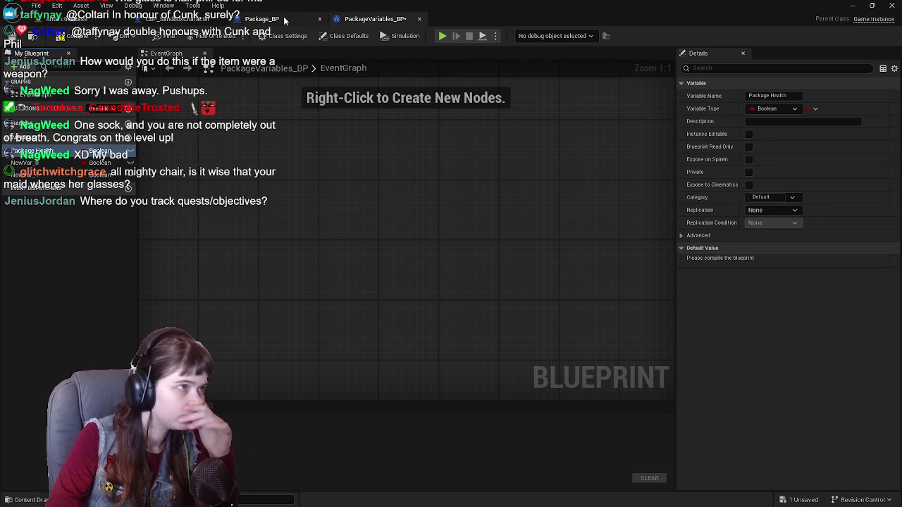
left_click(286, 19)
left_click(384, 19)
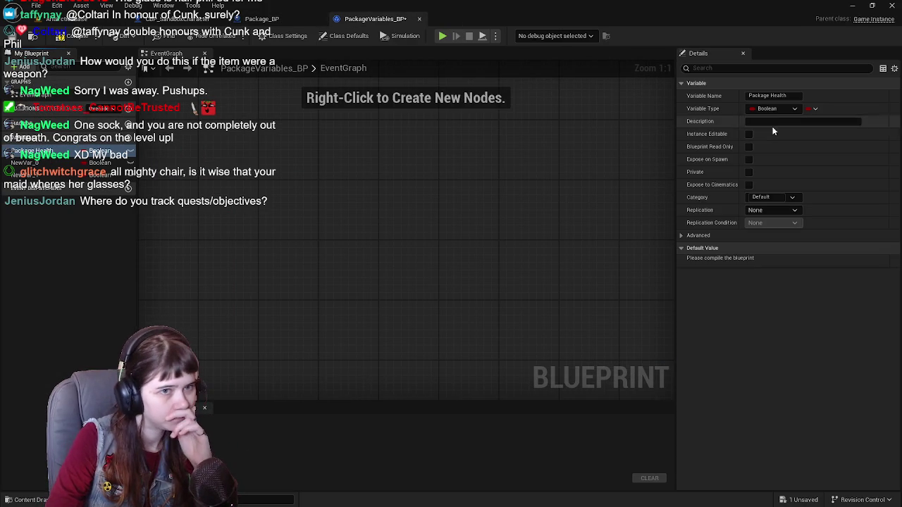
left_click(782, 107)
left_click(774, 154)
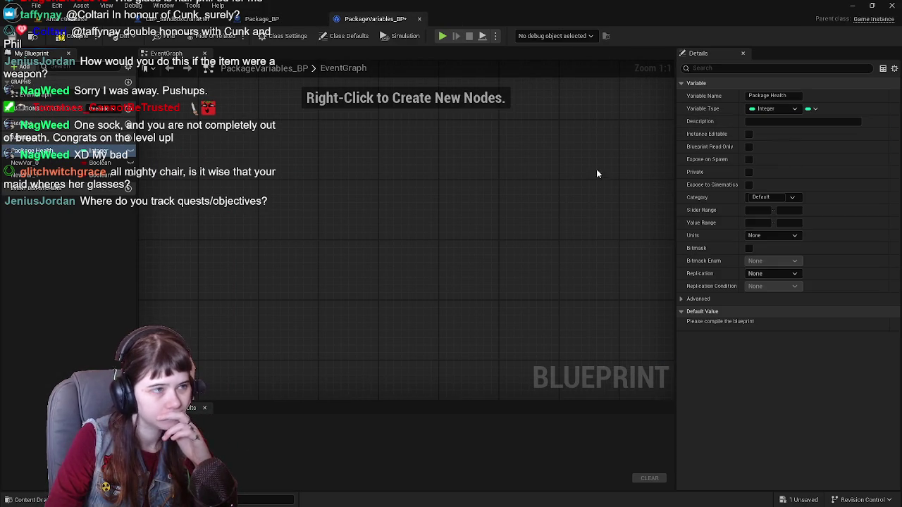
left_click(295, 21)
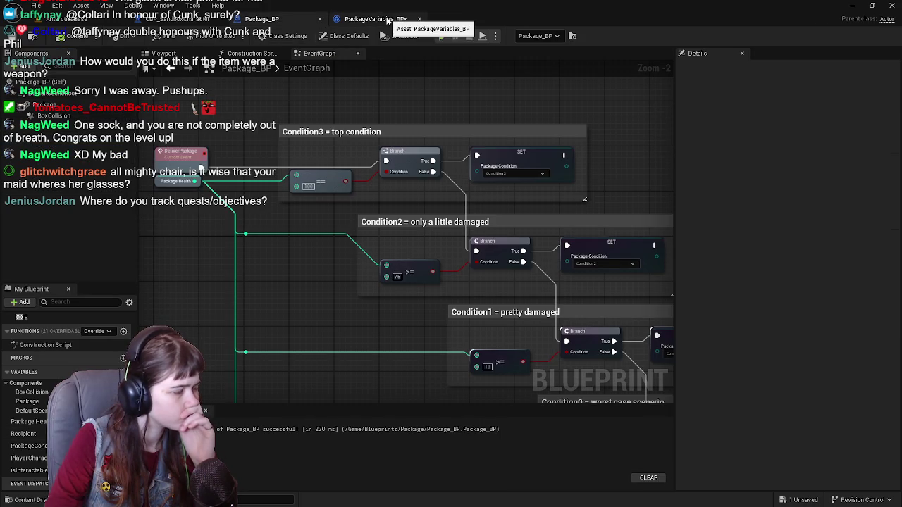
Delete Package_BP's Recipient variable, but keep PackageCondition by declining its deletion.
left_click(24, 433)
right_click(24, 433)
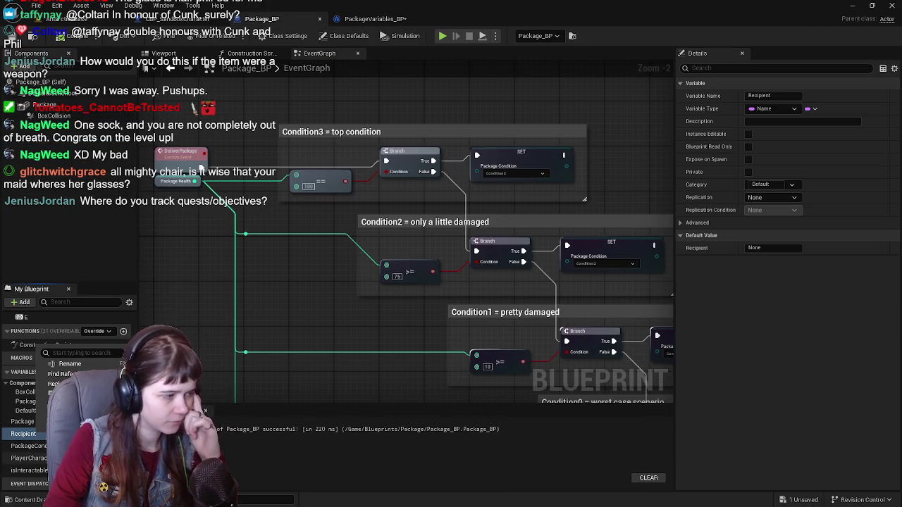
key("Delete")
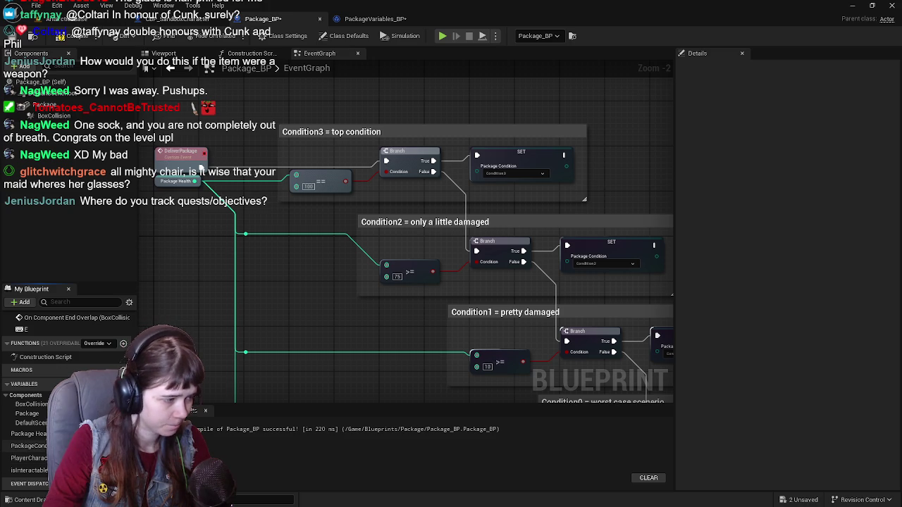
left_click(28, 445)
key("Delete")
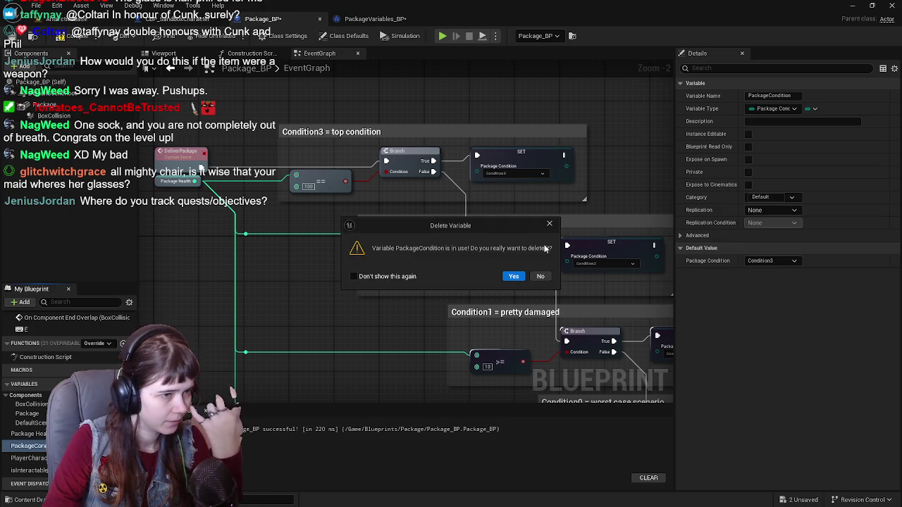
left_click(549, 224)
Frame Package_BP's whole condition graph, then move over to PackageVariables_BP.
scroll(261, 197, "down", 2)
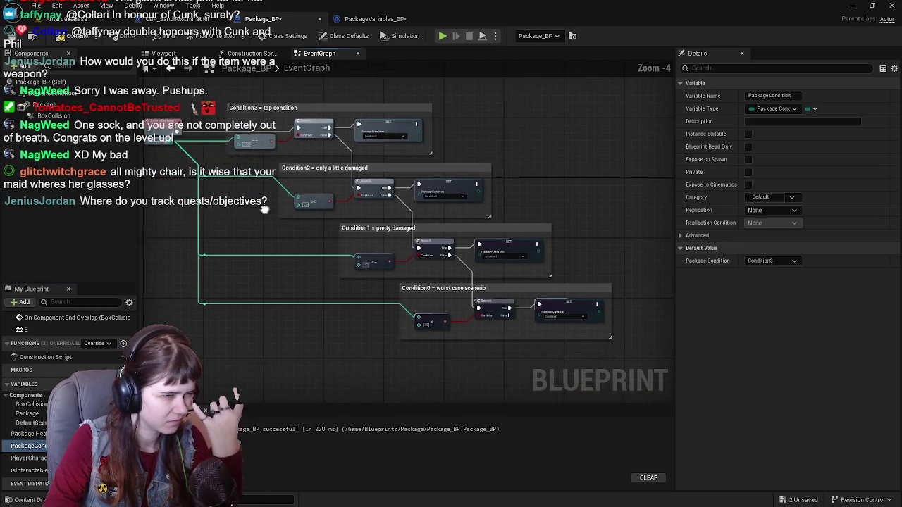
scroll(261, 197, "up", 1)
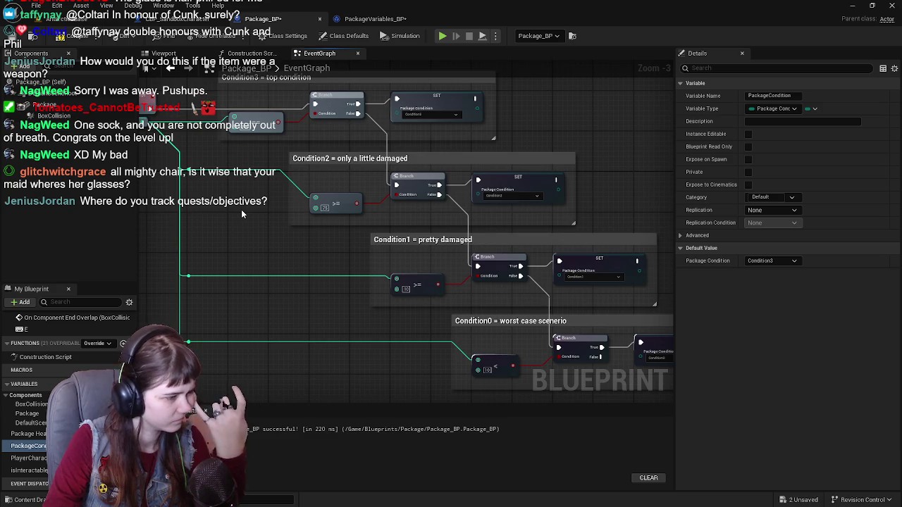
scroll(241, 209, "down", 1)
left_click_drag(266, 215, 312, 242)
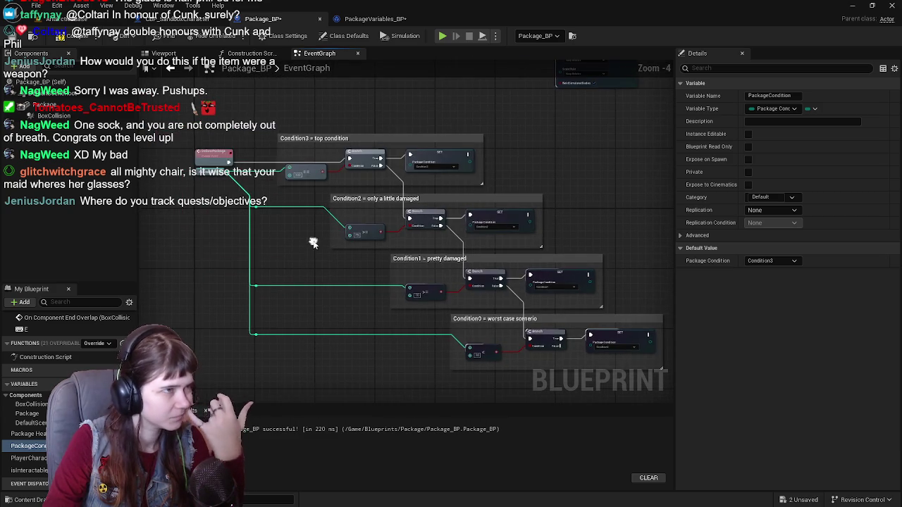
left_click(381, 18)
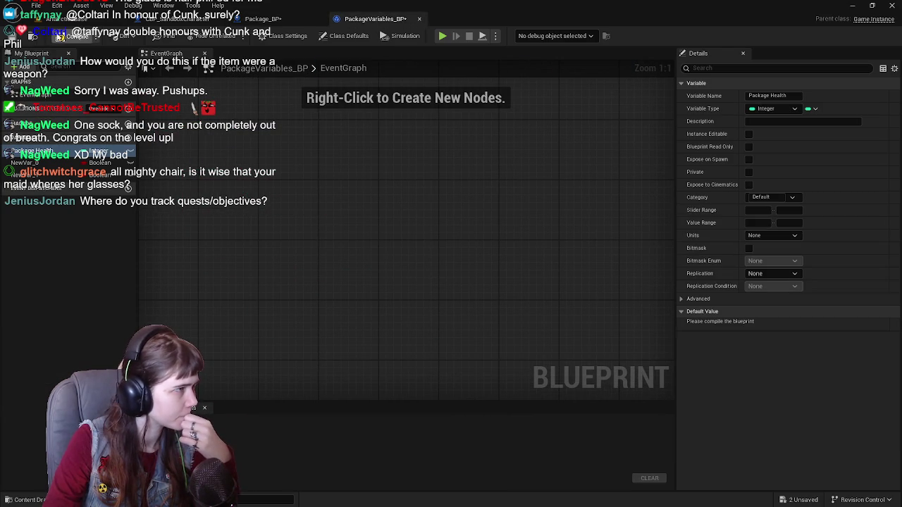
left_click(263, 19)
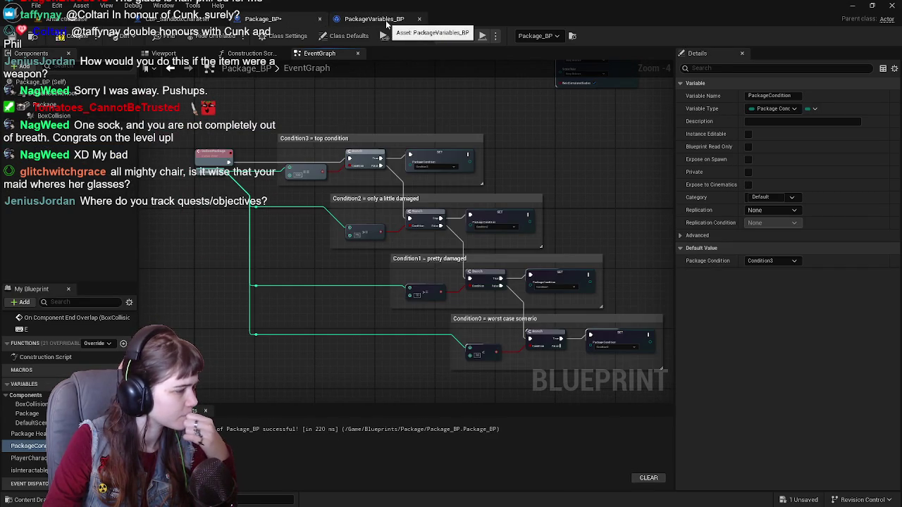
left_click(382, 20)
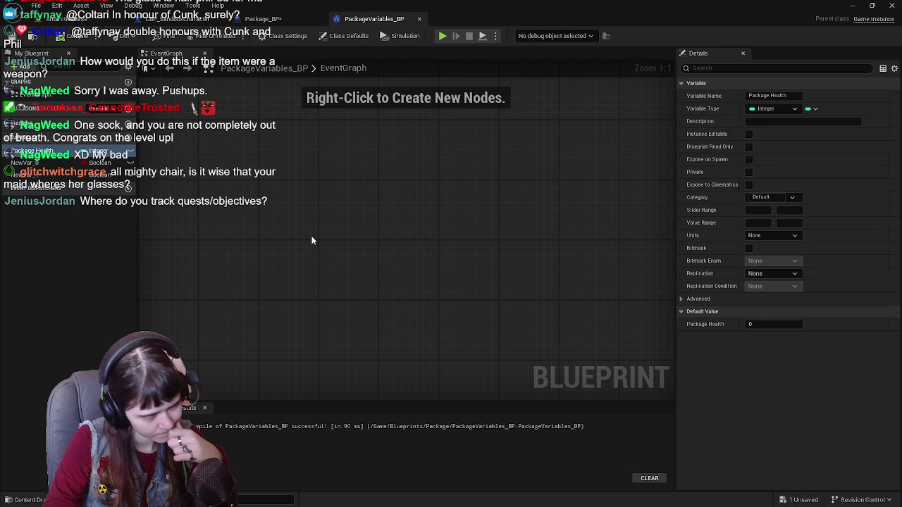
Copy Package_BP's DeliverPackage condition nodes into PackageVariables_BP's event graph.
left_click(299, 19)
mouse_move(329, 219)
left_mouse_down()
mouse_move(310, 196)
mouse_move(246, 164)
left_mouse_up()
left_click(489, 316)
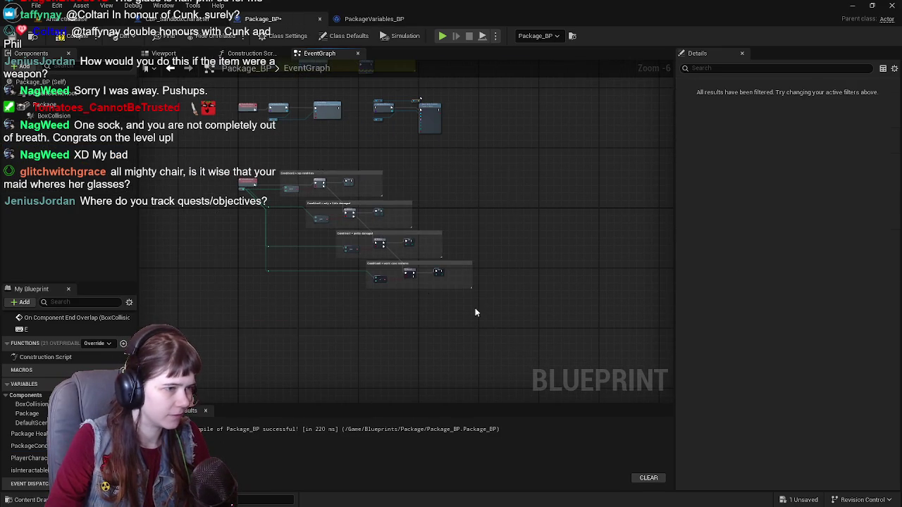
left_click_drag(285, 220, 343, 293)
left_click(371, 19)
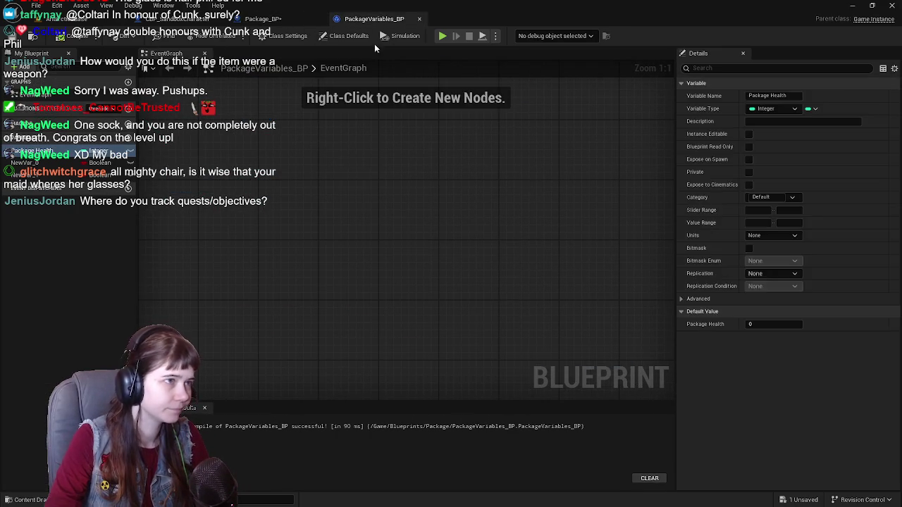
scroll(314, 260, "down", 6)
scroll(263, 238, "up", 3)
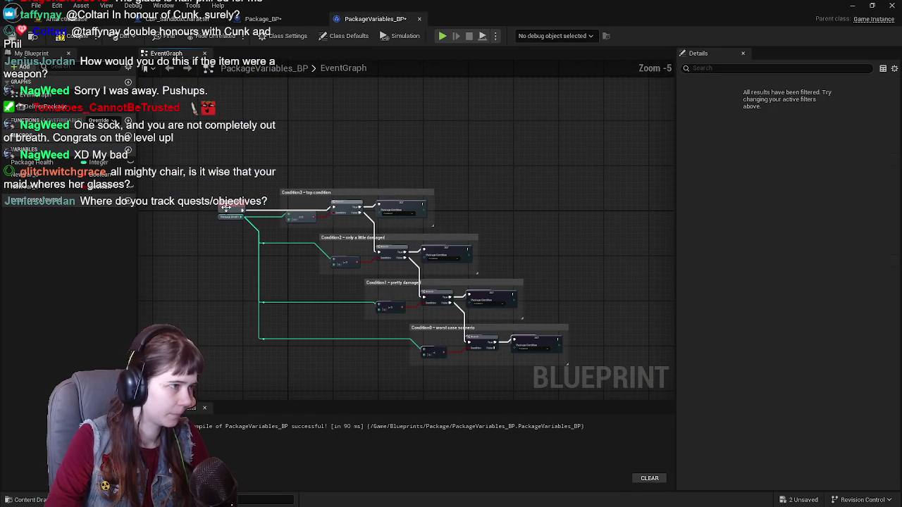
left_click(228, 209)
left_click(590, 378)
mouse_move(231, 199)
left_mouse_down()
mouse_move(314, 227)
mouse_move(302, 216)
left_mouse_up()
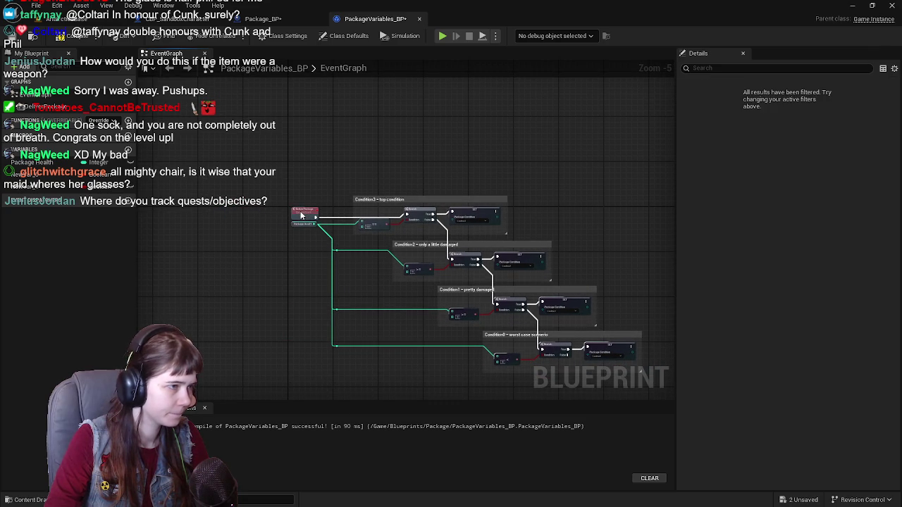
scroll(302, 216, "up", 5)
scroll(204, 139, "down", 3)
left_click_drag(204, 138, 308, 225)
scroll(308, 226, "up", 1)
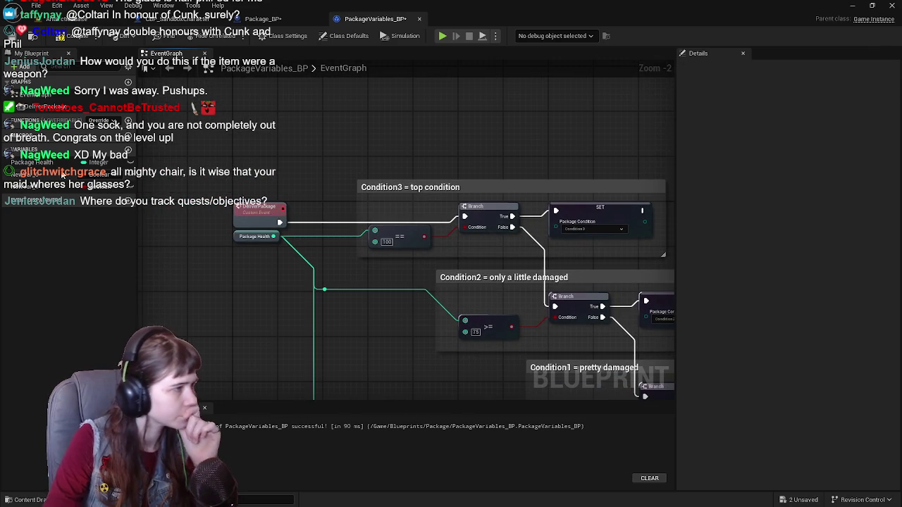
Replace the old Package Health getter with the new variable, wired to both compare nodes.
left_click(55, 161)
mouse_move(55, 164)
left_mouse_down()
mouse_move(248, 265)
mouse_move(235, 250)
mouse_move(284, 255)
mouse_move(236, 238)
left_mouse_up()
left_click(243, 236)
key("Delete")
left_click(33, 35)
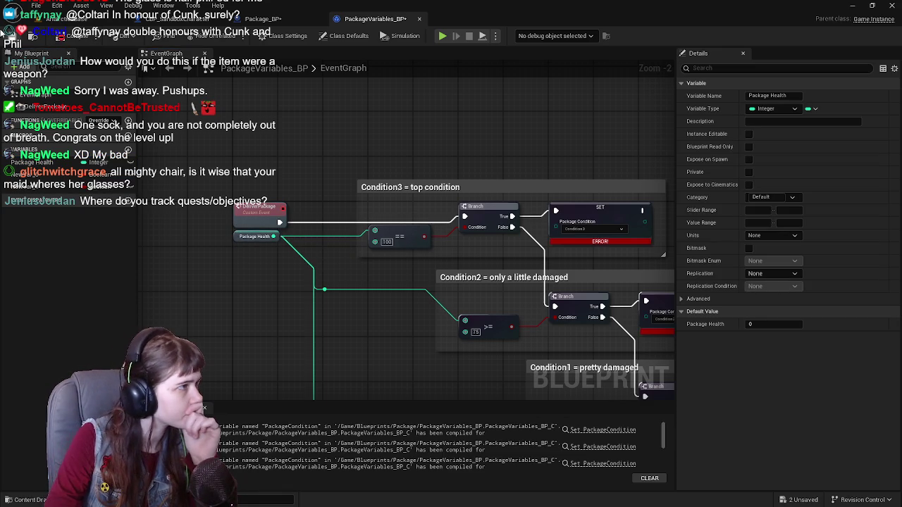
scroll(306, 210, "down", 3)
scroll(381, 248, "up", 2)
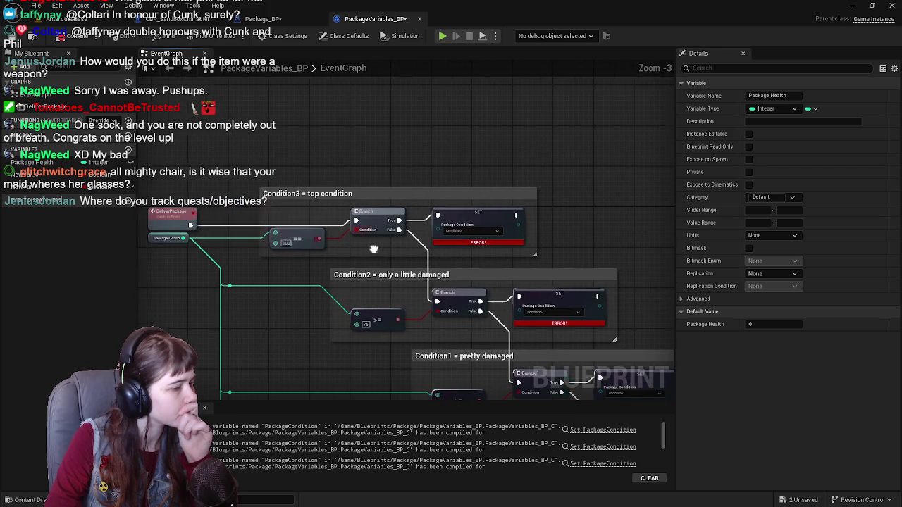
scroll(381, 248, "up", 1)
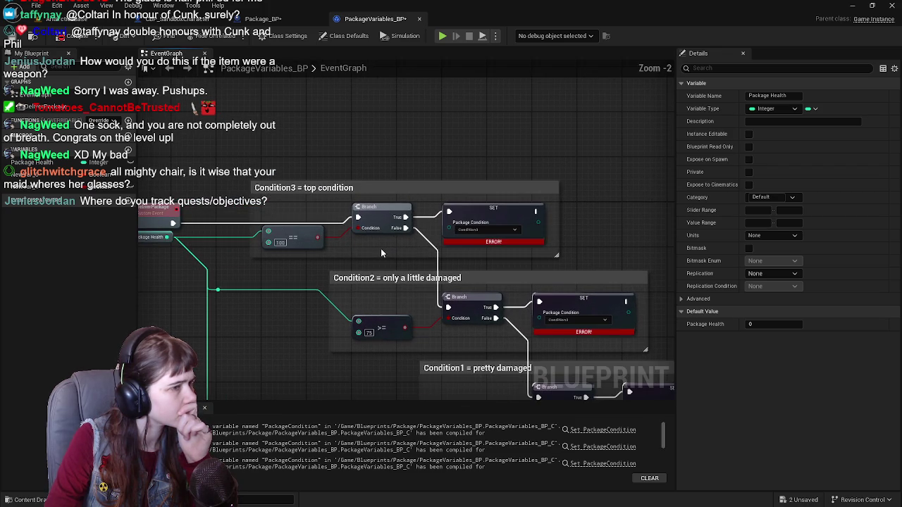
left_click_drag(344, 263, 457, 289)
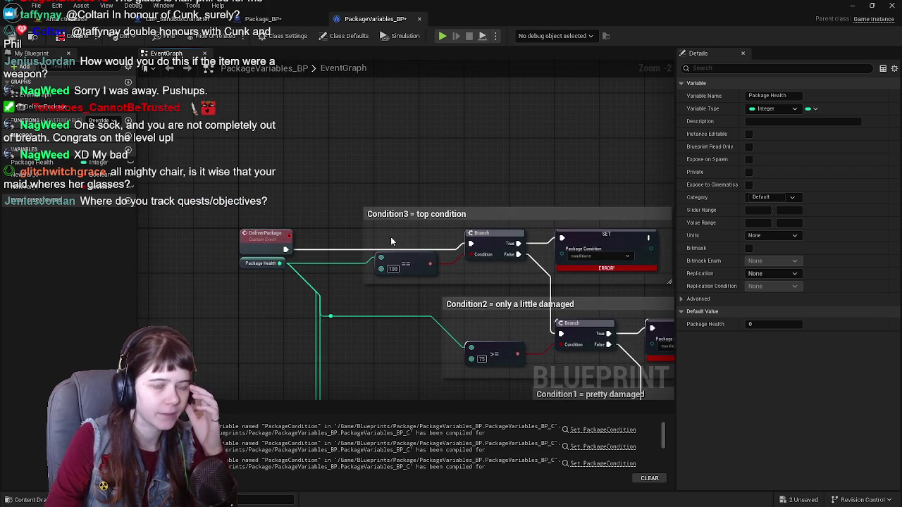
Add a Get Data Table Row node above the DeliverPackage event.
left_click(354, 211)
left_click_drag(354, 210, 330, 250)
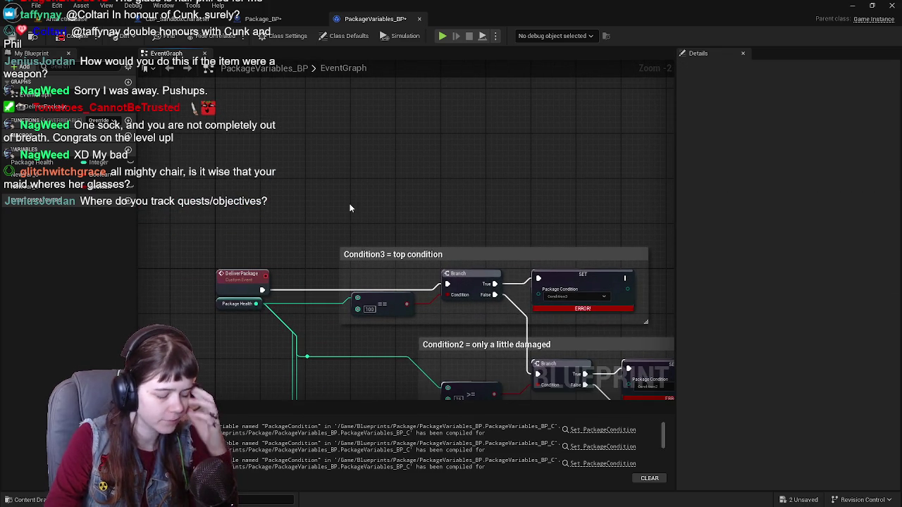
right_click(350, 208)
type("get data table")
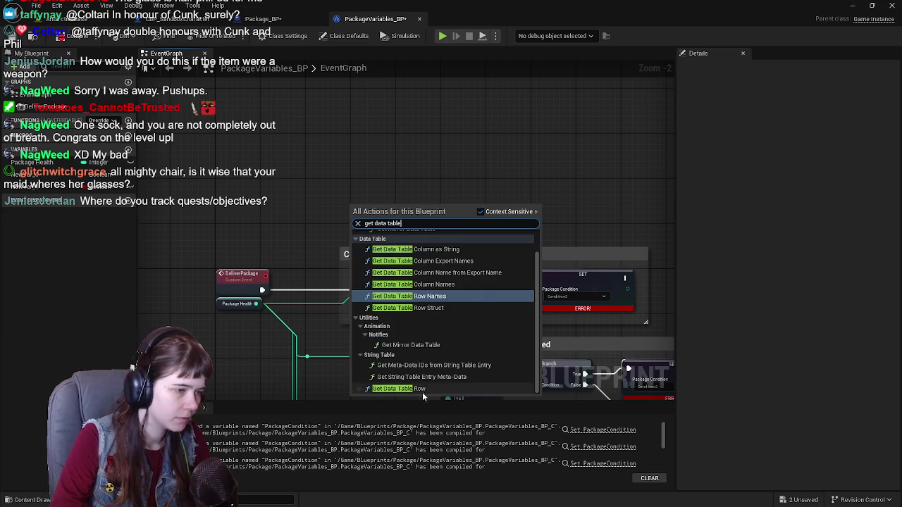
left_click(425, 388)
mouse_move(381, 211)
left_mouse_down()
mouse_move(361, 243)
mouse_move(367, 174)
left_mouse_up()
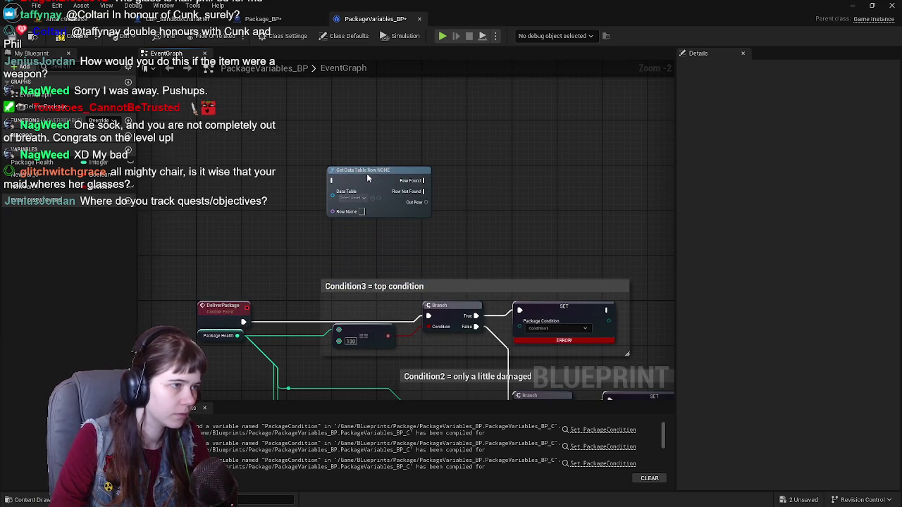
scroll(412, 227, "up", 1)
mouse_move(457, 251)
left_mouse_down()
mouse_move(459, 200)
mouse_move(426, 196)
mouse_move(440, 202)
left_mouse_up()
Set the Get Data Table Row node's data table to DT_PackageDelivery.
type("set")
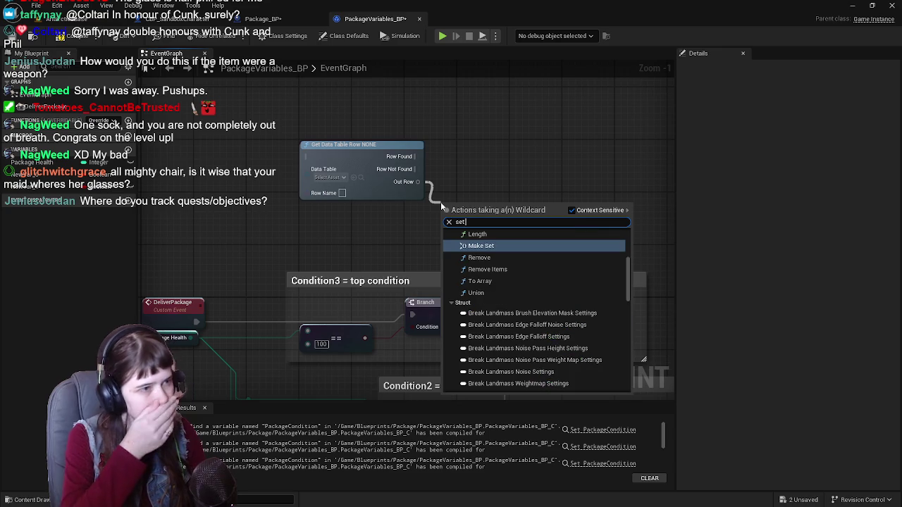
key("Escape")
left_click(343, 178)
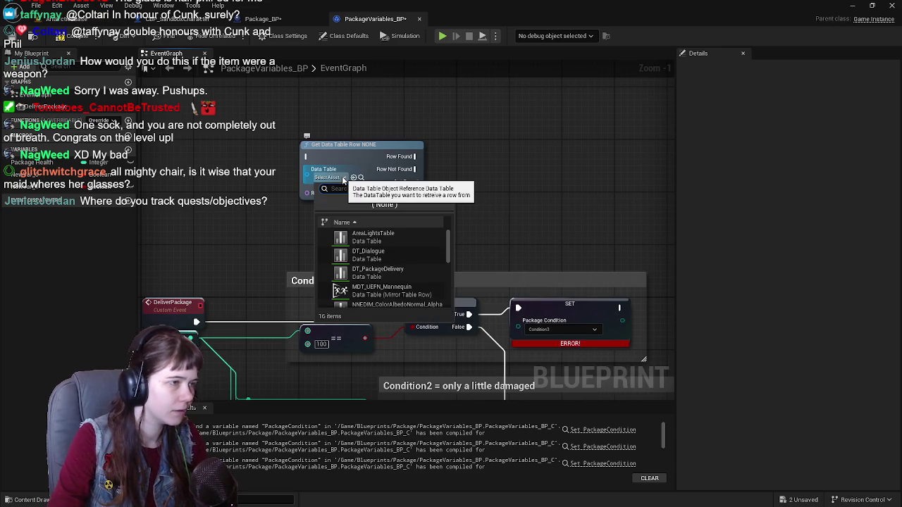
type("oac")
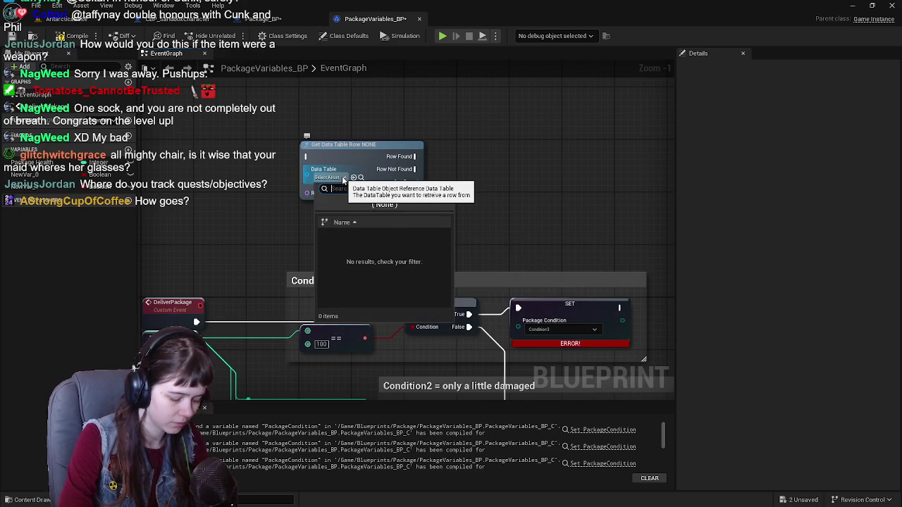
type("package")
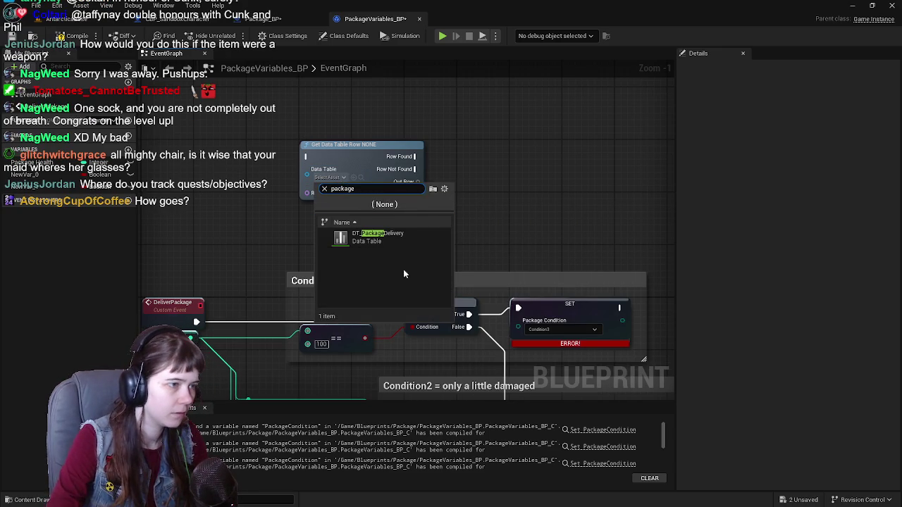
left_click(412, 236)
Split the Out Row pin into Delivered?, Recipient and Package Condition outputs.
left_click_drag(424, 182, 503, 185)
key("Escape")
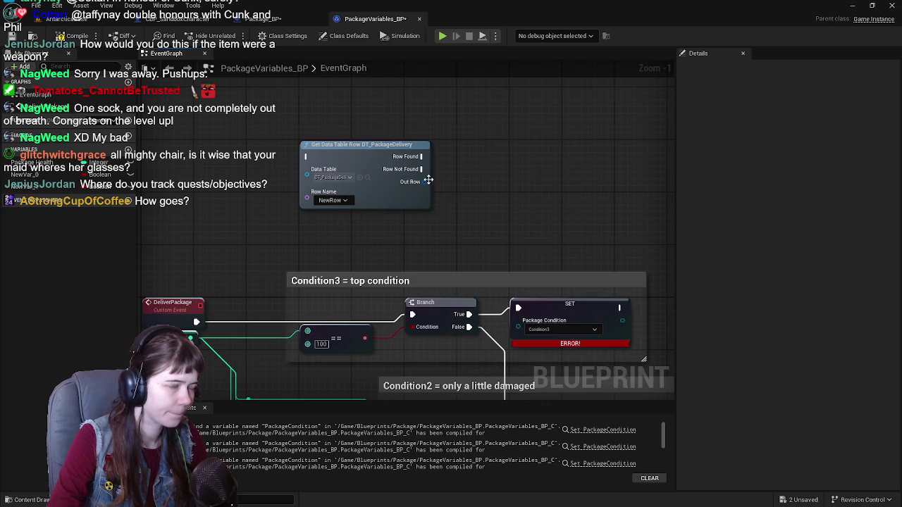
left_click_drag(422, 185, 505, 217)
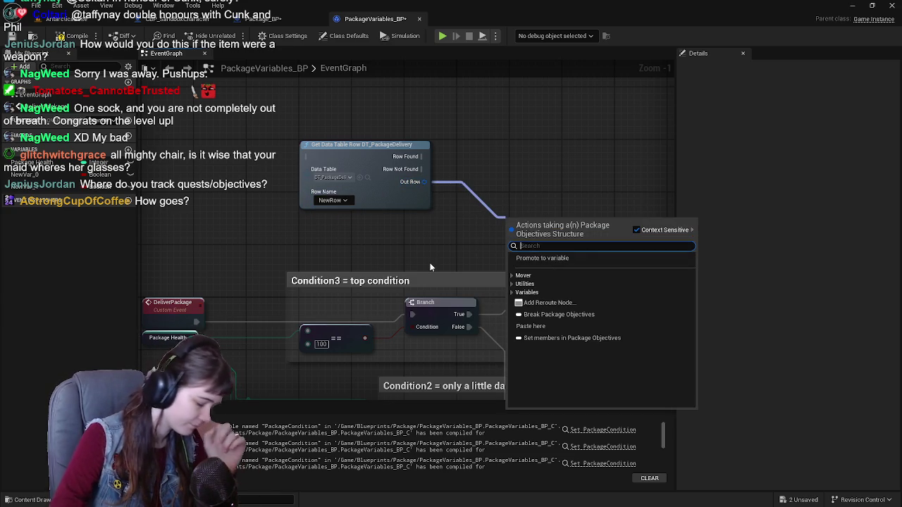
type("set")
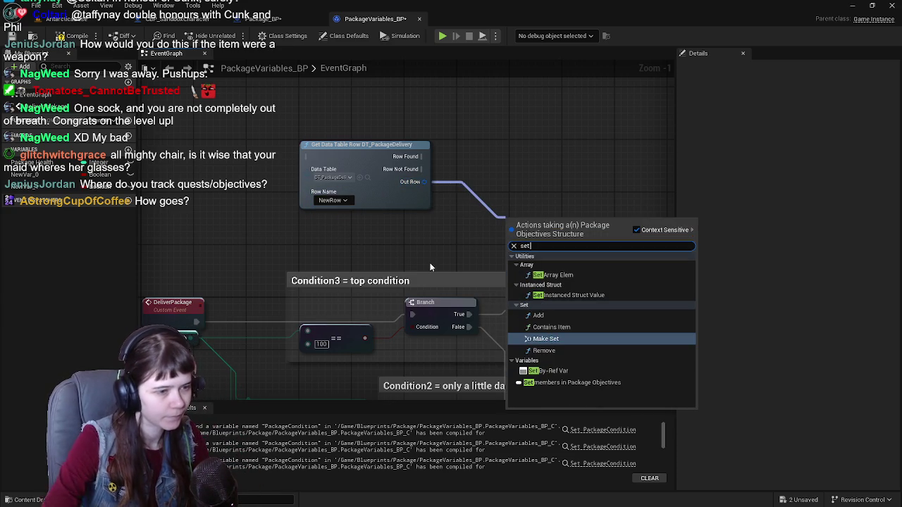
left_click(457, 243)
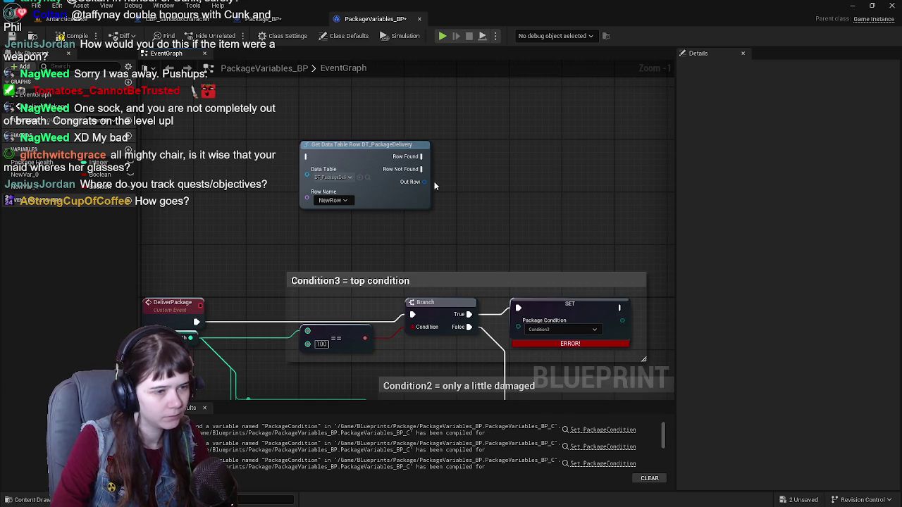
left_click_drag(424, 182, 476, 181)
type("set con")
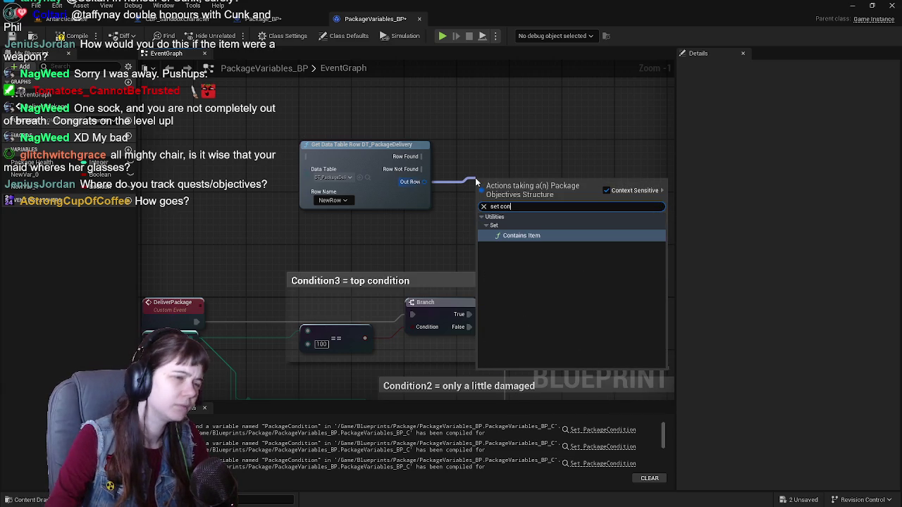
left_click(449, 225)
right_click(422, 183)
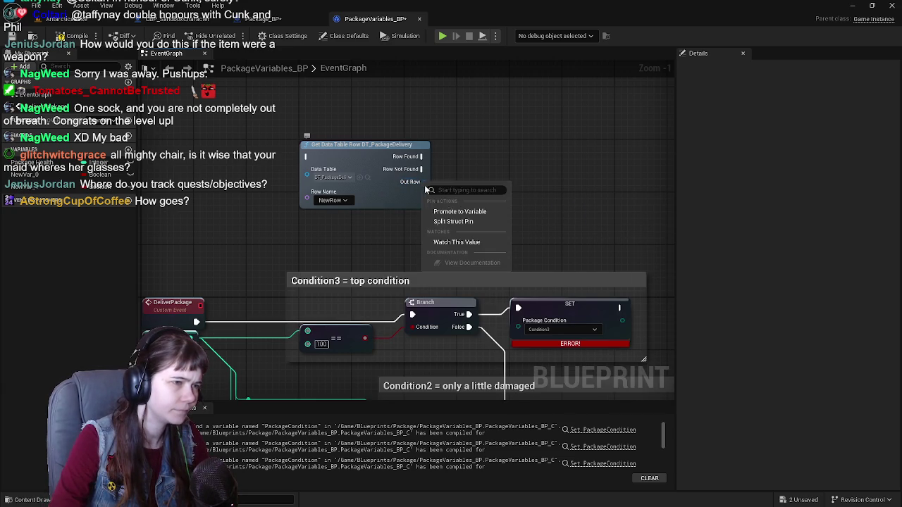
left_click(453, 221)
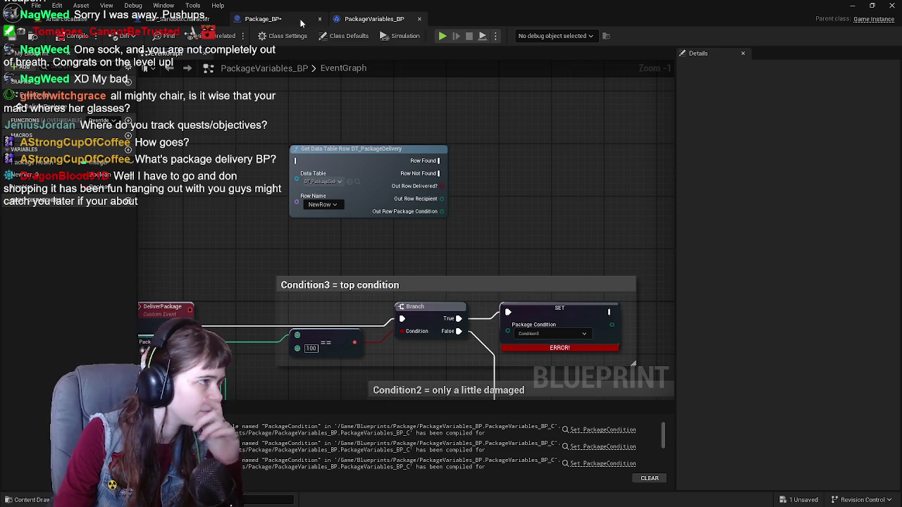
Save all unsaved assets including Package_BP, and open the DT_PackageDelivery data table.
key("ctrl+space")
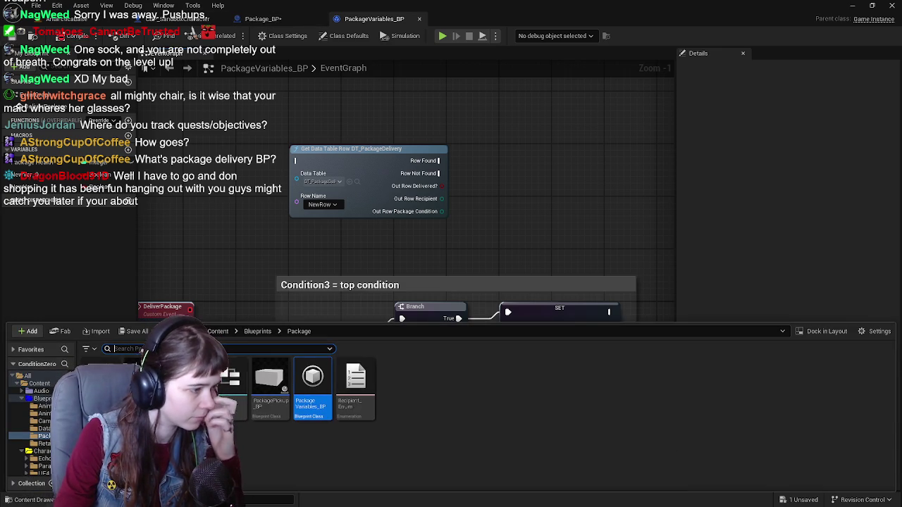
left_click(137, 332)
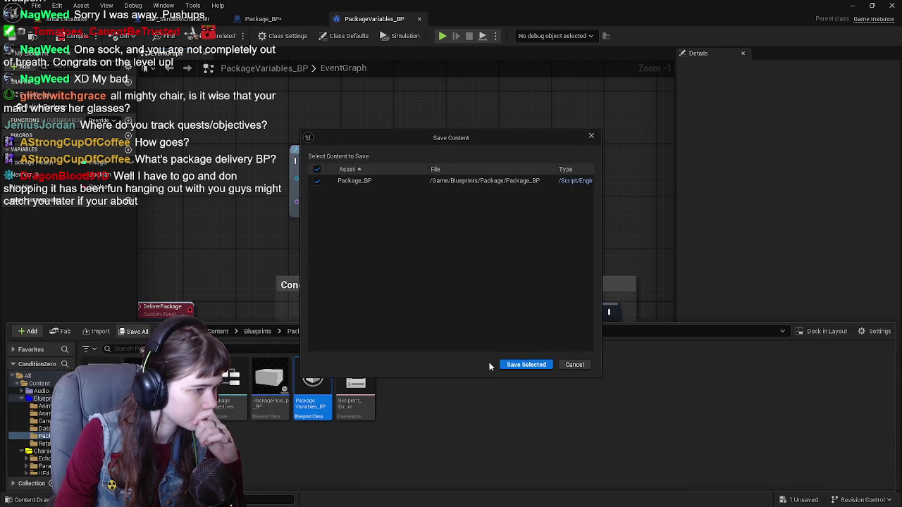
left_click(512, 367)
double_click(182, 384)
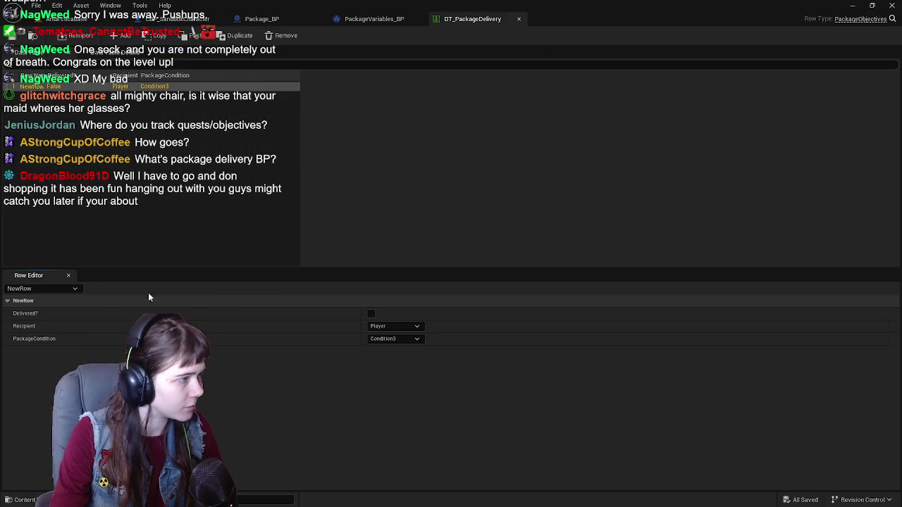
Rename the data table's row from NewRow to TestDelivery.
right_click(21, 86)
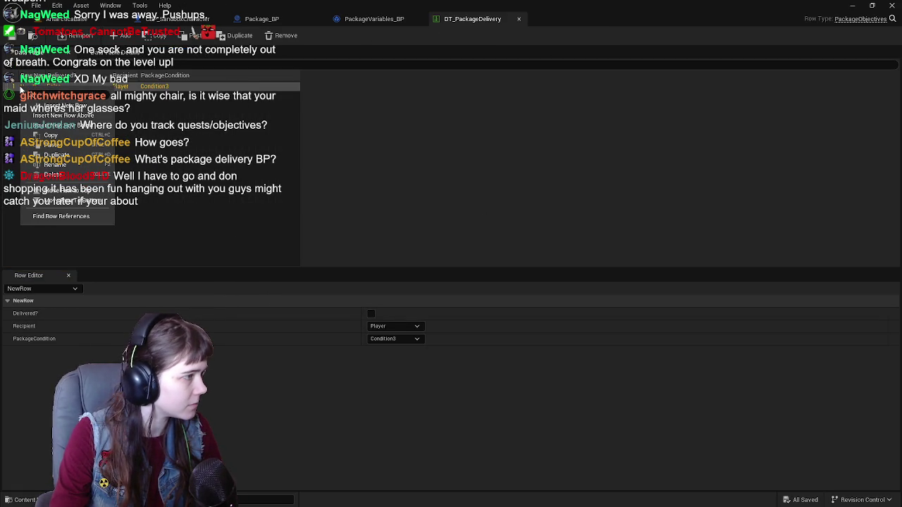
left_click(21, 85)
double_click(24, 87)
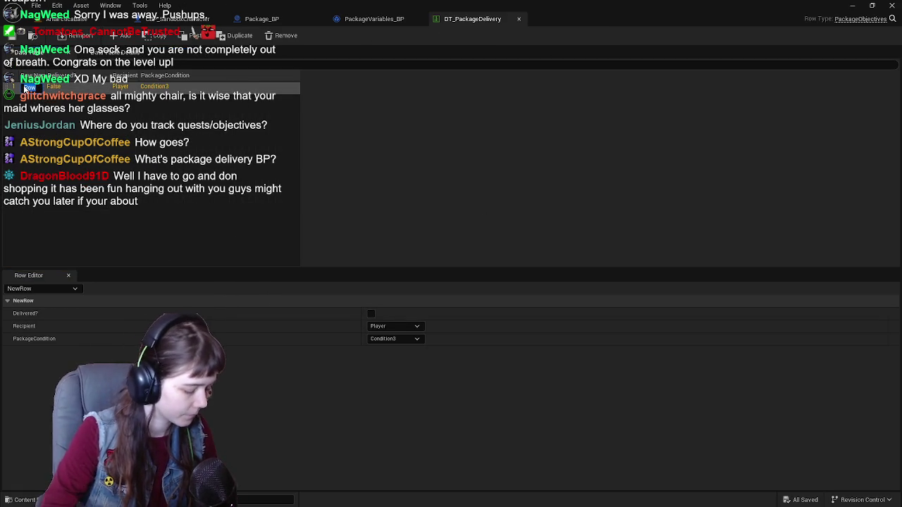
type("Deliv")
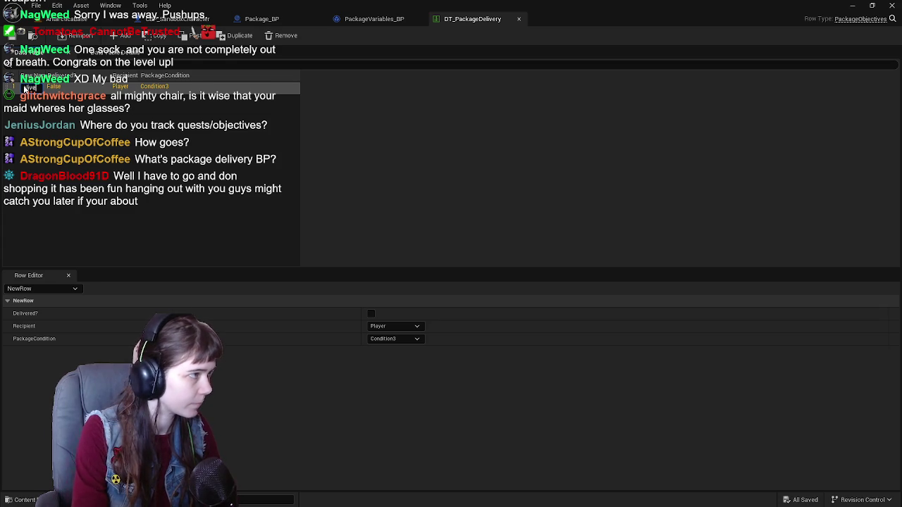
type("ery")
key("Return")
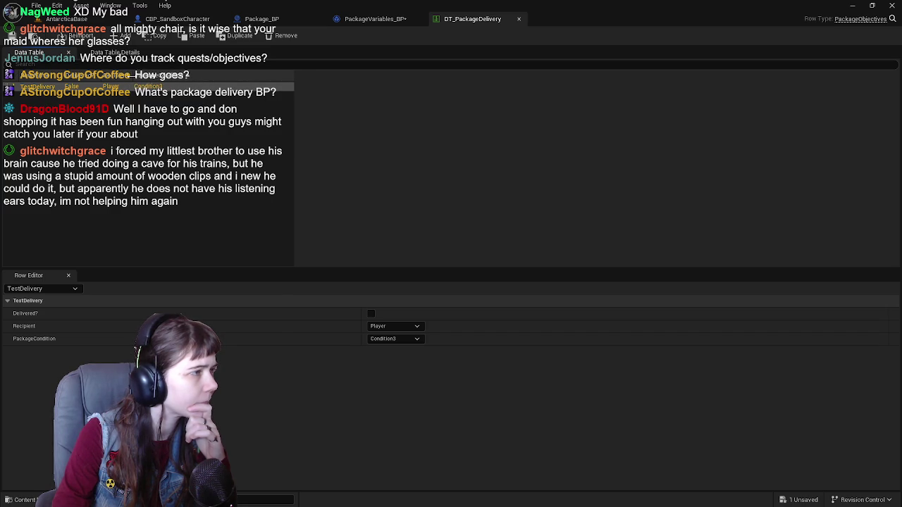
left_click(159, 146)
Set the Get Data Table Row node's Row Name to TestDelivery in PackageVariables_BP.
left_click(372, 19)
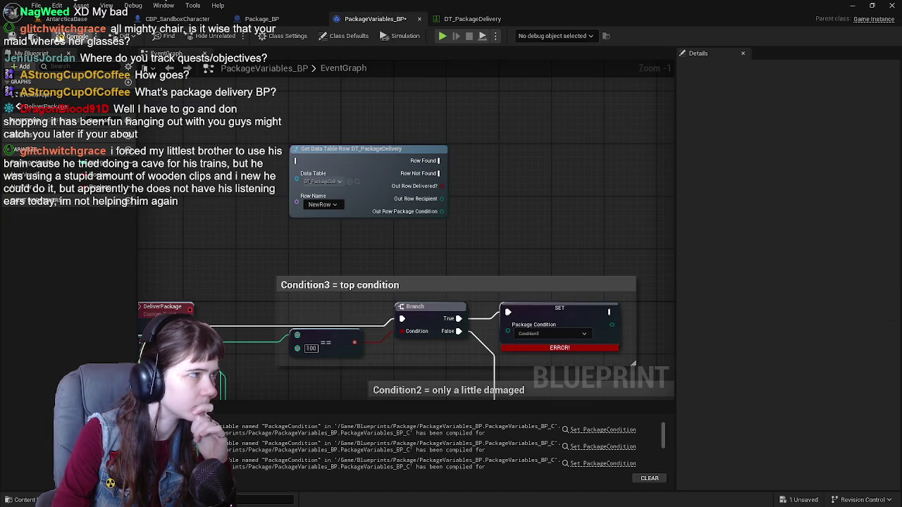
mouse_move(340, 155)
left_mouse_down()
mouse_move(343, 242)
mouse_move(268, 258)
mouse_move(354, 213)
left_mouse_up()
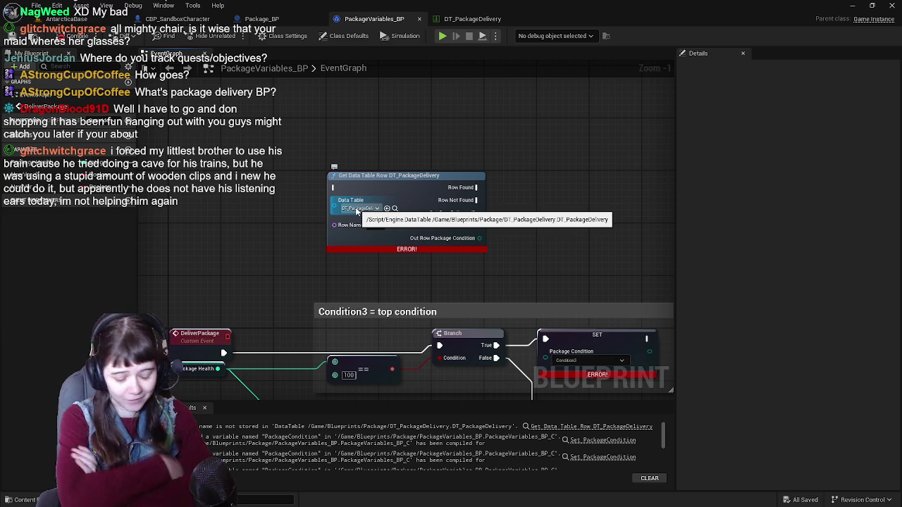
left_click(375, 225)
left_click(392, 243)
mouse_move(391, 244)
left_mouse_down()
mouse_move(394, 273)
mouse_move(376, 270)
mouse_move(390, 186)
mouse_move(385, 241)
left_mouse_up()
mouse_move(462, 201)
left_mouse_down()
mouse_move(478, 216)
mouse_move(501, 157)
mouse_move(479, 243)
left_mouse_up()
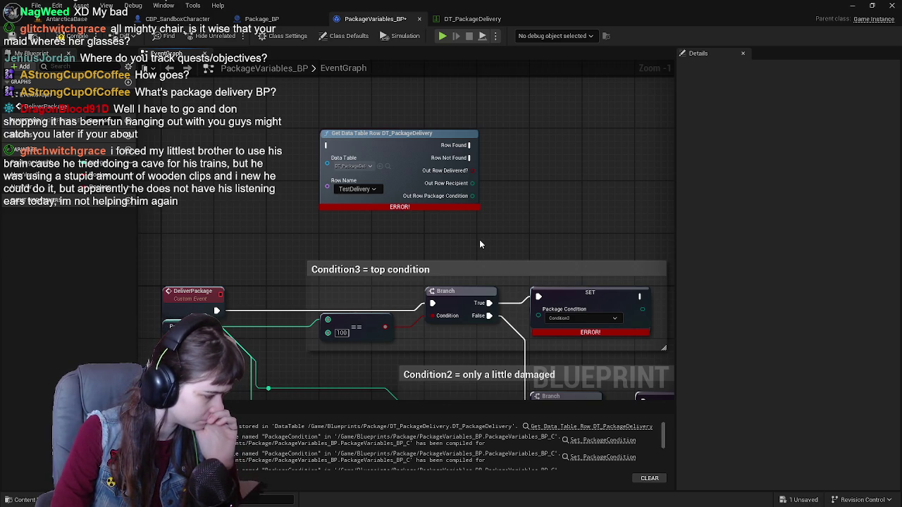
Recombine the Out Row pin, then split it into its Delivered?, Recipient and Package Condition fields again.
left_click_drag(480, 243, 483, 274)
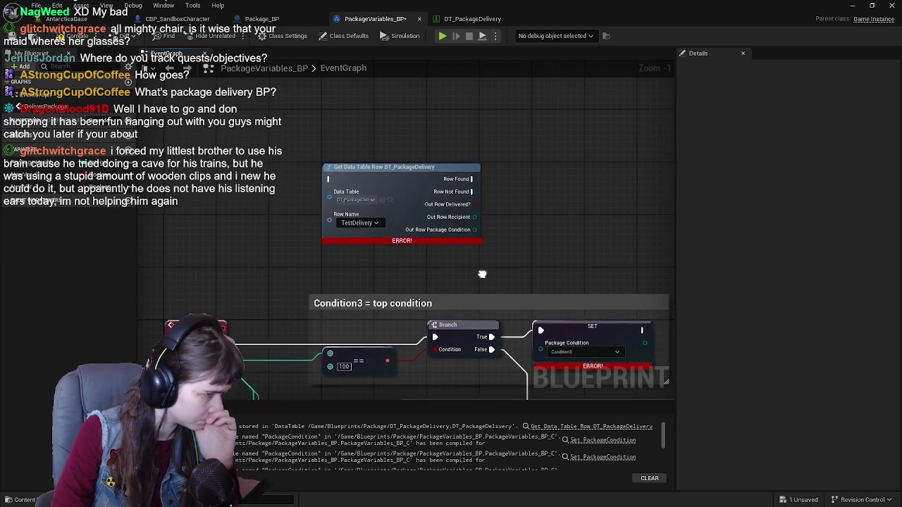
right_click(476, 232)
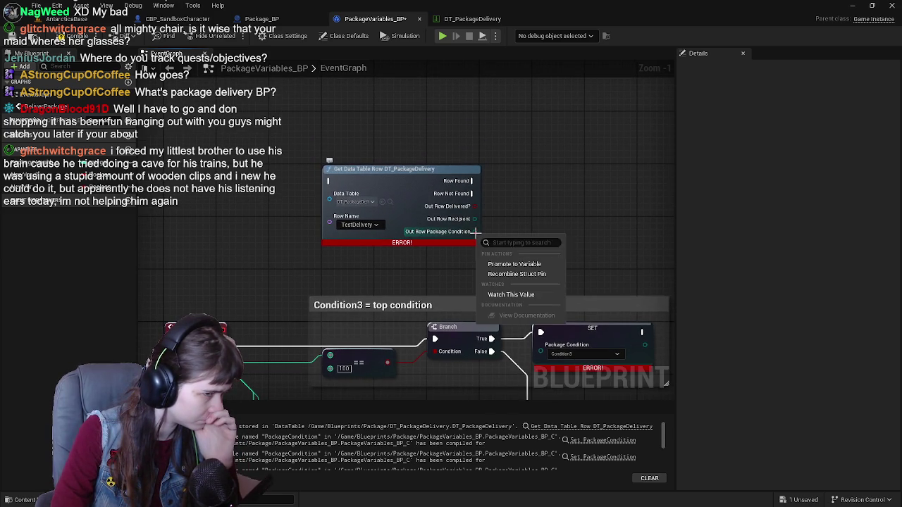
left_click(488, 275)
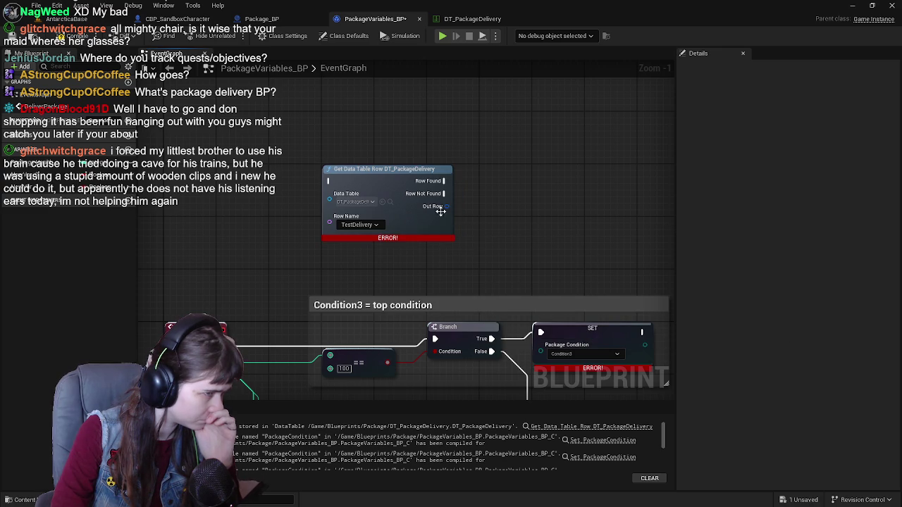
right_click(445, 209)
left_click(479, 247)
left_click_drag(479, 246, 450, 278)
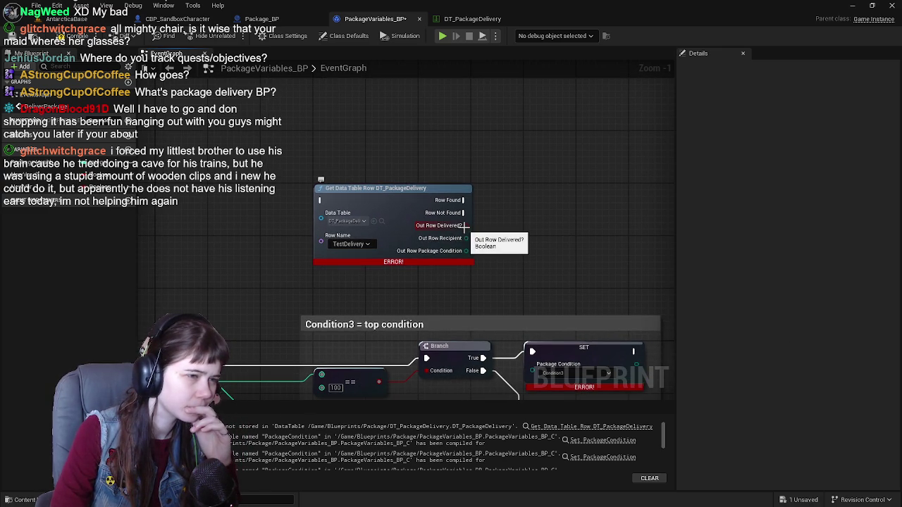
mouse_move(463, 225)
left_mouse_down()
mouse_move(499, 136)
mouse_move(471, 206)
left_mouse_up()
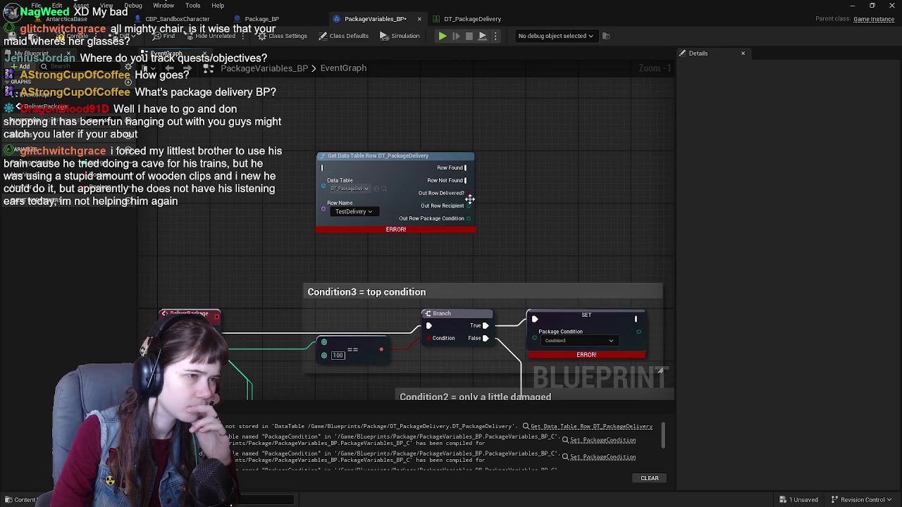
right_click(470, 205)
left_click(261, 213)
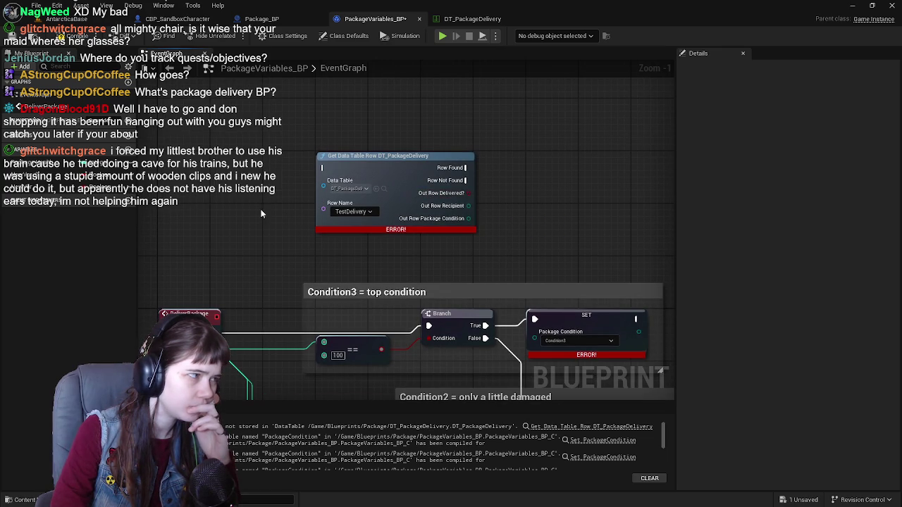
Delete the unused NewVar_1 variable from PackageVariables_BP.
right_click(42, 201)
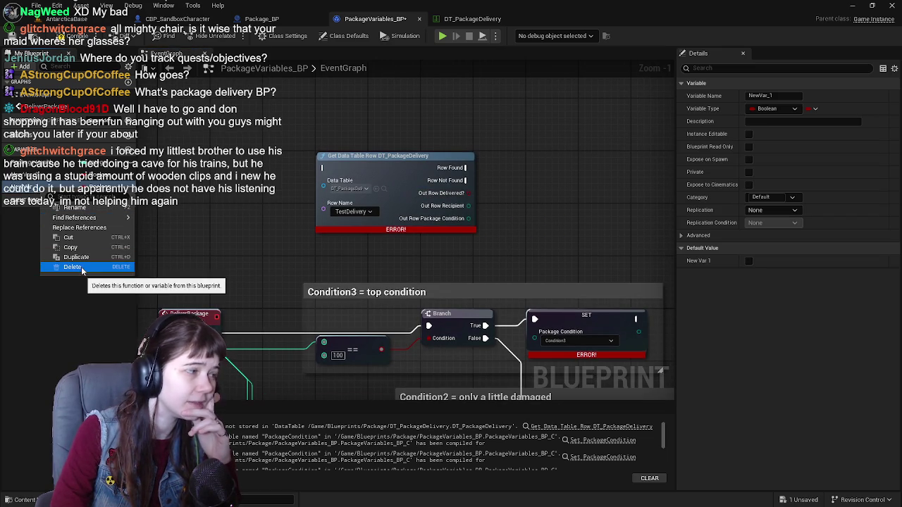
left_click(82, 268)
right_click(42, 172)
left_click(81, 252)
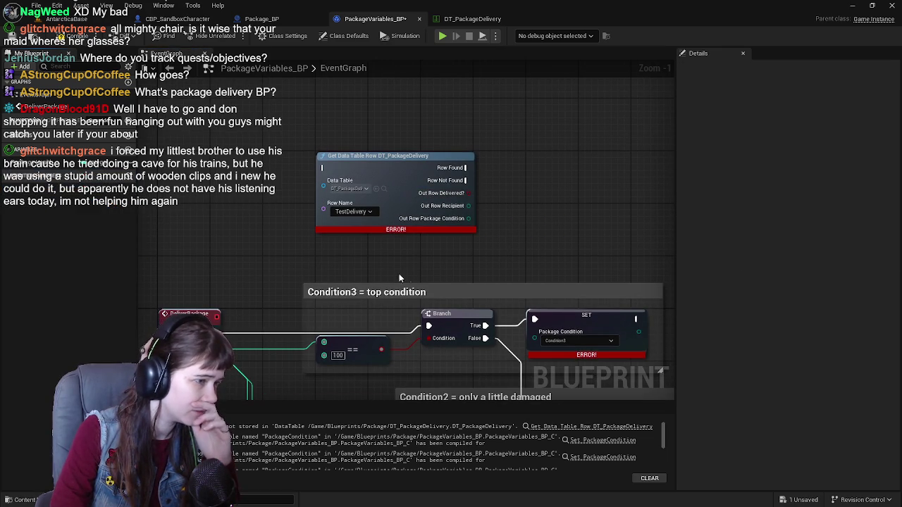
left_click_drag(406, 274, 366, 227)
left_click_drag(465, 186, 449, 227)
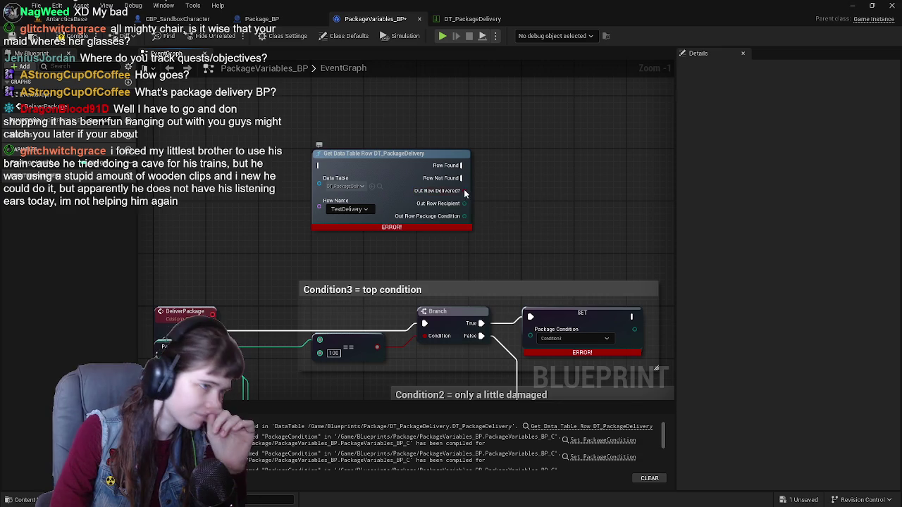
Promote the Out Row Delivered? output to a variable named Package Delivered?
right_click(480, 216)
left_click(518, 222)
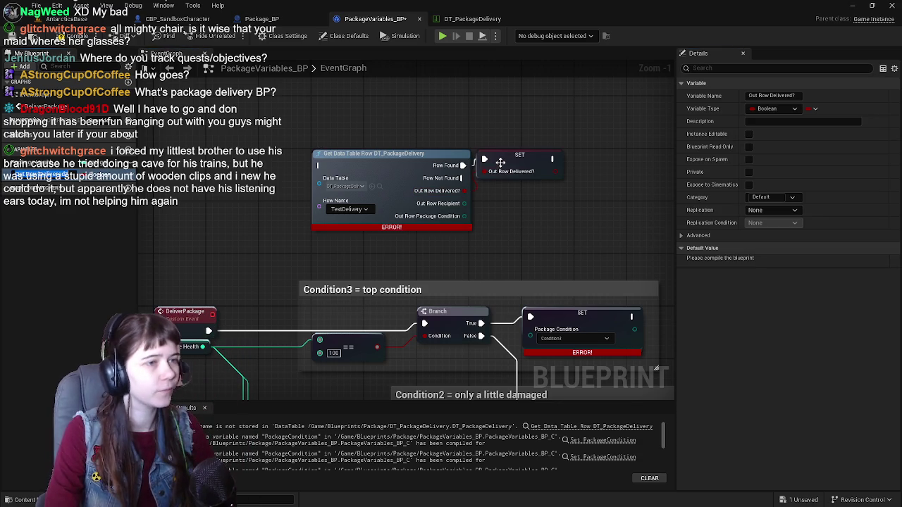
left_click_drag(503, 159, 547, 164)
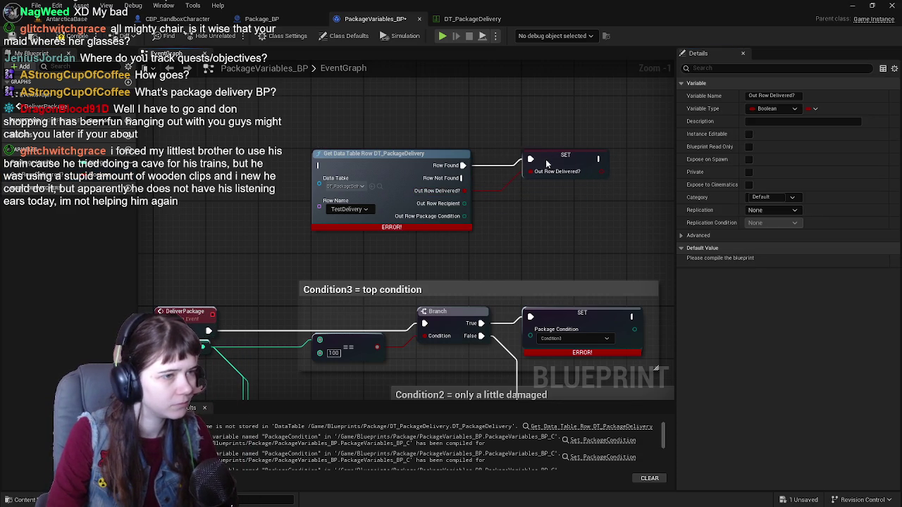
left_click(63, 174)
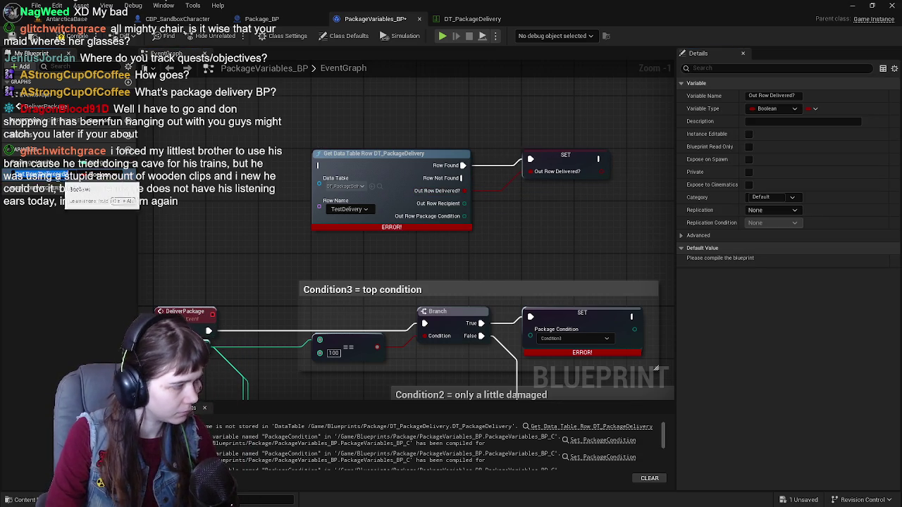
key("F2")
type("PackageDelivered")
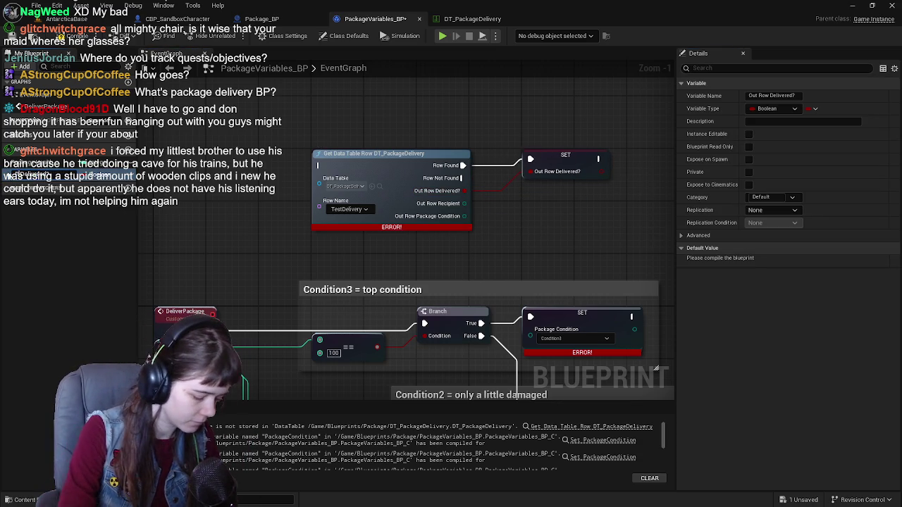
key("Return")
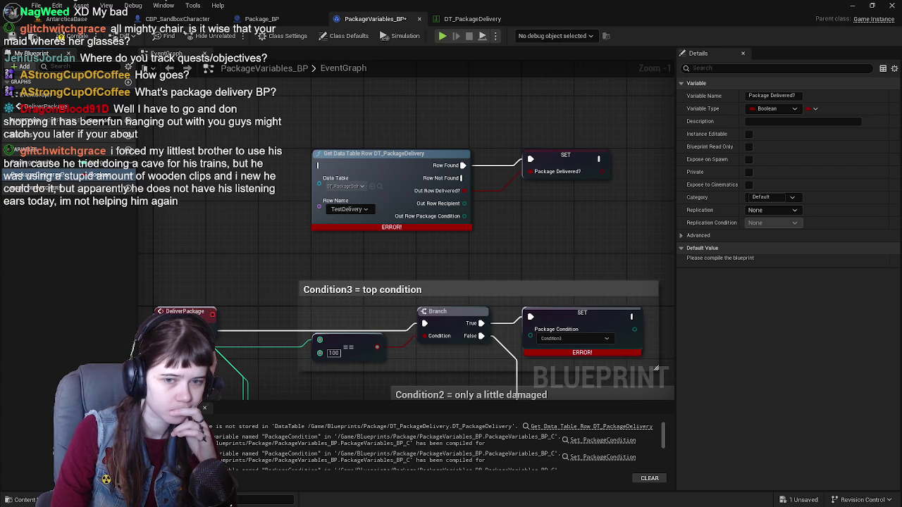
Pan and zoom to frame the Get Data Table Row node and SET Package Delivered?
mouse_move(377, 253)
left_mouse_down()
mouse_move(357, 237)
mouse_move(387, 175)
mouse_move(387, 248)
left_mouse_up()
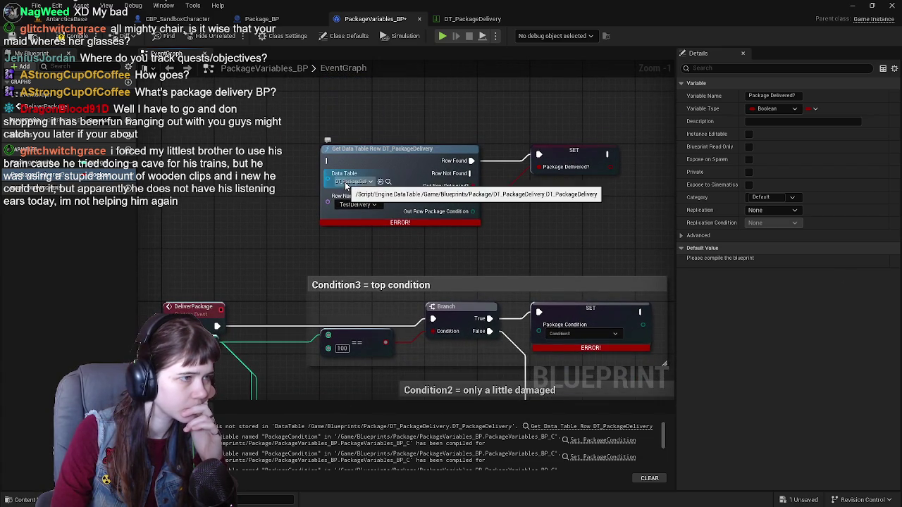
mouse_move(279, 274)
left_mouse_down()
mouse_move(284, 215)
mouse_move(265, 189)
mouse_move(234, 262)
left_mouse_up()
mouse_move(417, 207)
left_mouse_down()
mouse_move(535, 224)
mouse_move(485, 184)
left_mouse_up()
scroll(568, 222, "down", 1)
scroll(445, 148, "down", 2)
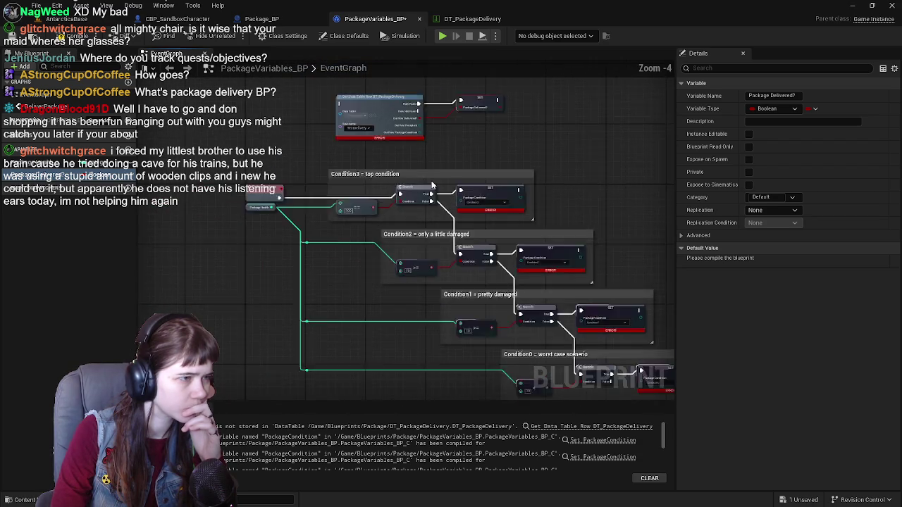
scroll(445, 148, "up", 3)
mouse_move(444, 148)
left_mouse_down()
mouse_move(374, 202)
mouse_move(335, 272)
mouse_move(366, 255)
left_mouse_up()
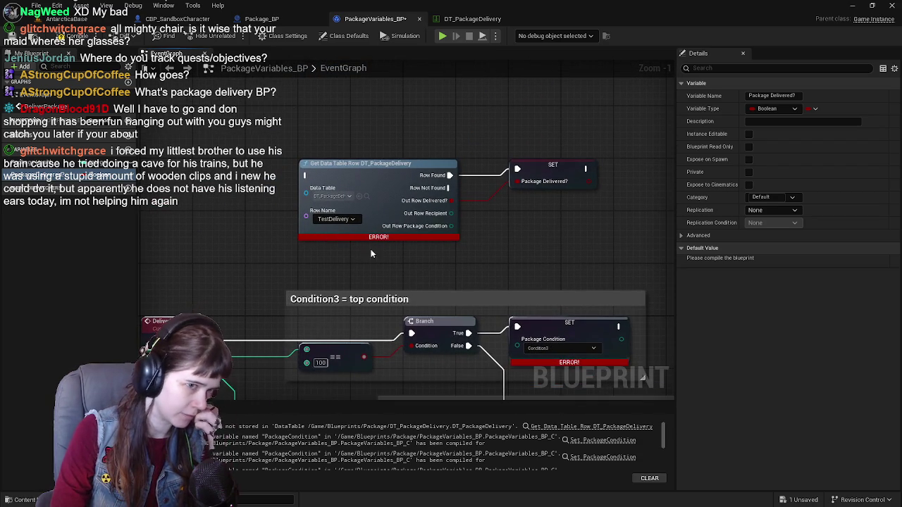
Compile the blueprint and inspect the DeliverPackage event and the Package Delivered? variable.
key("F7")
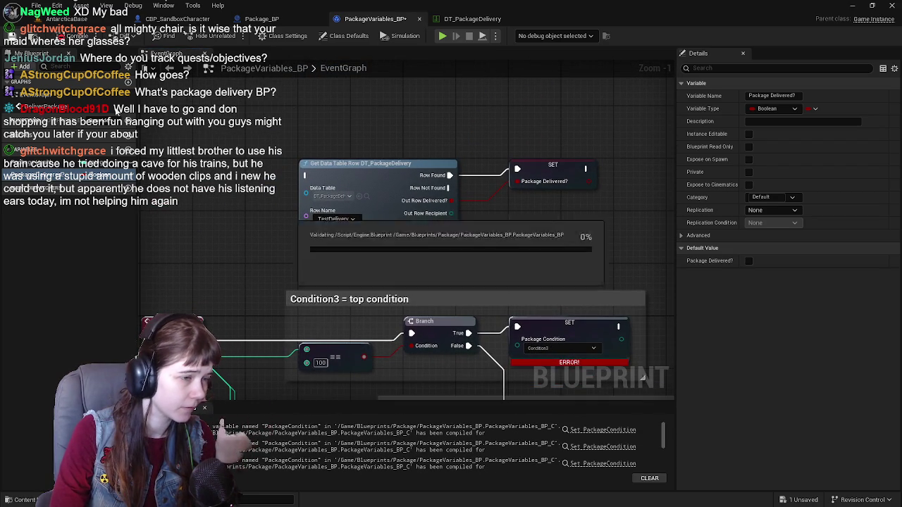
left_click(521, 262)
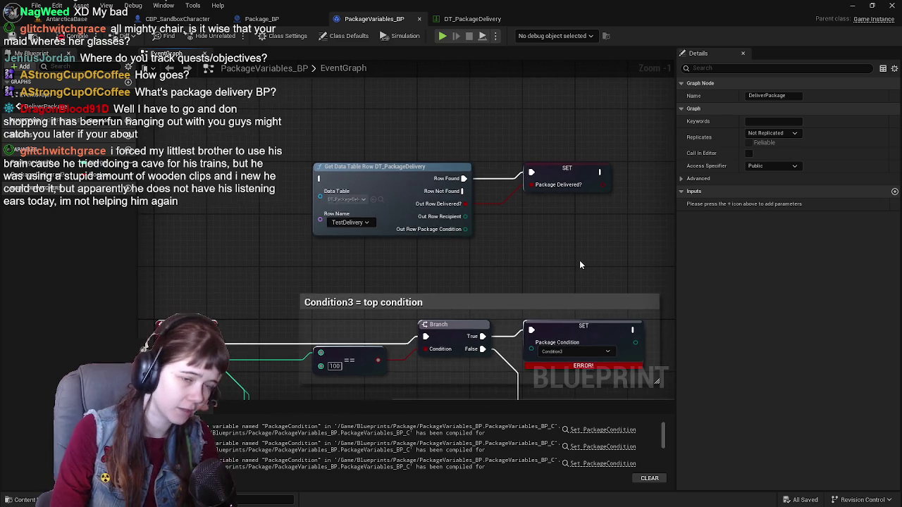
mouse_move(579, 260)
left_mouse_down()
mouse_move(496, 217)
mouse_move(453, 233)
mouse_move(467, 240)
left_mouse_up()
left_click(496, 217)
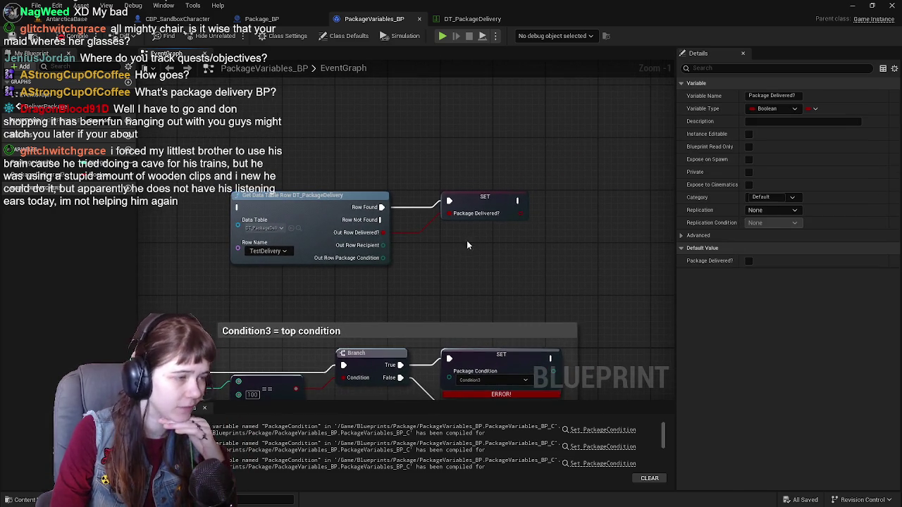
left_click_drag(417, 251, 438, 249)
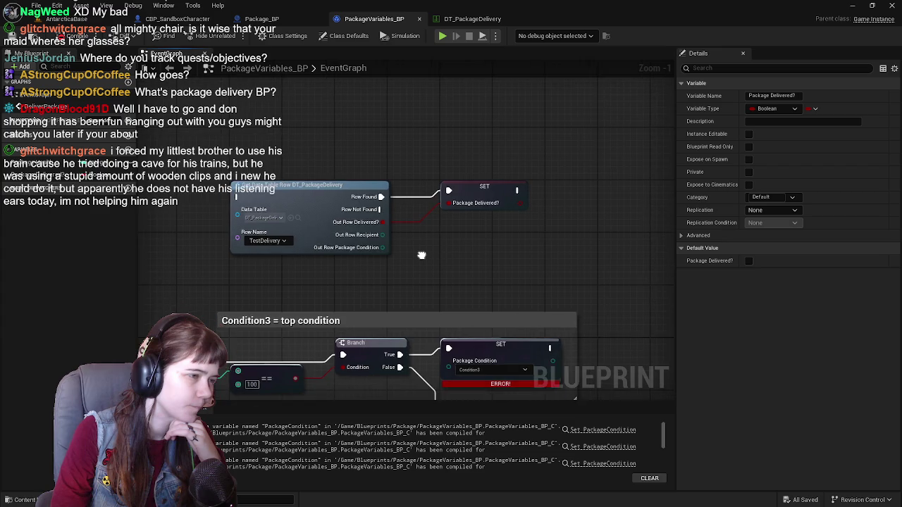
left_click_drag(395, 279, 379, 279)
left_click(378, 279)
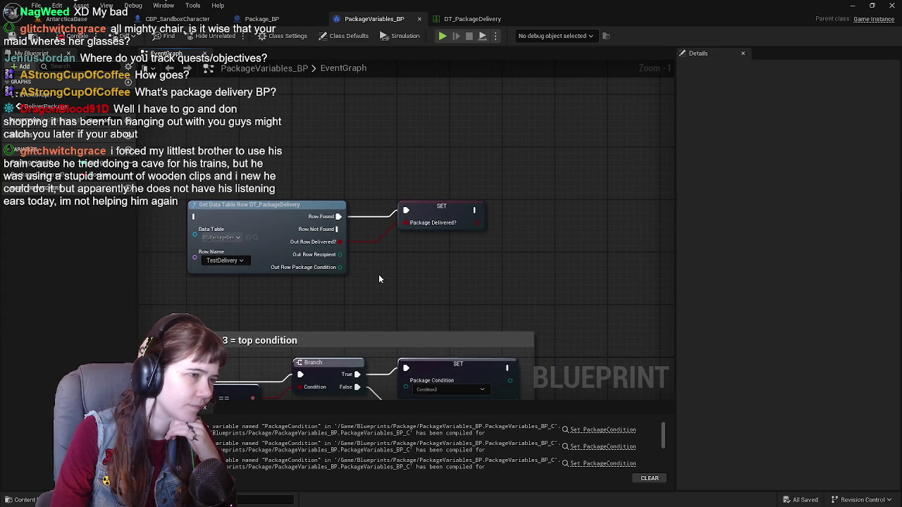
mouse_move(422, 217)
left_mouse_down()
mouse_move(318, 235)
mouse_move(631, 236)
left_mouse_up()
mouse_move(430, 247)
left_mouse_down()
mouse_move(429, 222)
mouse_move(378, 285)
left_mouse_up()
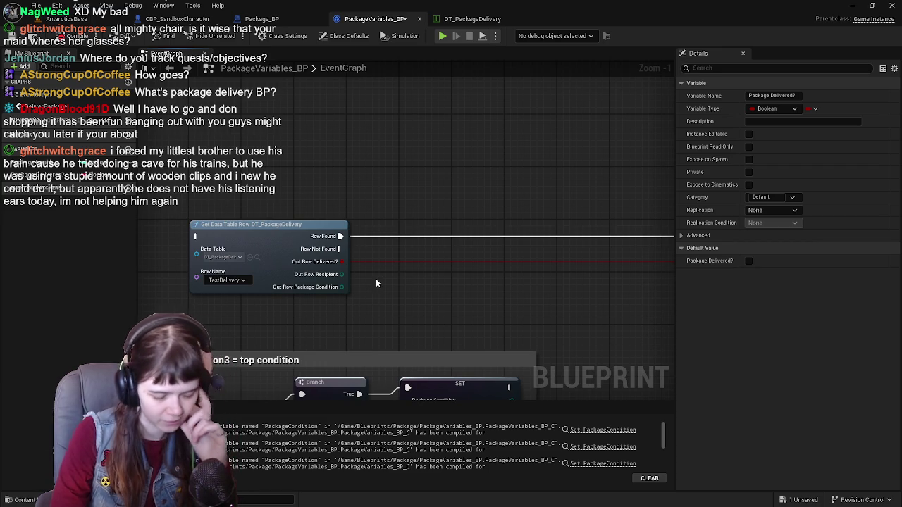
Try an == Equal check on Out Row Recipient, then delete it again.
mouse_move(351, 277)
left_mouse_down()
mouse_move(298, 256)
mouse_move(378, 251)
left_mouse_up()
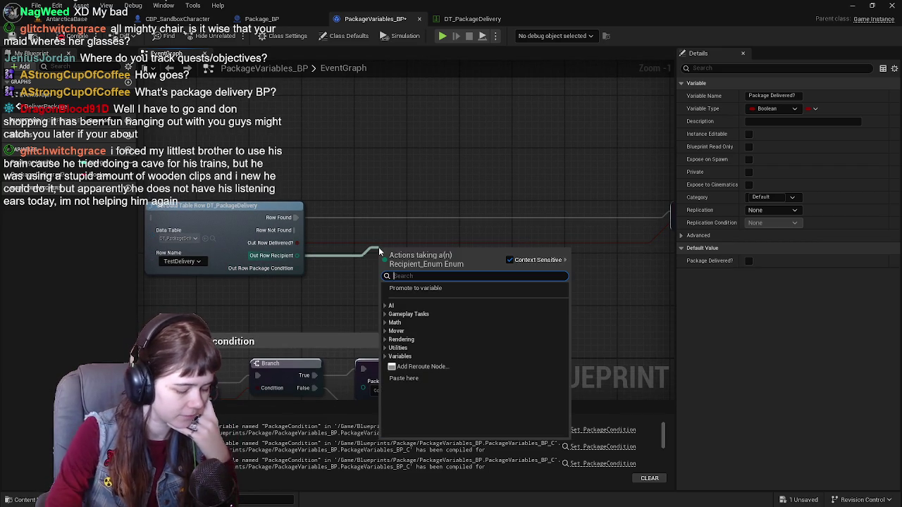
type("-")
key("BackSpace")
type("=")
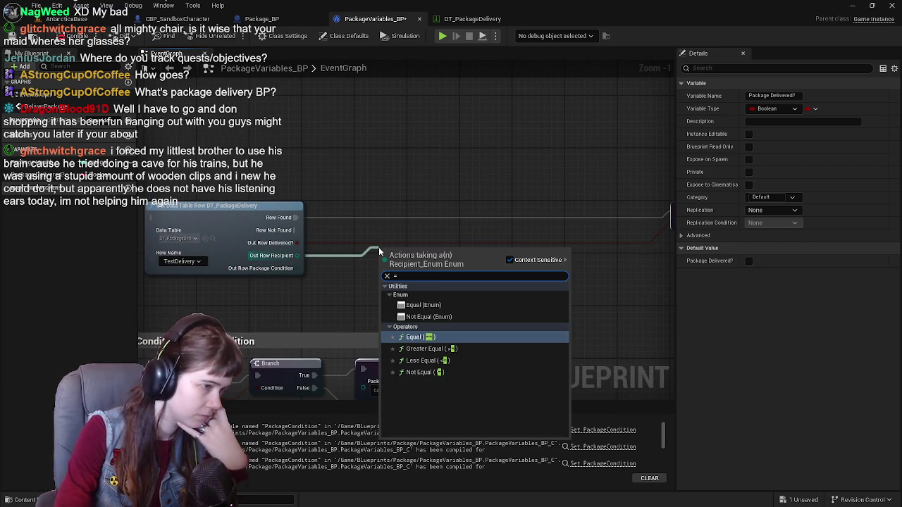
left_click(447, 339)
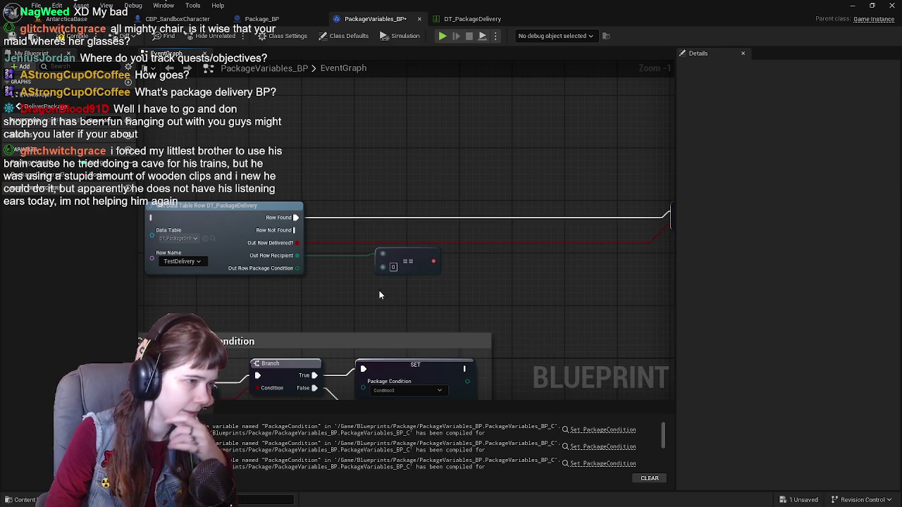
left_click_drag(396, 253, 376, 259)
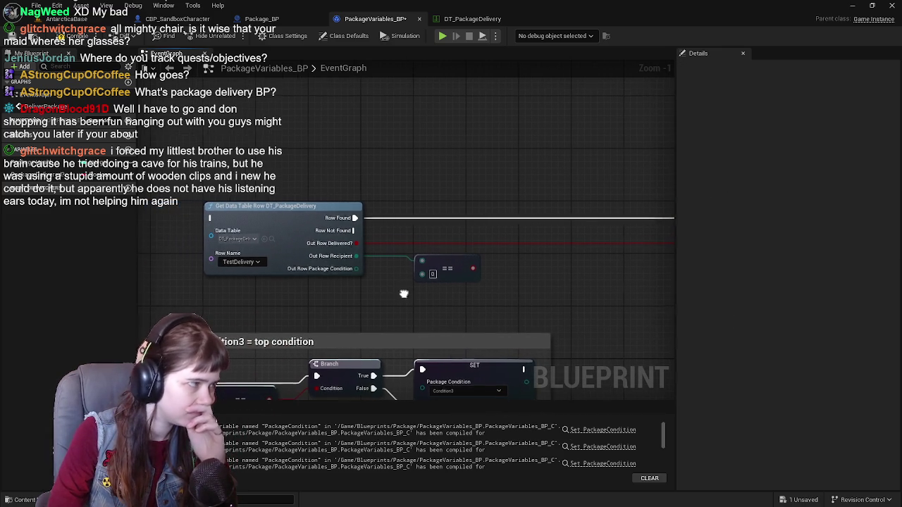
mouse_move(454, 266)
left_mouse_down()
mouse_move(511, 266)
mouse_move(546, 248)
left_mouse_up()
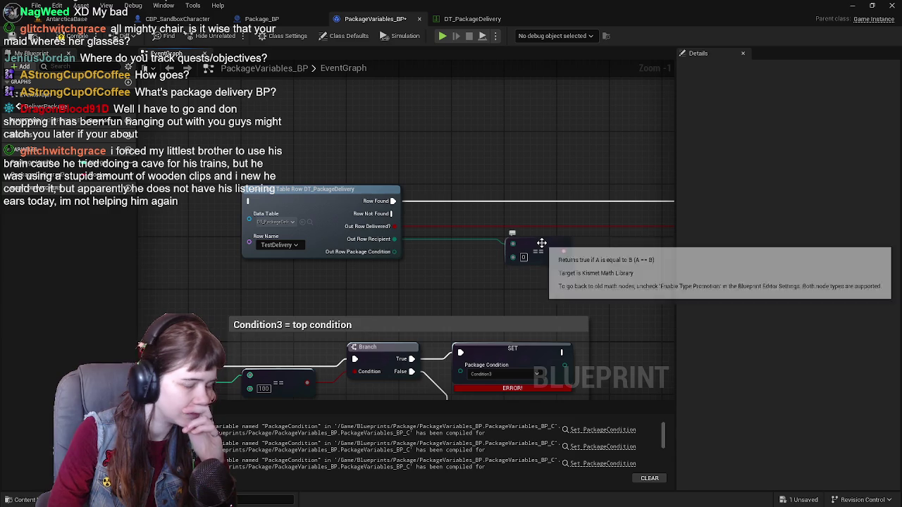
key("Delete")
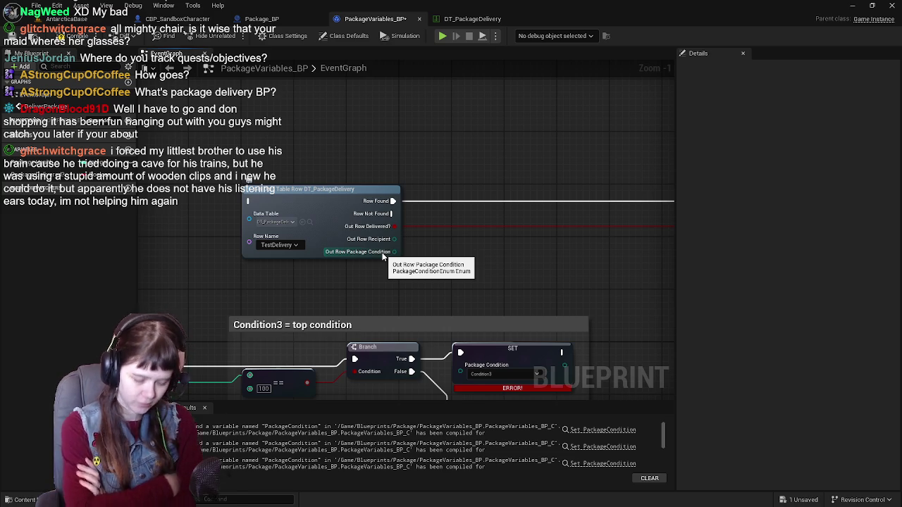
right_click(383, 256)
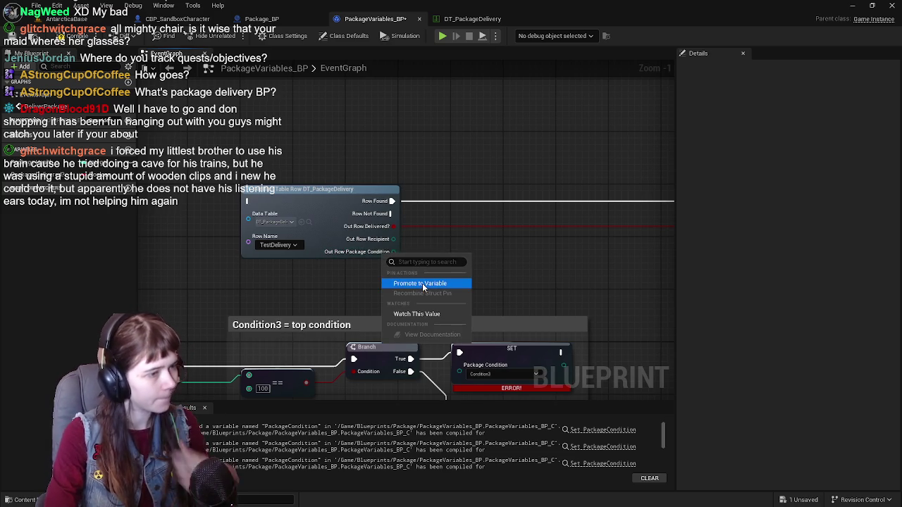
Promote Out Row Package Condition to a 'Package Delivery Condition' variable setter and compile.
left_click(423, 288)
left_click_drag(458, 192, 499, 245)
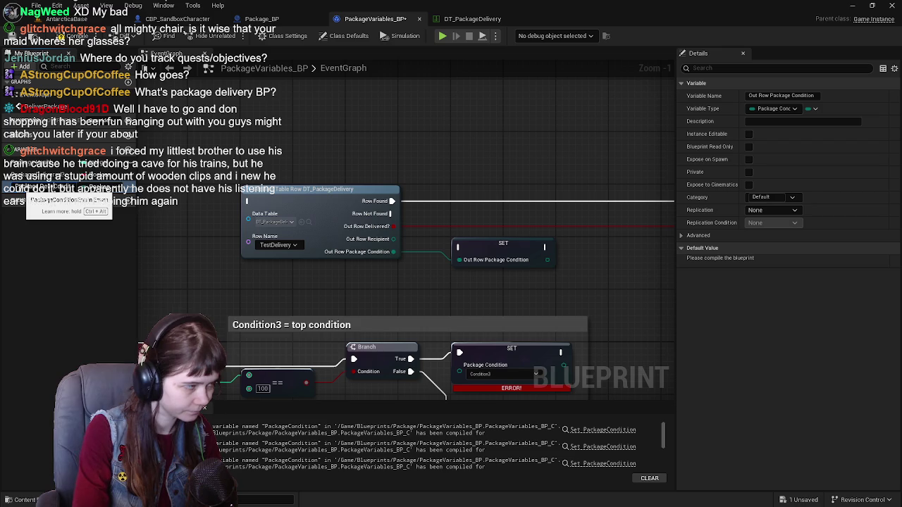
key("Return")
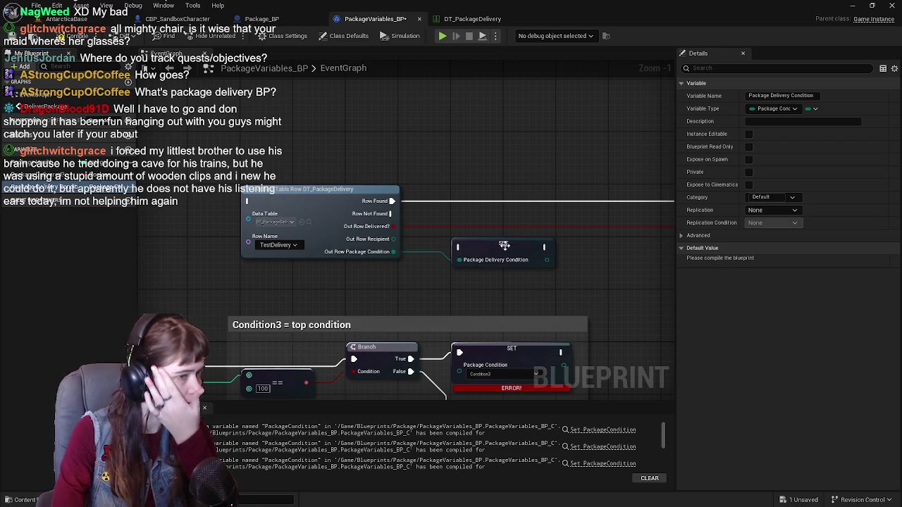
left_click_drag(506, 243, 475, 255)
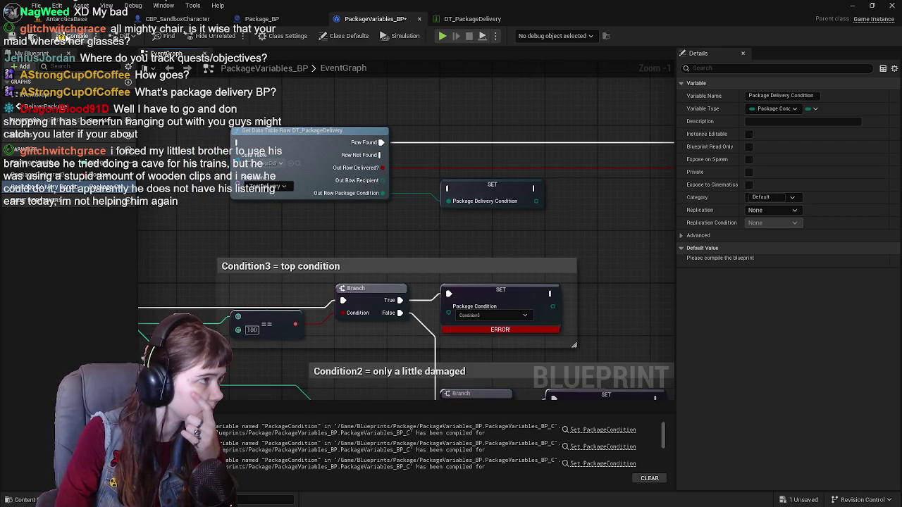
left_click(74, 35)
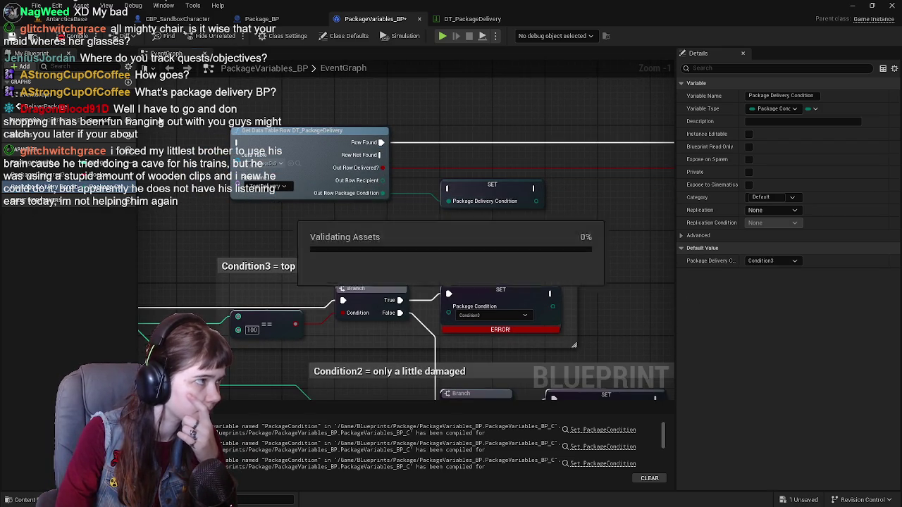
mouse_move(497, 228)
left_mouse_down()
mouse_move(539, 215)
mouse_move(494, 232)
mouse_move(461, 231)
mouse_move(494, 212)
mouse_move(517, 232)
mouse_move(291, 282)
mouse_move(331, 272)
mouse_move(511, 293)
mouse_move(528, 239)
left_mouse_up()
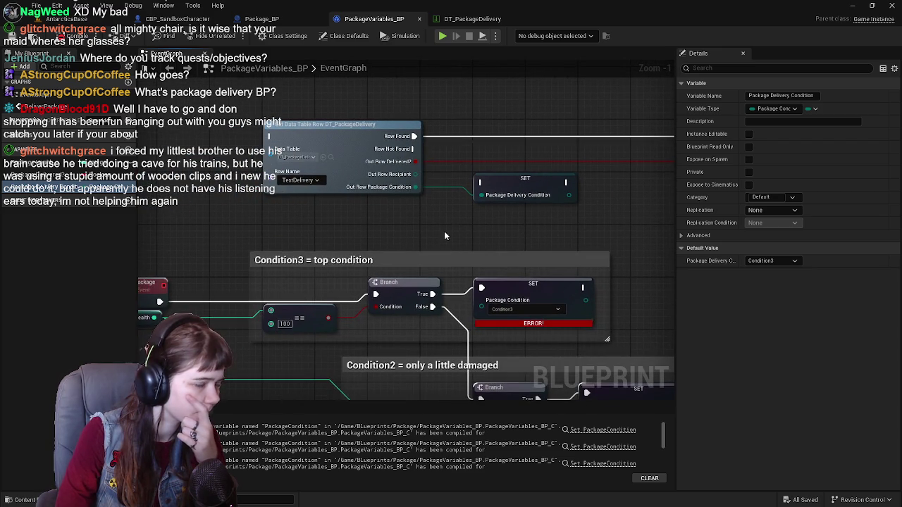
Replace the Condition3 branch's broken Package Condition setter with a Package Delivery Condition setter.
left_click_drag(444, 237, 483, 235)
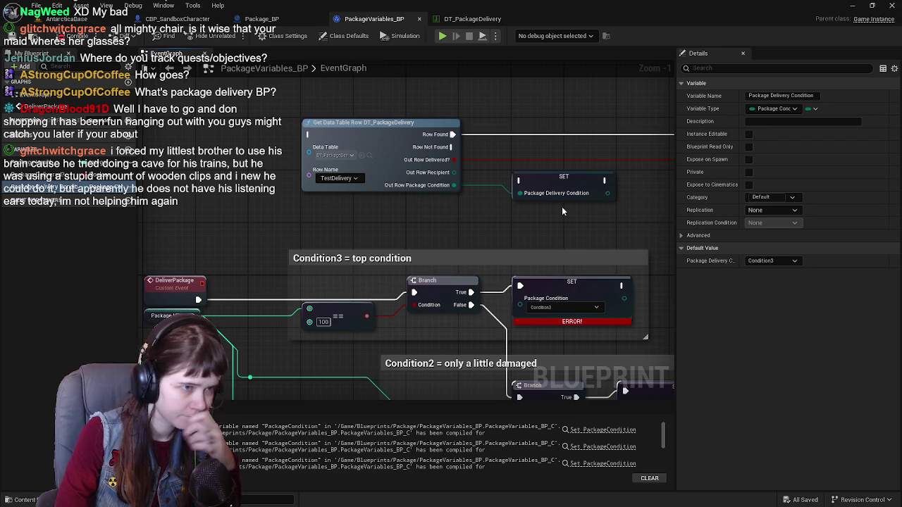
mouse_move(560, 193)
left_mouse_down()
mouse_move(535, 211)
mouse_move(435, 124)
left_mouse_up()
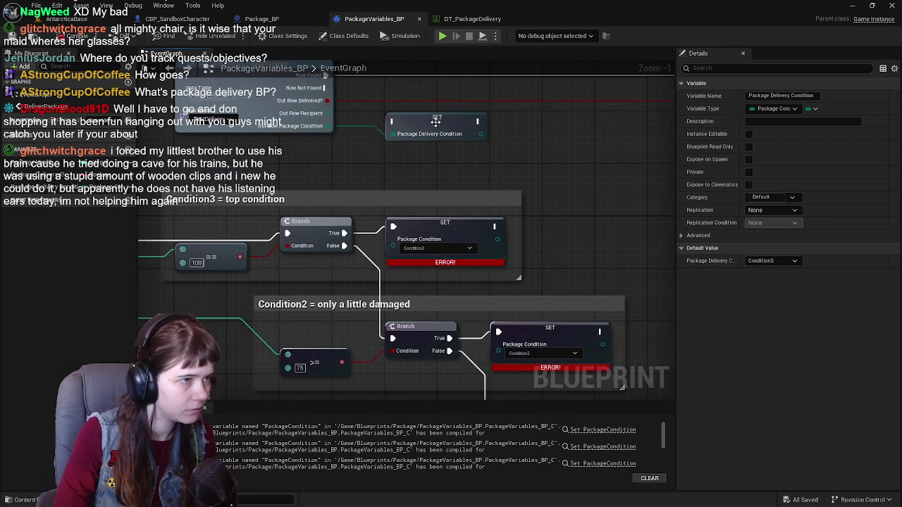
key("ctrl+v")
mouse_move(606, 211)
left_mouse_down()
mouse_move(585, 197)
mouse_move(553, 217)
left_mouse_up()
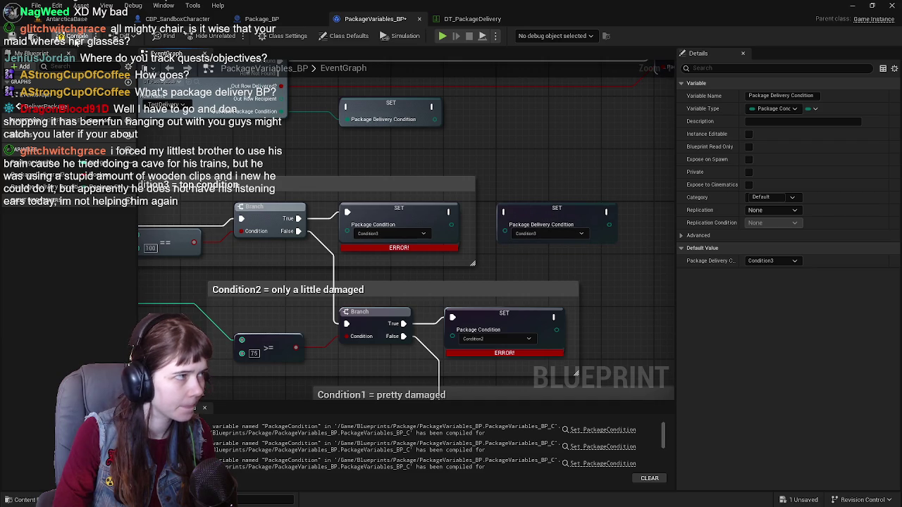
left_click_drag(534, 177, 551, 195)
left_click(408, 134)
left_click_drag(393, 193, 408, 146)
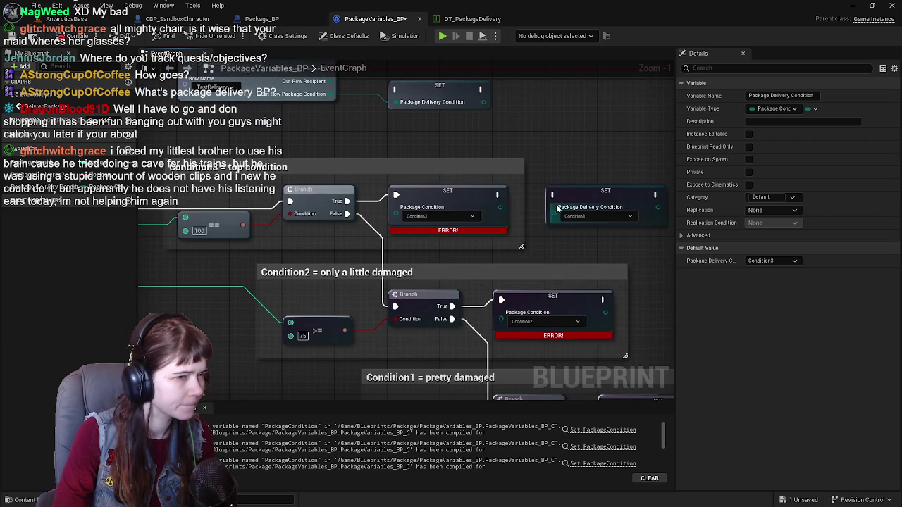
left_click_drag(392, 197, 391, 199)
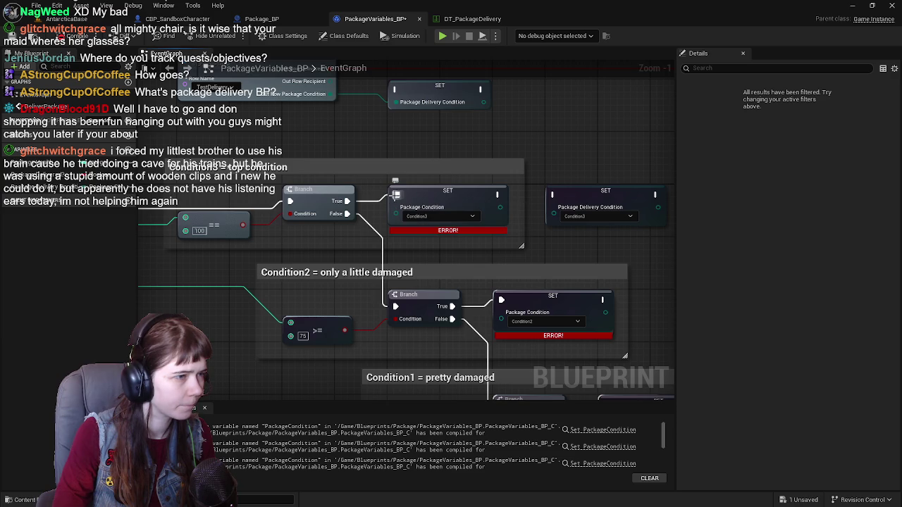
left_click_drag(498, 195, 553, 195)
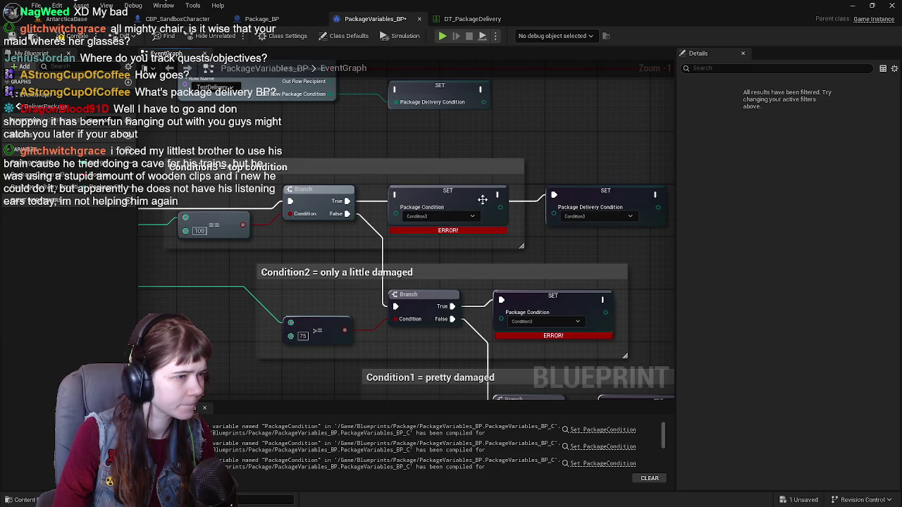
key("Delete")
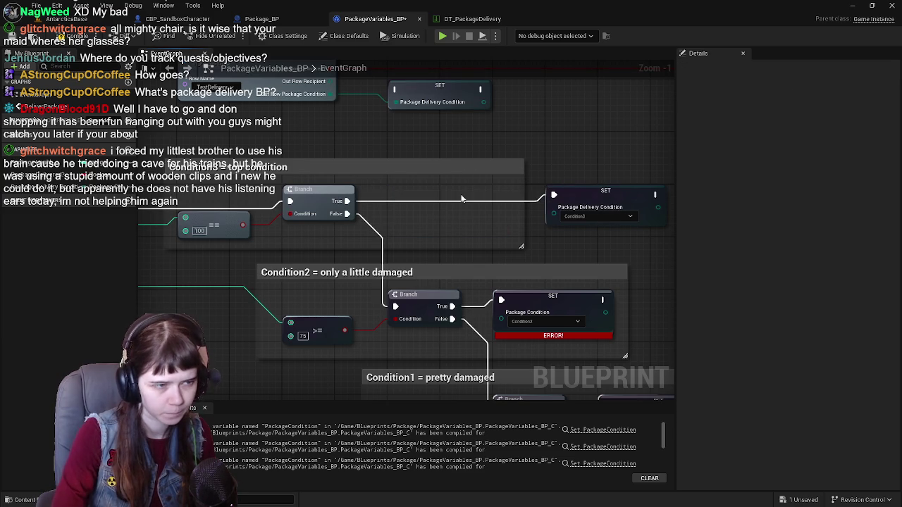
left_click_drag(609, 195, 454, 193)
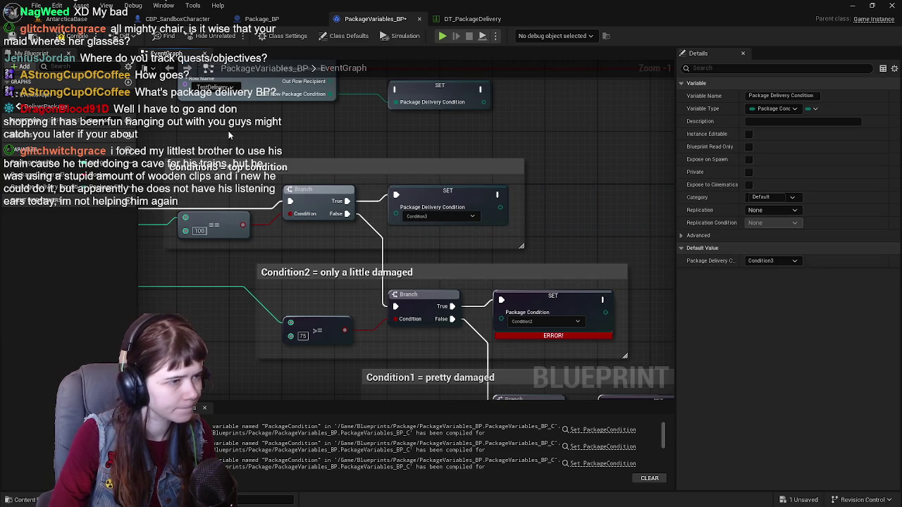
Swap the Condition2 branch's erroring setter for a Package Delivery Condition setter wired to True.
key("ctrl+v")
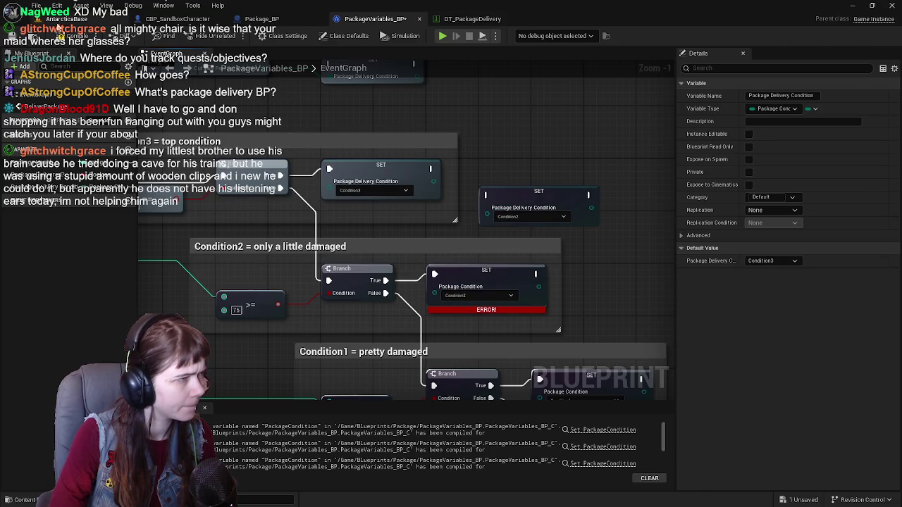
left_click(67, 19)
left_click(375, 19)
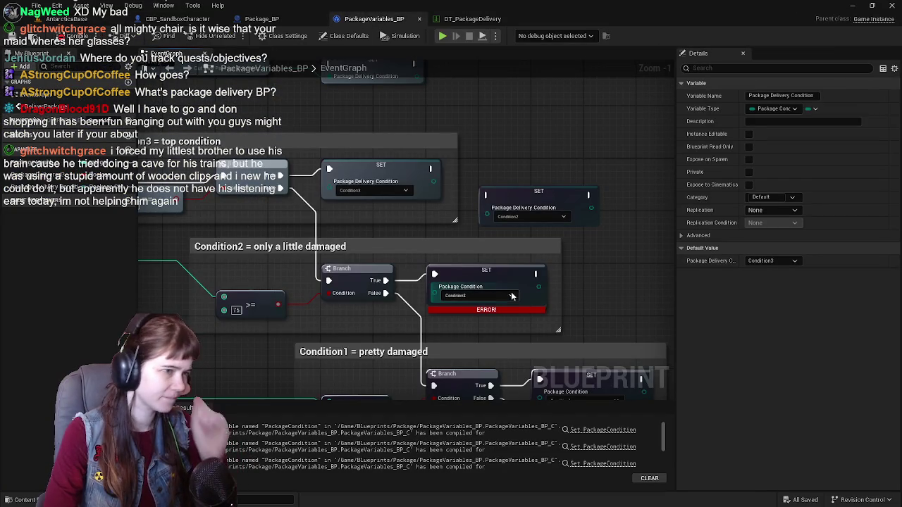
left_click(479, 286)
key("Delete")
left_click_drag(525, 199, 472, 281)
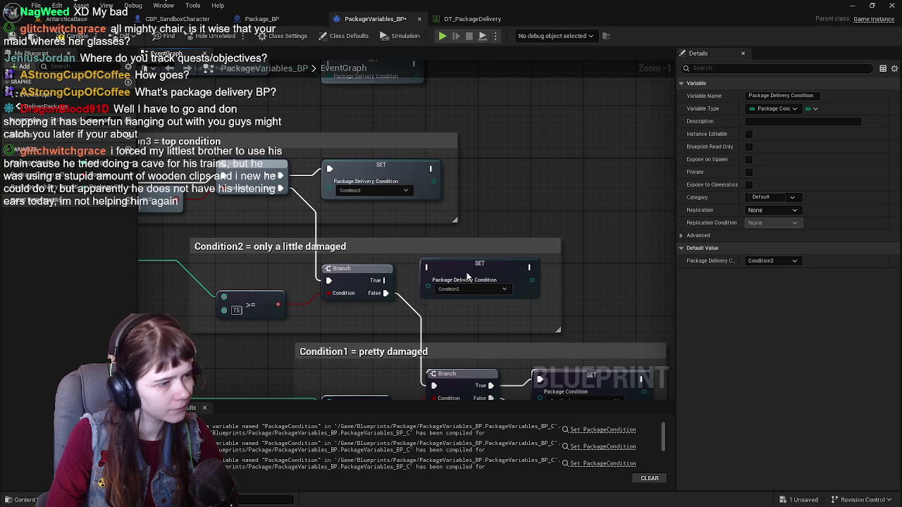
left_click_drag(385, 280, 432, 274)
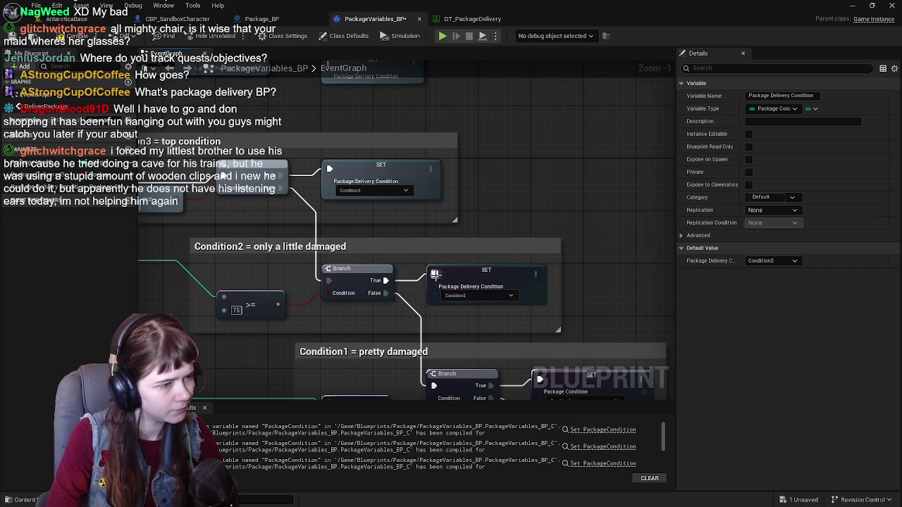
Give the Condition1 branch a Package Delivery Condition setter set to Condition1, removing the erroring one.
left_click_drag(543, 234, 424, 219)
key("ctrl+v")
left_click_drag(536, 211, 515, 234)
left_click_drag(428, 301, 480, 228)
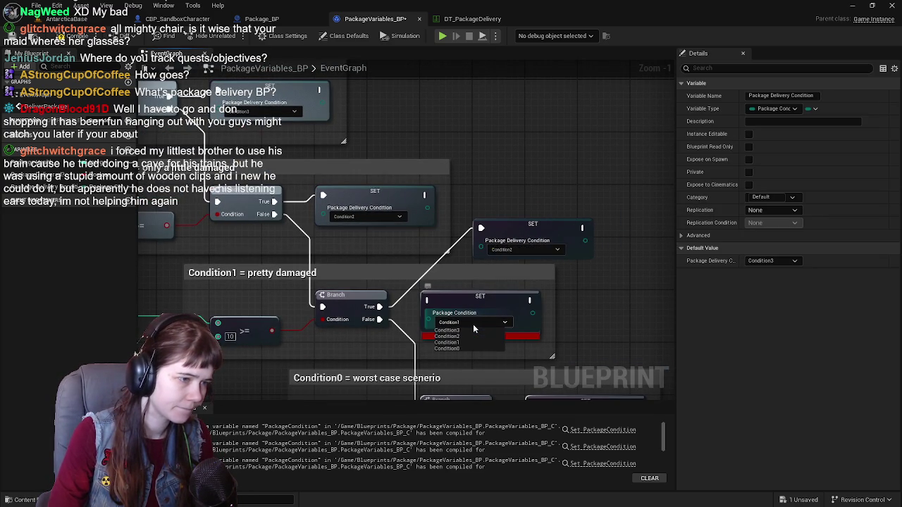
left_click(523, 250)
left_click(522, 269)
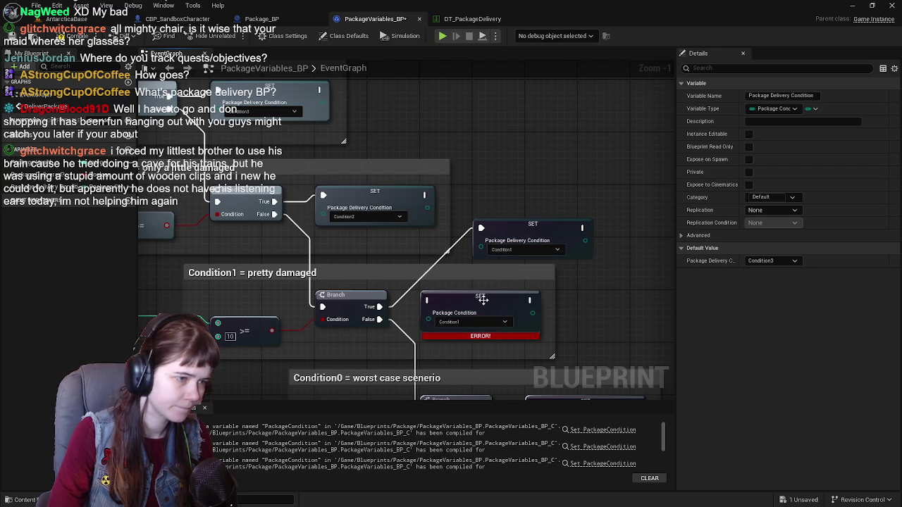
left_click(480, 306)
key("Delete")
mouse_move(526, 226)
left_mouse_down()
mouse_move(474, 298)
mouse_move(521, 192)
left_mouse_up()
Give the Condition0 branch a Package Delivery Condition setter set to Condition0, wired to True.
key("ctrl+v")
left_click_drag(581, 208, 543, 190)
left_click(533, 195)
left_click(522, 205)
left_click(487, 284)
key("Delete")
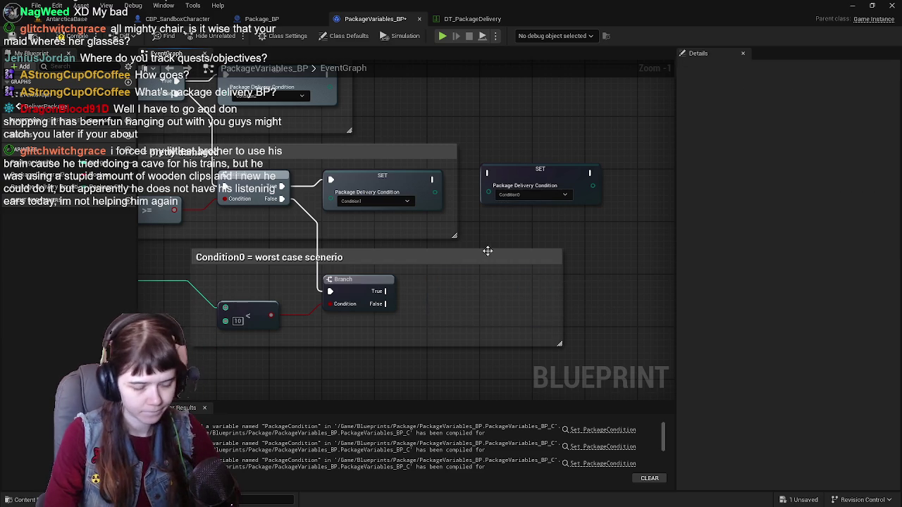
left_click_drag(510, 177, 459, 287)
mouse_move(386, 291)
left_mouse_down()
mouse_move(412, 299)
mouse_move(434, 285)
left_mouse_up()
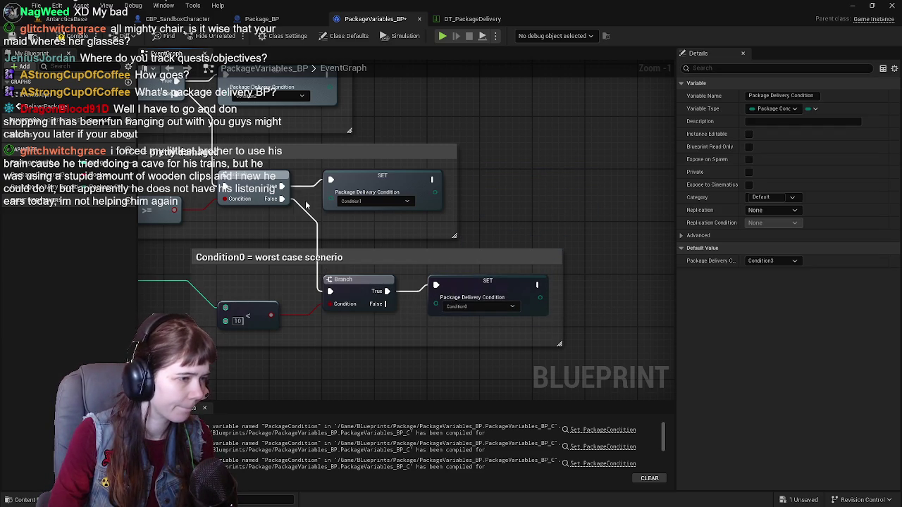
Compile the blueprint and reframe the view around the row lookup.
left_click_drag(314, 206, 401, 228)
left_click(16, 36)
mouse_move(321, 35)
left_mouse_down()
mouse_move(314, 64)
mouse_move(536, 217)
left_mouse_up()
scroll(507, 197, "down", 1)
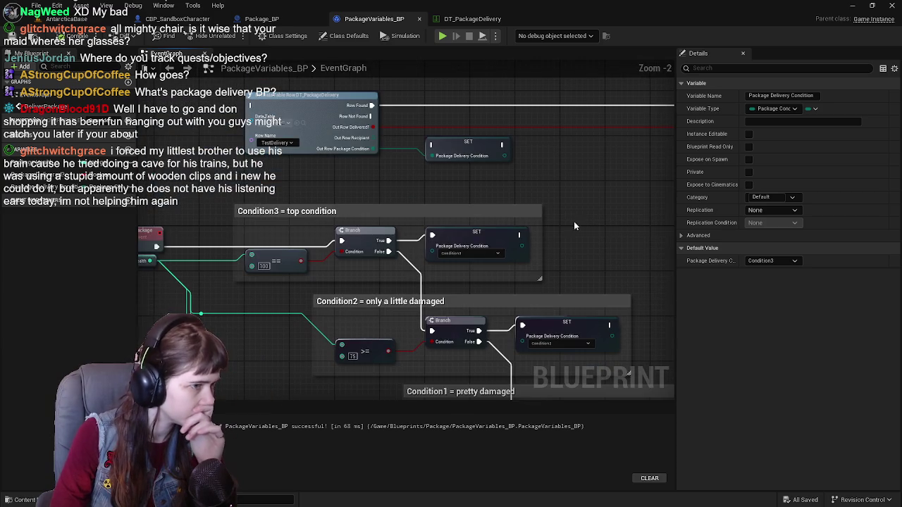
left_click(539, 183)
left_click_drag(529, 179, 506, 206)
Delete the leftover Package Delivery Condition setter after the row lookup.
left_click(442, 171)
key("Delete")
mouse_move(414, 238)
left_mouse_down()
mouse_move(493, 206)
mouse_move(453, 216)
mouse_move(472, 216)
mouse_move(344, 201)
mouse_move(486, 187)
left_mouse_up()
mouse_move(557, 188)
left_mouse_down()
mouse_move(446, 209)
mouse_move(370, 262)
left_mouse_up()
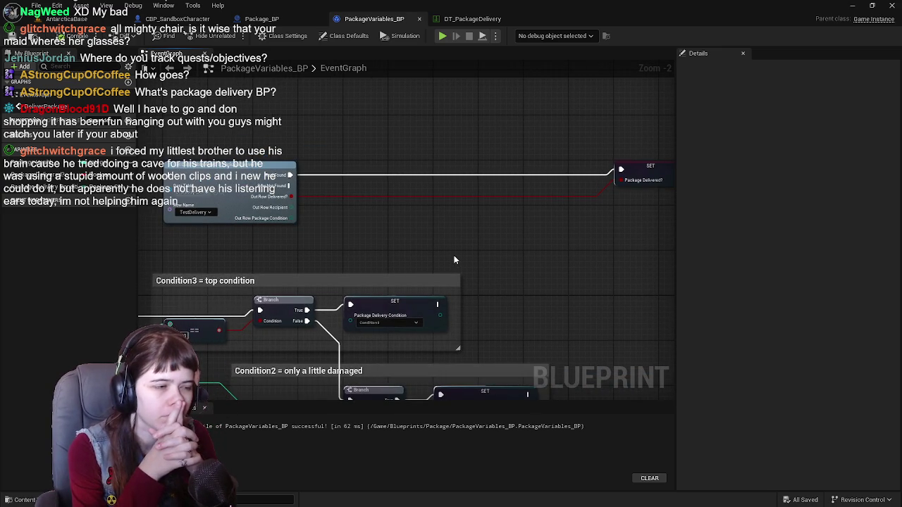
scroll(430, 248, "down", 1)
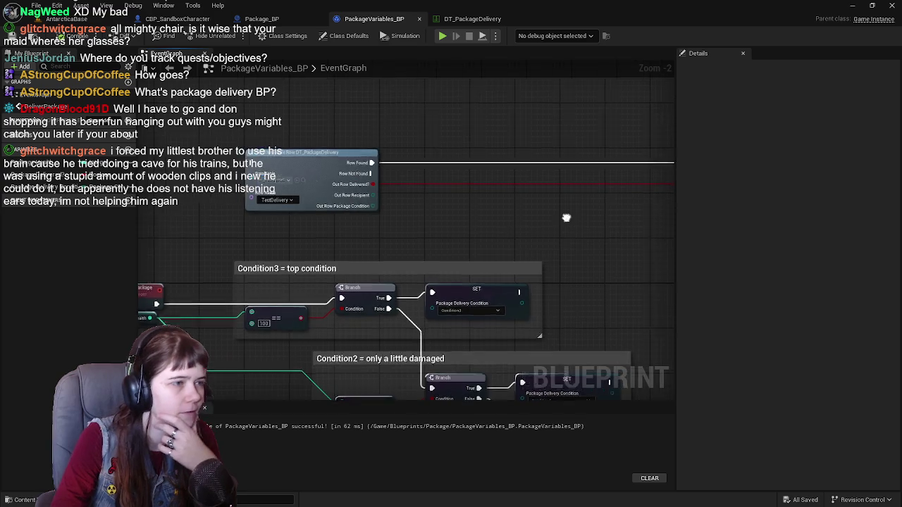
scroll(565, 217, "up", 1)
Move the Package Delivered? setter nearer the lookup and make its default value true.
mouse_move(618, 176)
left_mouse_down()
mouse_move(509, 167)
mouse_move(561, 173)
left_mouse_up()
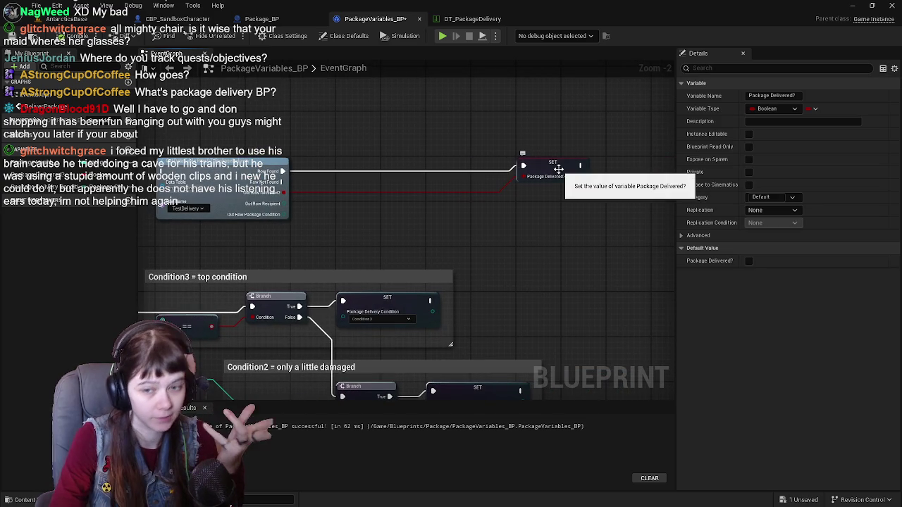
left_click(745, 262)
left_click_drag(400, 210, 602, 139)
mouse_move(483, 197)
left_mouse_down()
mouse_move(367, 197)
mouse_move(399, 143)
left_mouse_up()
scroll(369, 123, "down", 2)
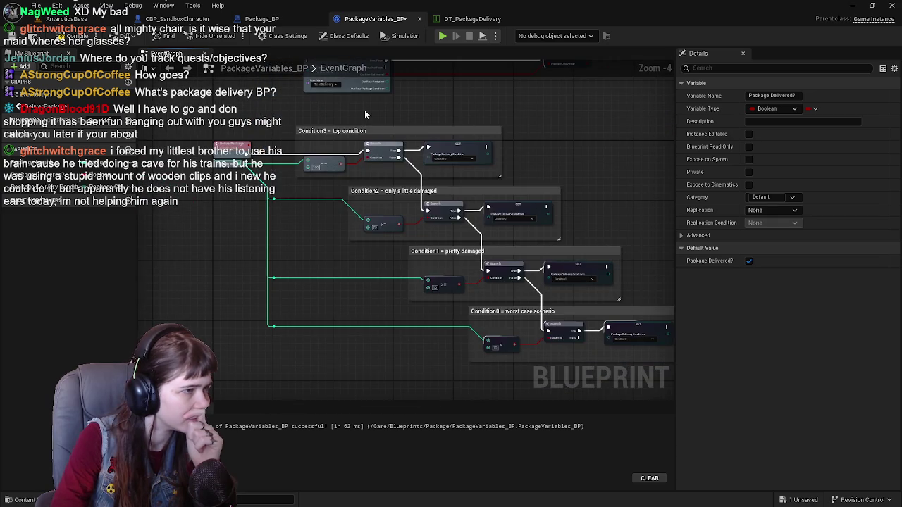
scroll(364, 110, "up", 2)
left_click_drag(365, 110, 406, 205)
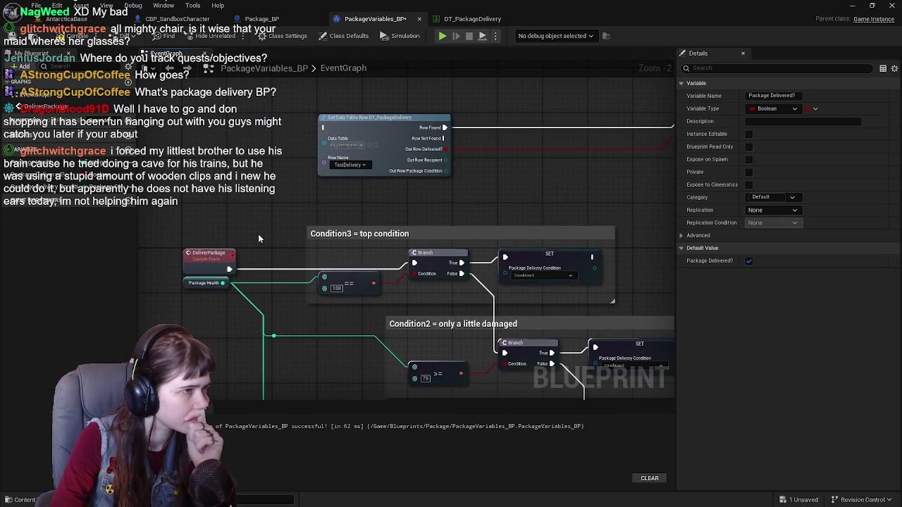
left_click_drag(269, 223, 282, 238)
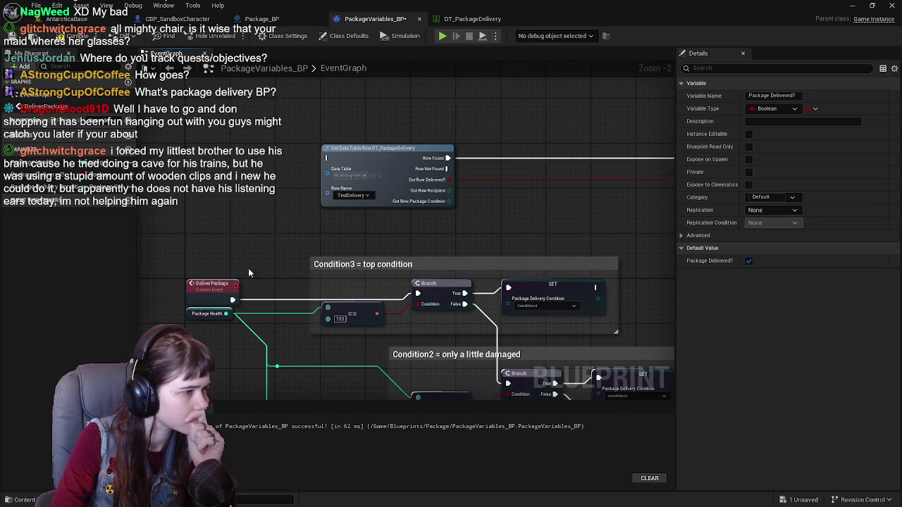
left_click_drag(358, 230, 318, 251)
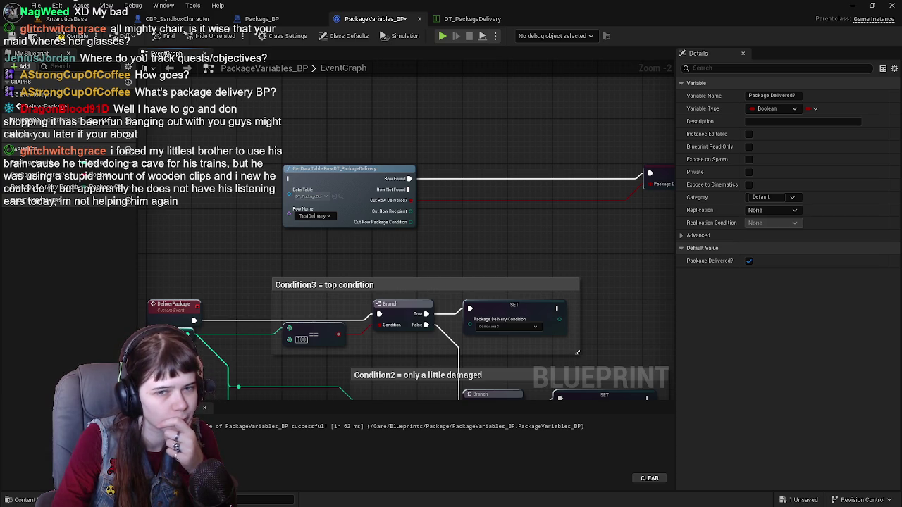
left_click_drag(323, 176, 401, 167)
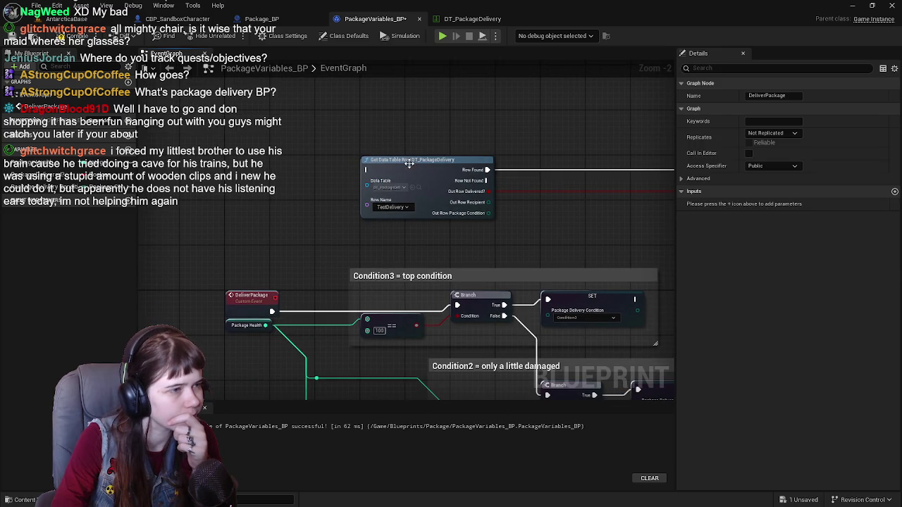
mouse_move(485, 209)
left_mouse_down()
mouse_move(524, 156)
mouse_move(550, 212)
mouse_move(526, 230)
mouse_move(452, 240)
left_mouse_up()
left_click(540, 159)
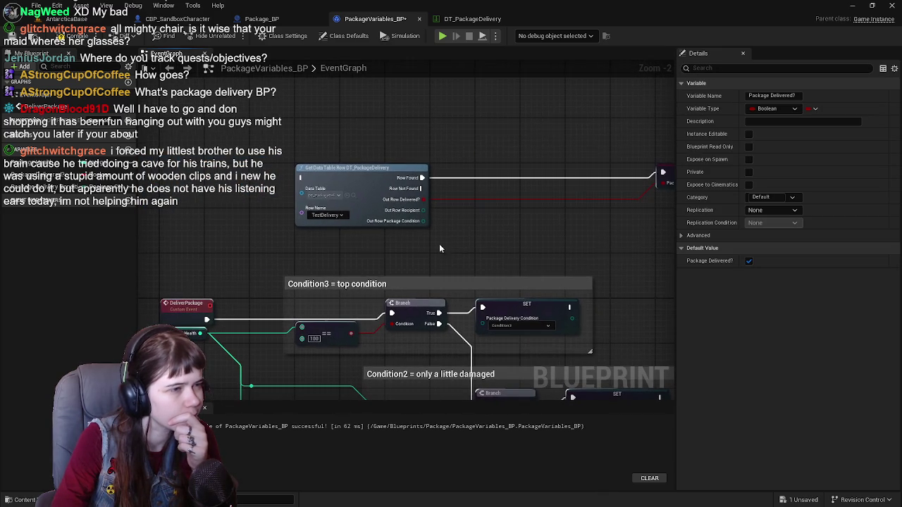
Move the DeliverPackage event up beside the Get Data Table Row node.
left_click(182, 309)
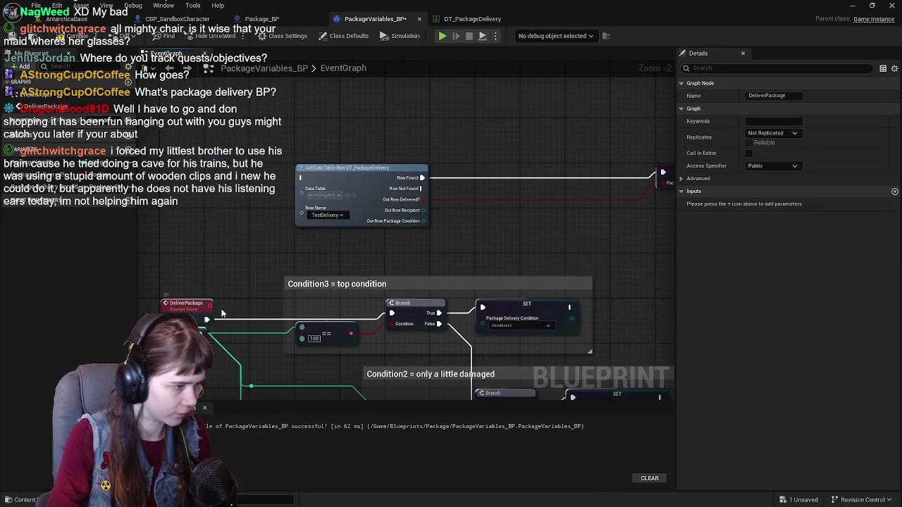
left_click_drag(205, 320, 190, 171)
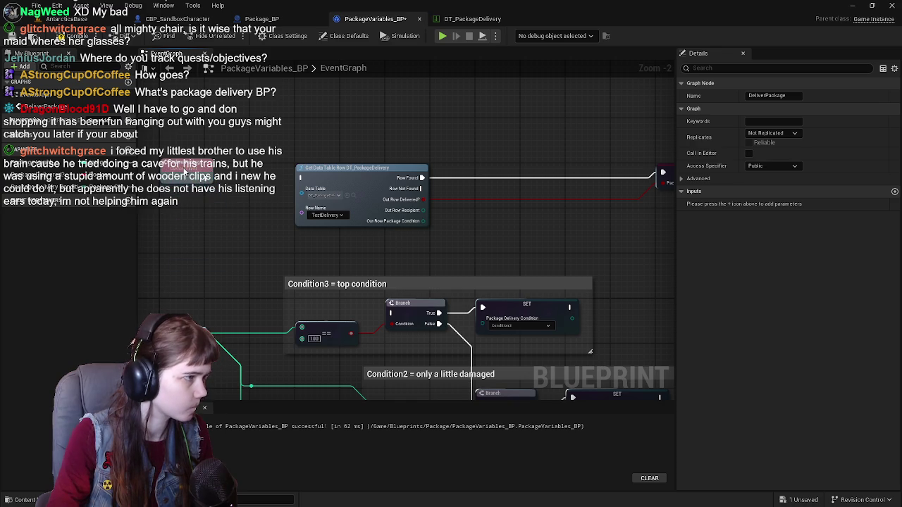
left_click_drag(185, 300, 289, 246)
right_click(289, 246)
Add a CheckPackageCondition custom event and wire it into the Condition3 branch.
type("custom event")
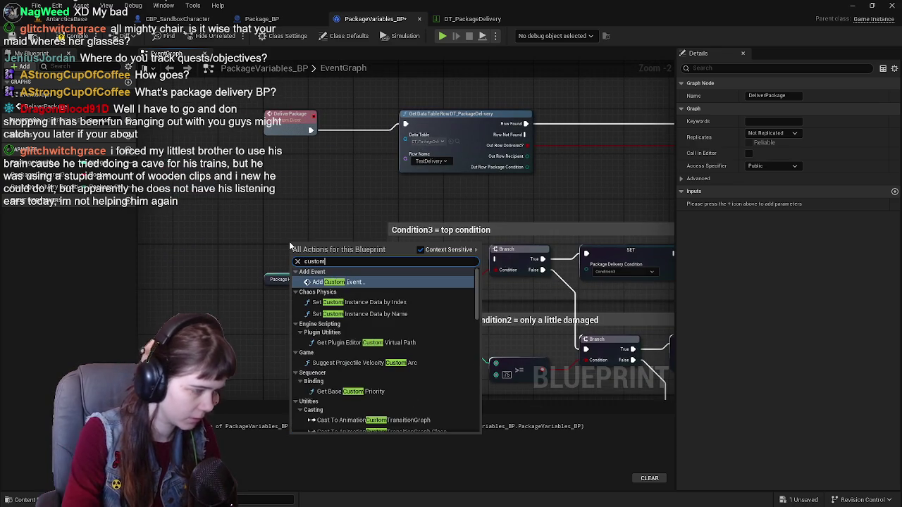
key("Return")
type("Check")
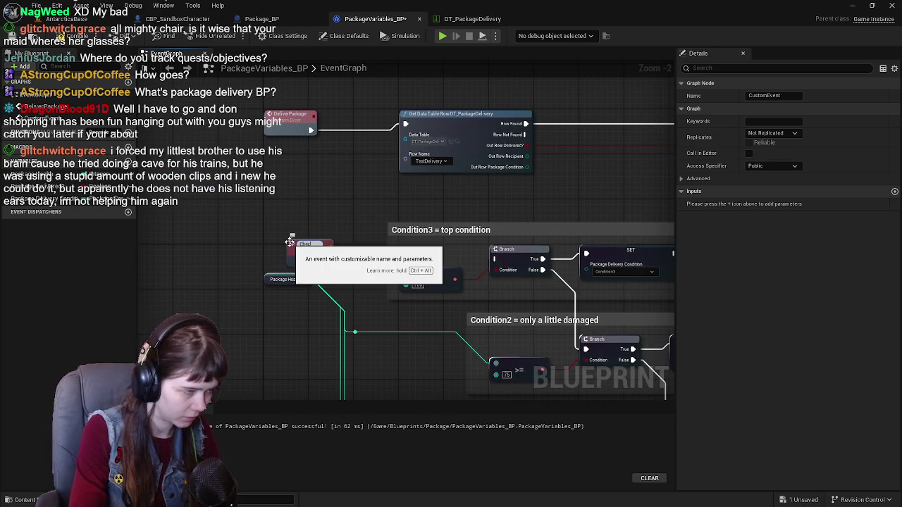
type("Package")
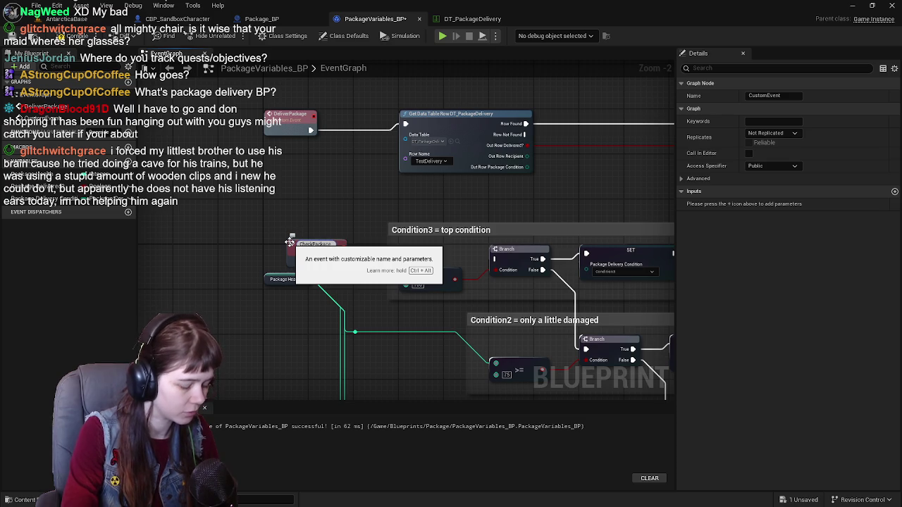
type("Condition")
key("Return")
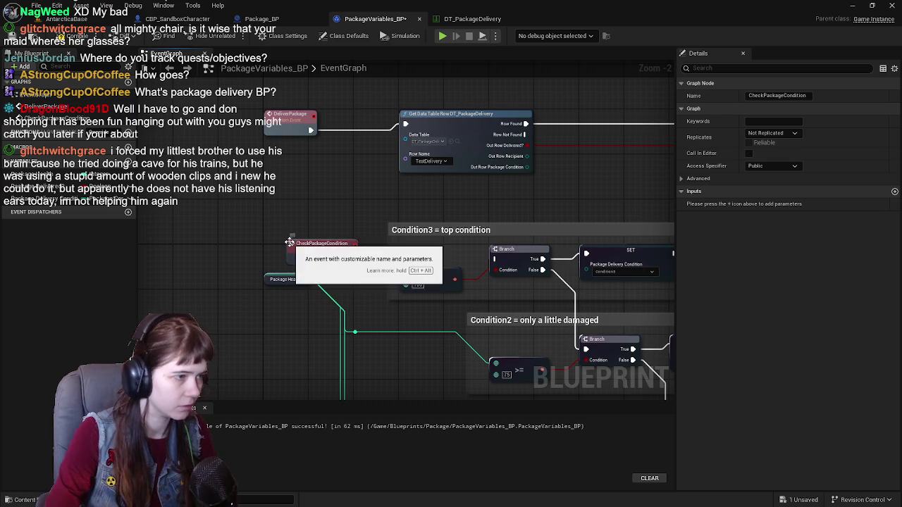
left_click_drag(296, 244, 272, 250)
left_click_drag(329, 265, 495, 258)
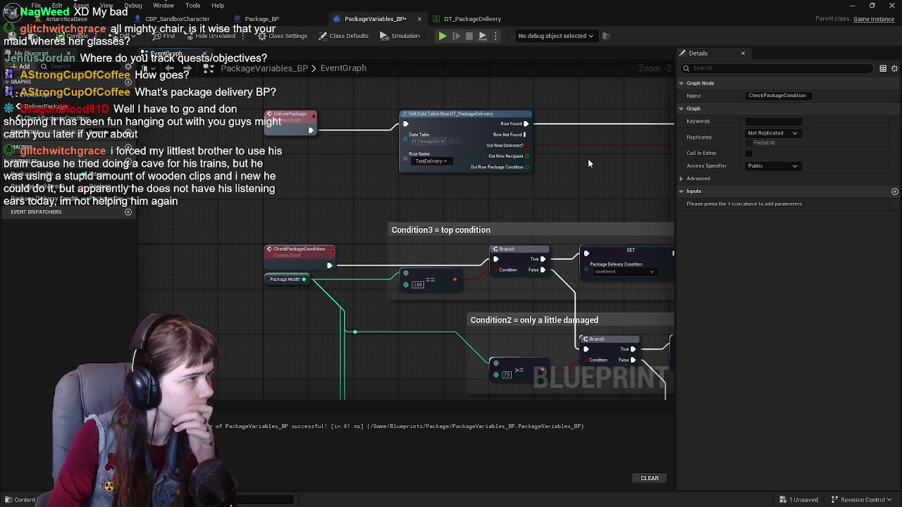
Call Check Package Condition from the Row Found output of the row lookup.
left_click_drag(591, 156, 425, 210)
left_click_drag(360, 177, 420, 173)
type("check pack")
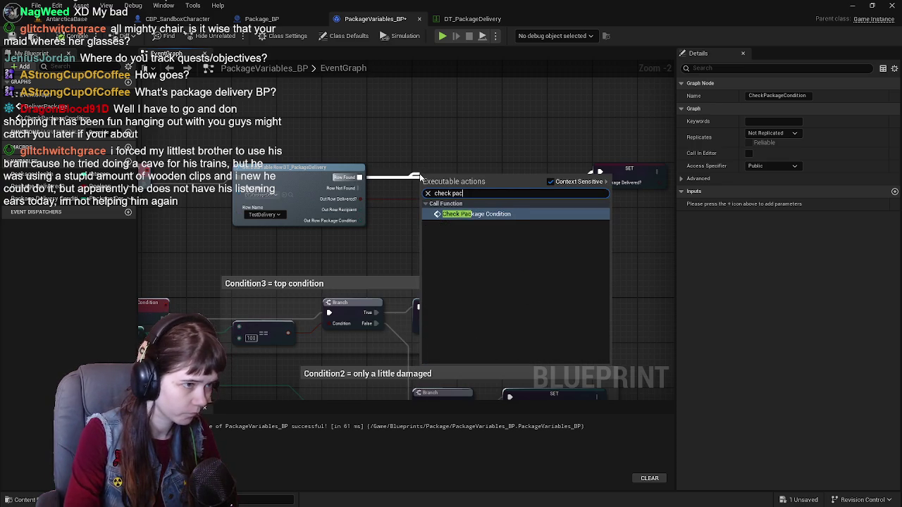
key("Return")
left_click_drag(445, 182, 446, 173)
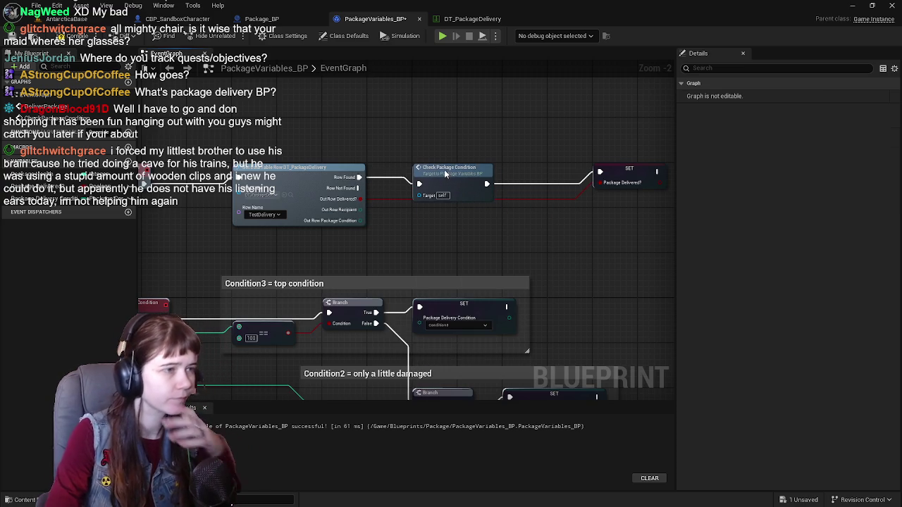
scroll(451, 277, "up", 1)
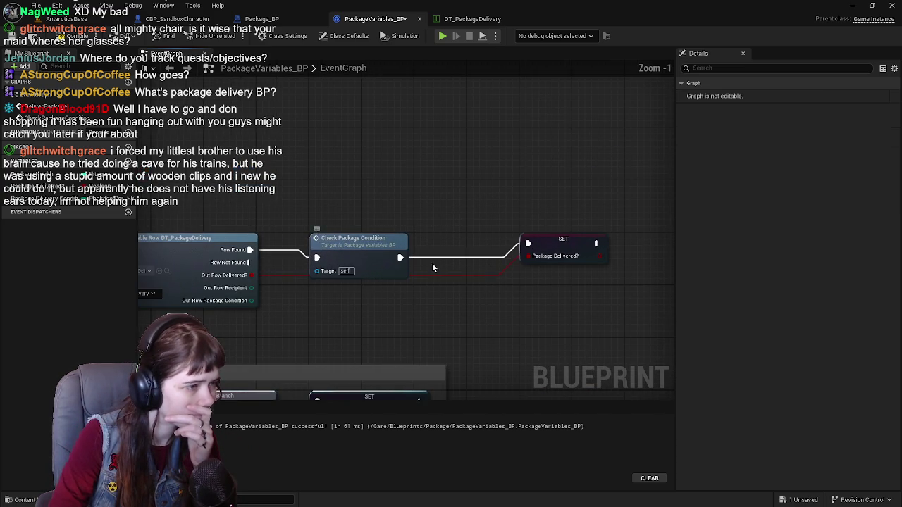
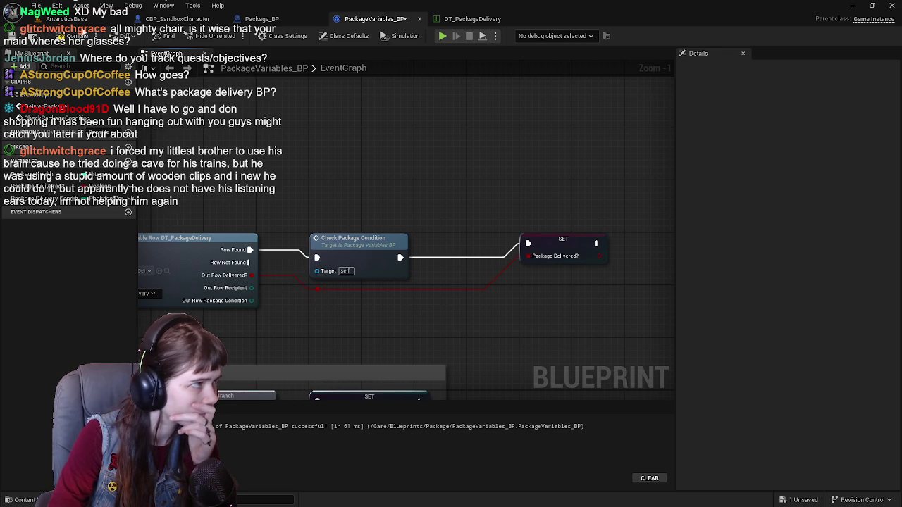
Review the Condition3 and Condition2 groups in PackageVariables_BP, then bring up the DT_PackageDelivery data table.
mouse_move(379, 263)
left_mouse_down()
mouse_move(458, 233)
mouse_move(357, 228)
mouse_move(364, 232)
left_mouse_up()
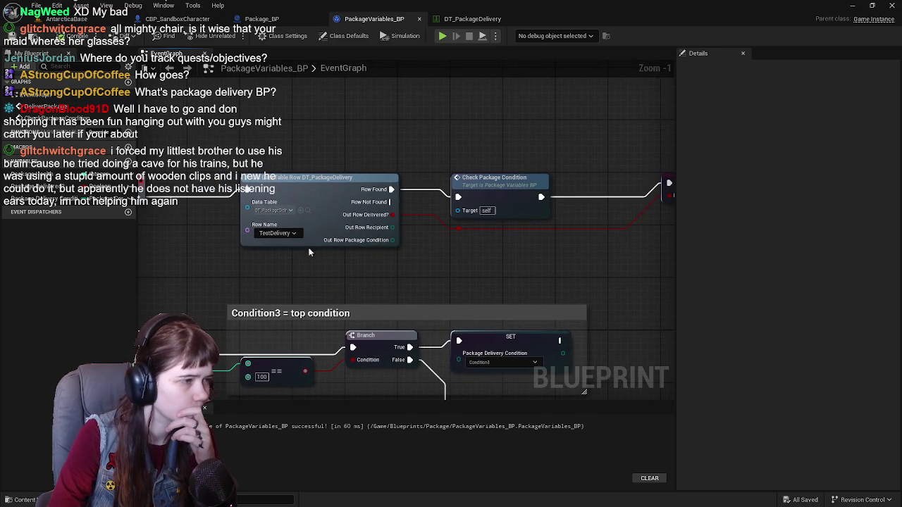
left_click_drag(154, 254, 368, 254)
scroll(369, 253, "down", 1)
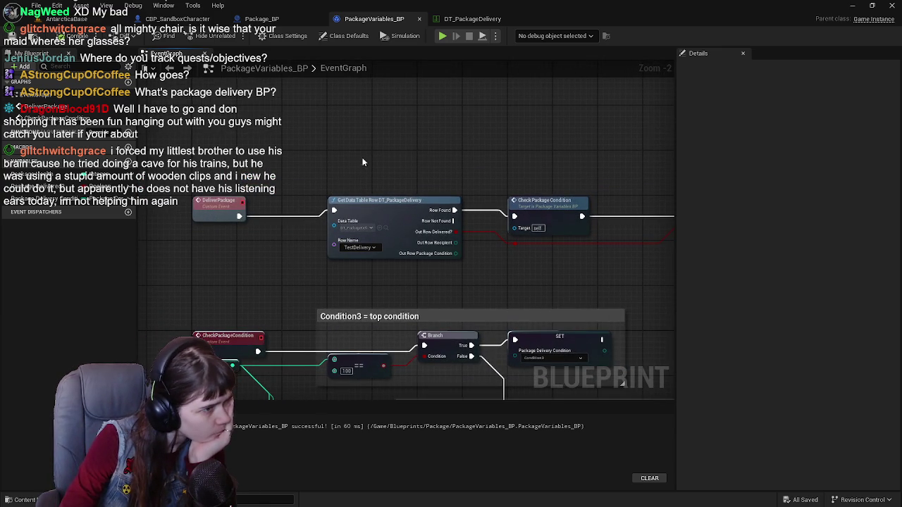
left_click_drag(354, 162, 315, 141)
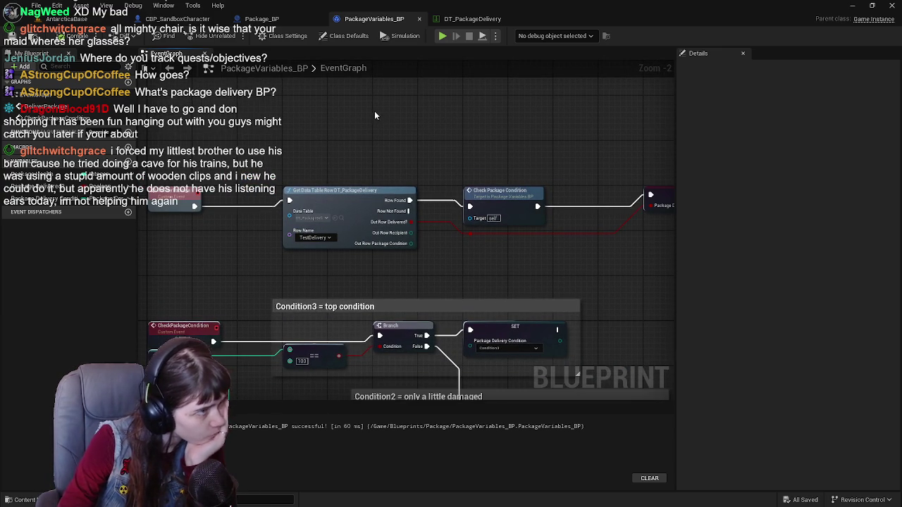
left_click(431, 20)
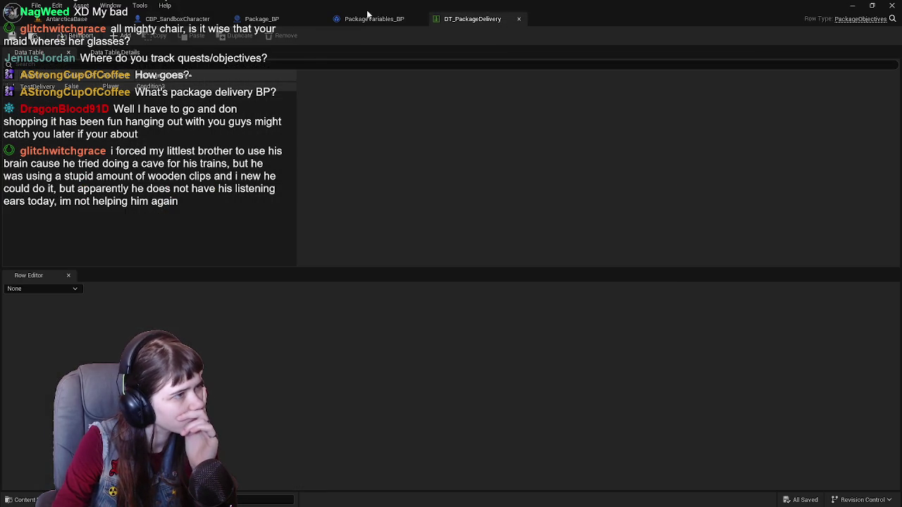
Compare the PackageVariables_BP graph and DT_PackageDelivery table, ending on the Package_BP event graph.
left_click(402, 21)
left_click(493, 22)
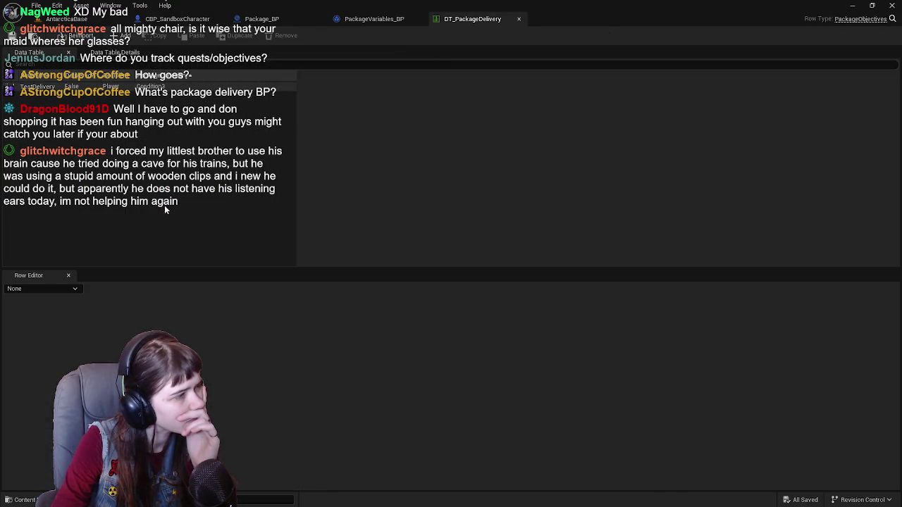
left_click(374, 19)
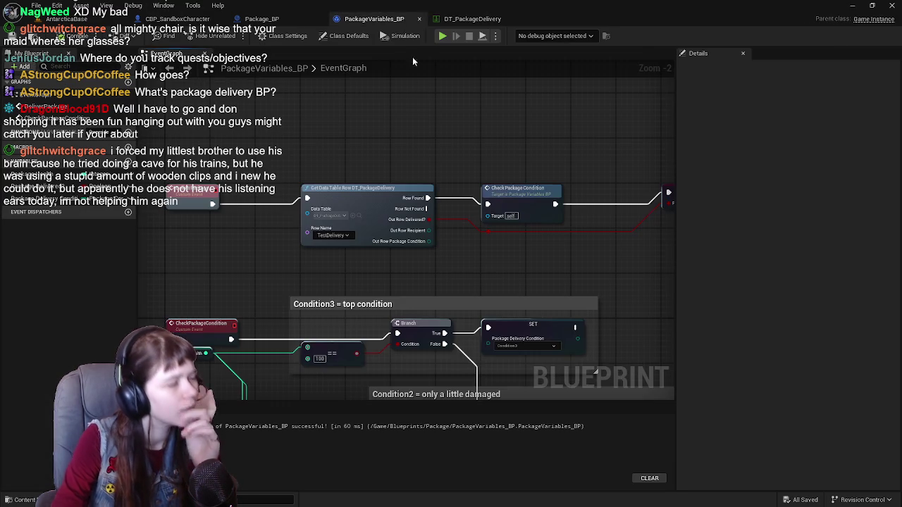
left_click(469, 21)
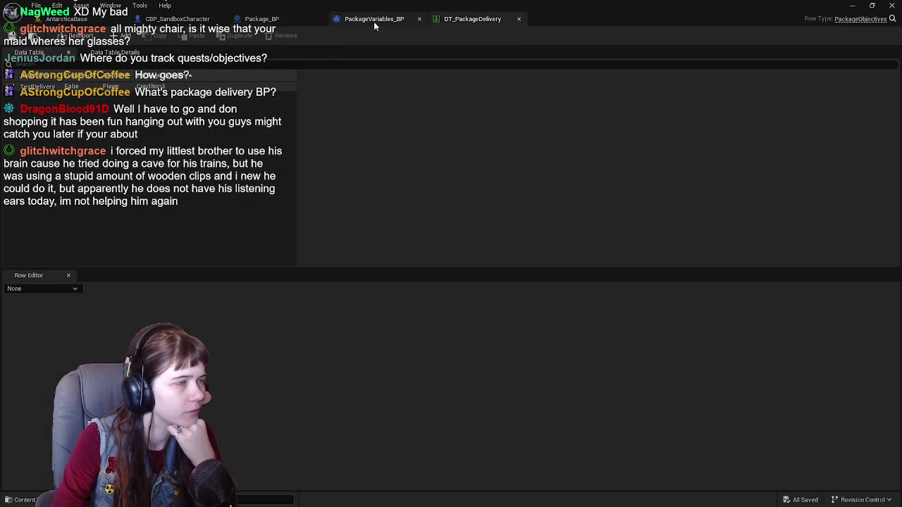
left_click(396, 24)
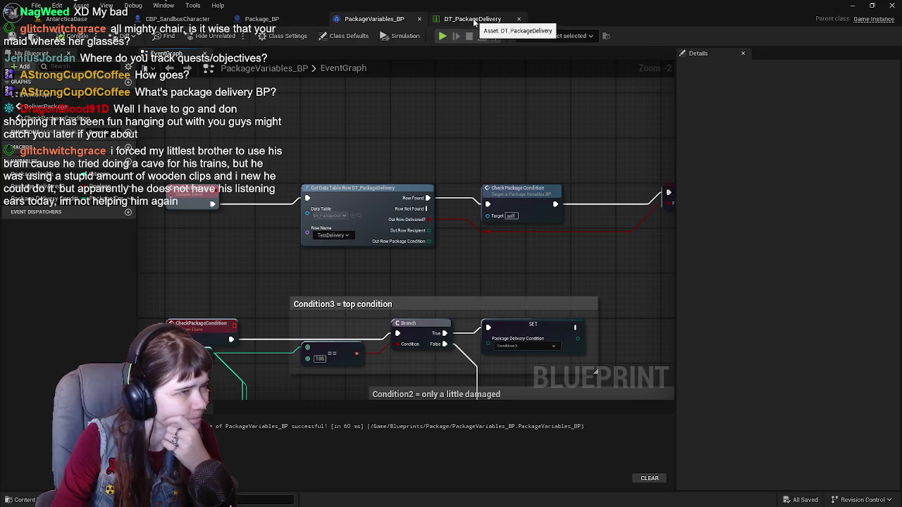
left_click(475, 23)
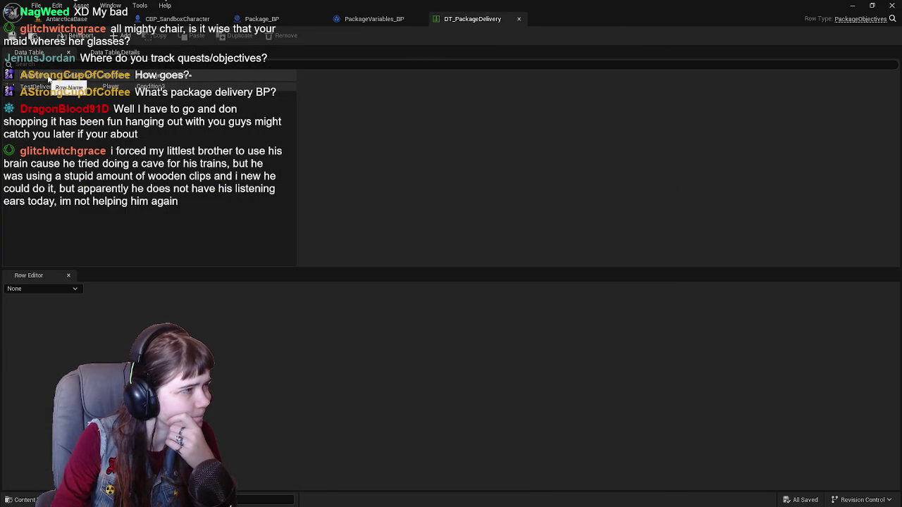
left_click(411, 24)
left_click(477, 25)
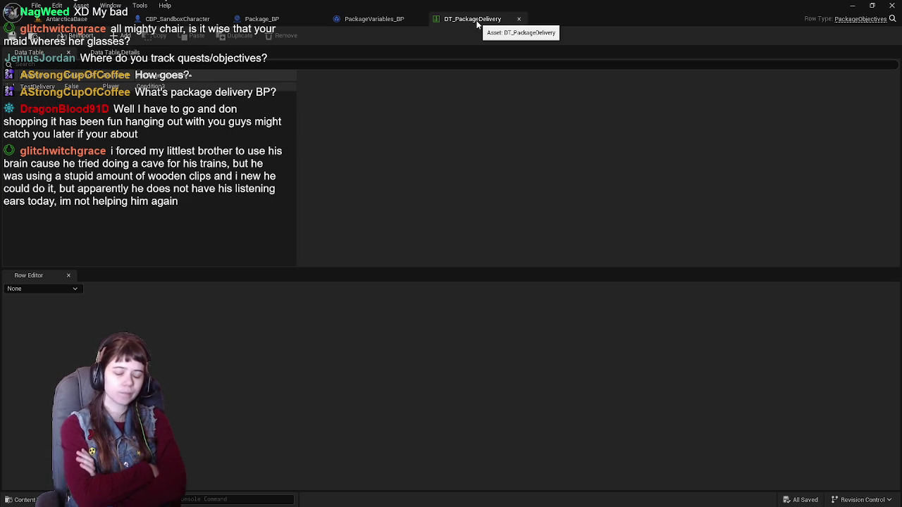
left_click(373, 19)
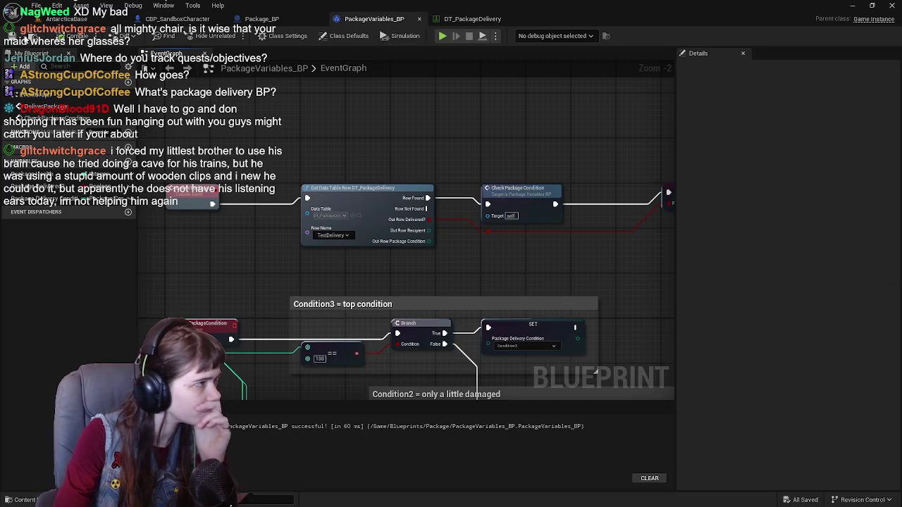
left_click(262, 19)
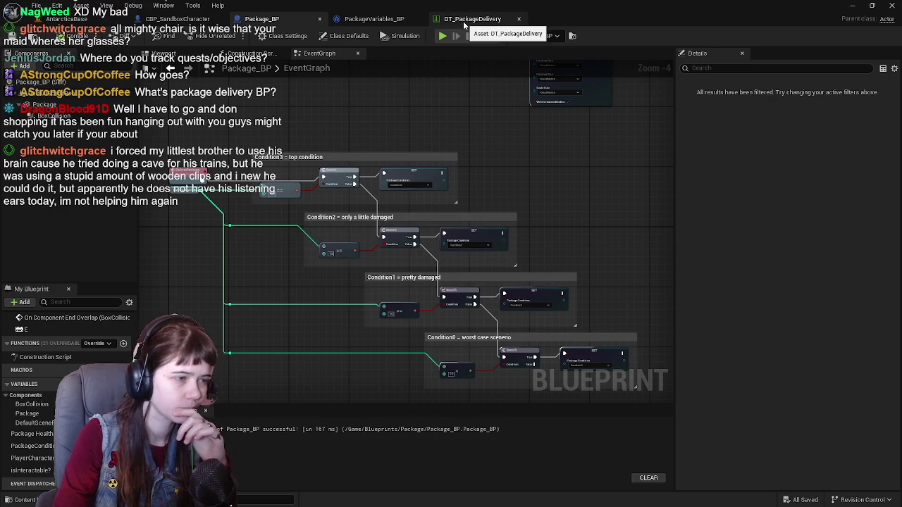
Add a Print String node after the Condition3 SET node in Package_BP.
scroll(535, 207, "up", 1)
mouse_move(399, 141)
left_mouse_down()
mouse_move(423, 256)
mouse_move(207, 143)
mouse_move(177, 143)
mouse_move(429, 142)
mouse_move(404, 198)
mouse_move(317, 282)
mouse_move(559, 392)
mouse_move(569, 252)
mouse_move(455, 222)
mouse_move(506, 203)
mouse_move(529, 207)
mouse_move(453, 219)
left_mouse_up()
mouse_move(404, 195)
left_mouse_down()
mouse_move(450, 206)
mouse_move(469, 193)
left_mouse_up()
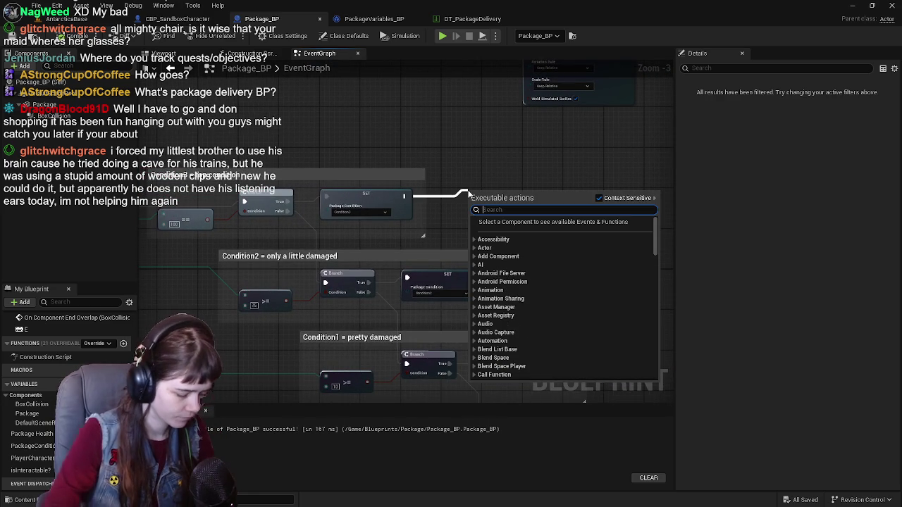
type("print")
key("Return")
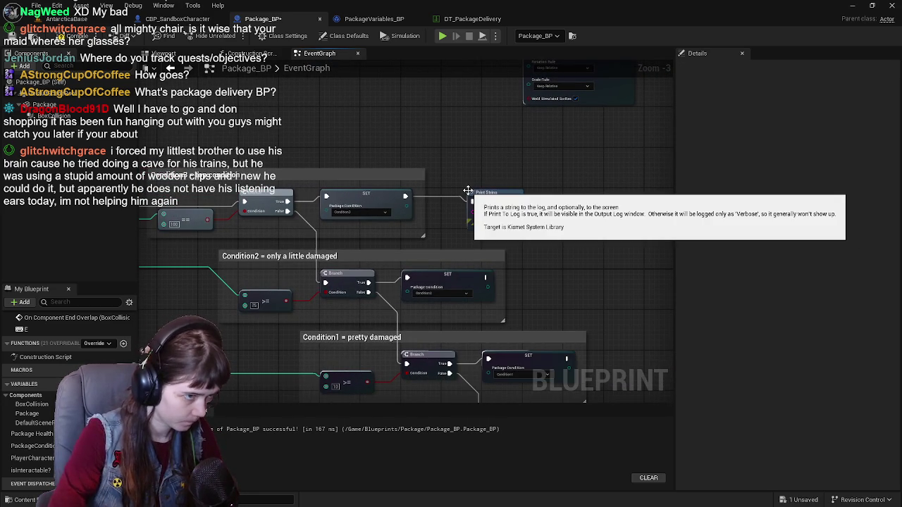
mouse_move(468, 190)
left_mouse_down()
mouse_move(442, 190)
mouse_move(515, 211)
mouse_move(580, 213)
mouse_move(402, 113)
mouse_move(432, 167)
mouse_move(553, 149)
mouse_move(512, 150)
left_mouse_up()
Set the Print String's In String to 'INFO: Package condition 3'.
scroll(458, 190, "up", 1)
scroll(458, 190, "down", 1)
scroll(580, 214, "down", 1)
scroll(506, 162, "up", 1)
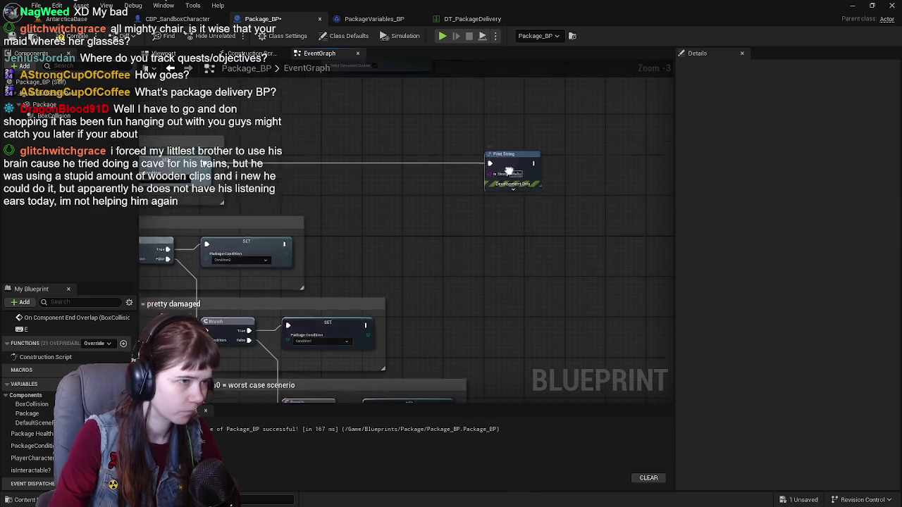
scroll(496, 211, "up", 2)
type("INFO")
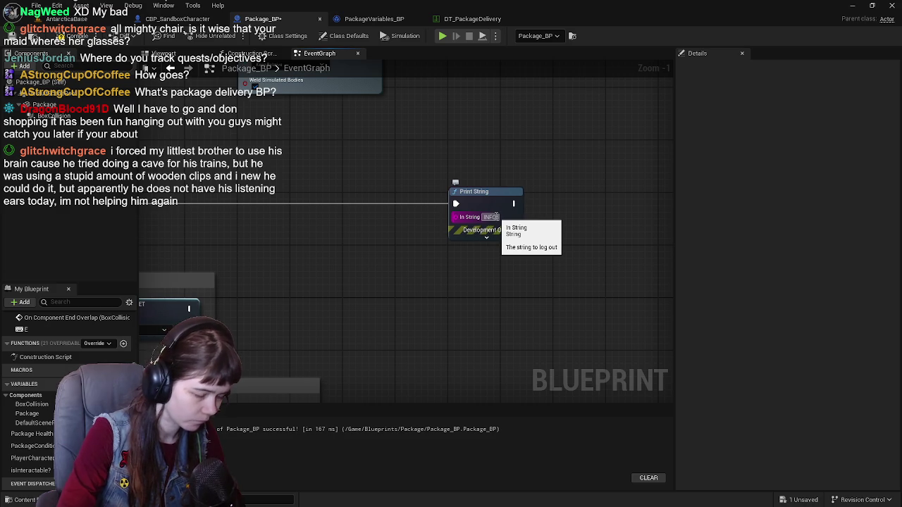
type(": Packa")
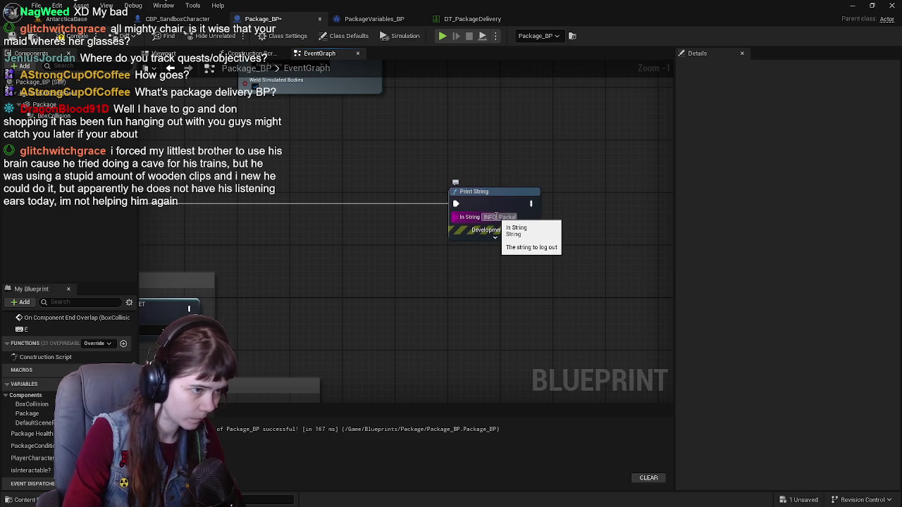
type("ge")
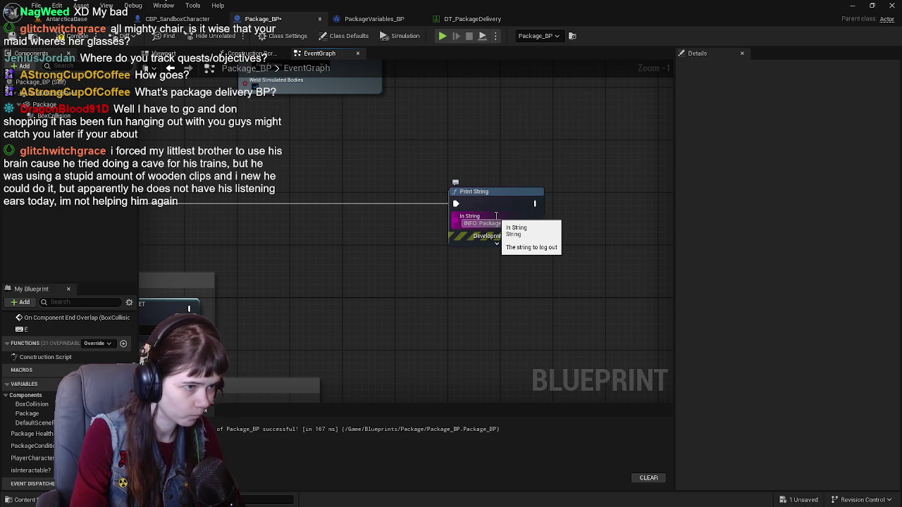
left_click(354, 239)
type("n 3")
key("Return")
scroll(352, 234, "down", 1)
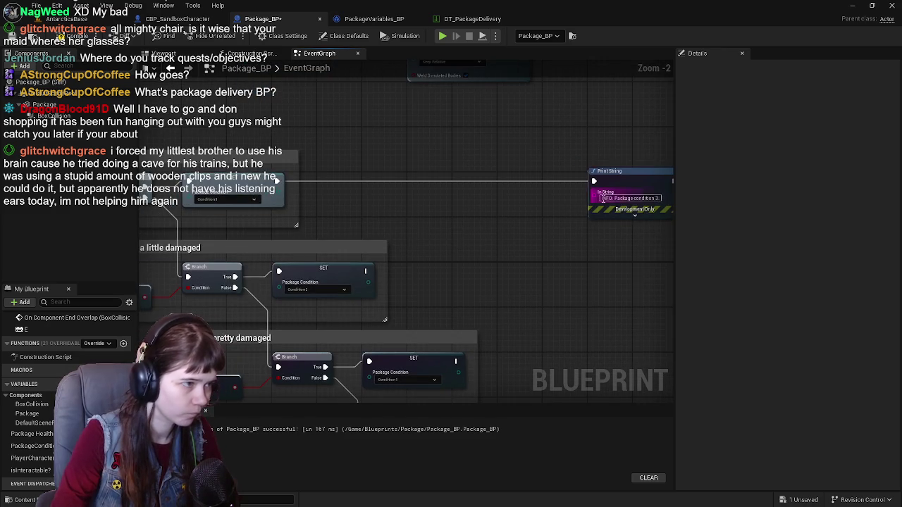
Paste three Print String copies and wire them to the Condition2, Condition1 and Condition0 SET nodes.
left_click_drag(578, 206, 523, 209)
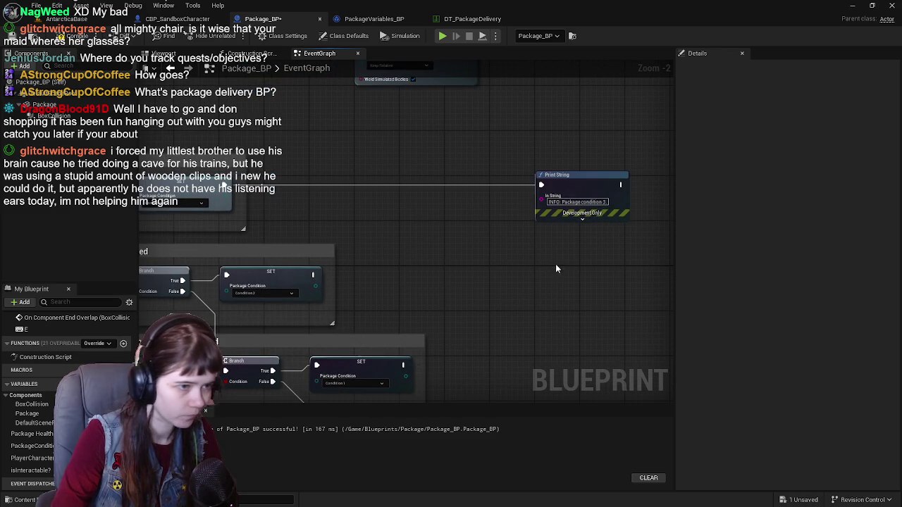
key("ctrl+v")
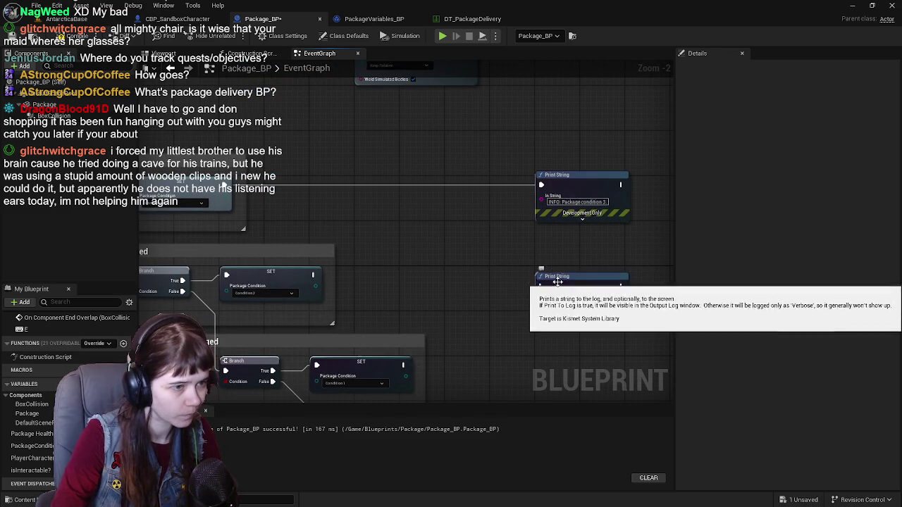
left_click_drag(313, 274, 540, 274)
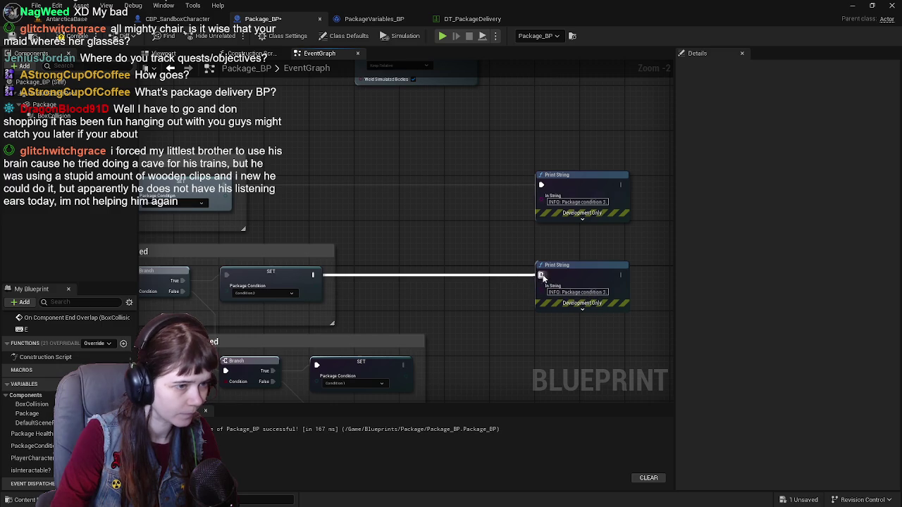
left_click_drag(485, 292, 477, 201)
mouse_move(568, 187)
left_mouse_down()
mouse_move(533, 226)
mouse_move(520, 216)
mouse_move(524, 227)
left_mouse_up()
key("ctrl+v")
left_click_drag(371, 230, 507, 228)
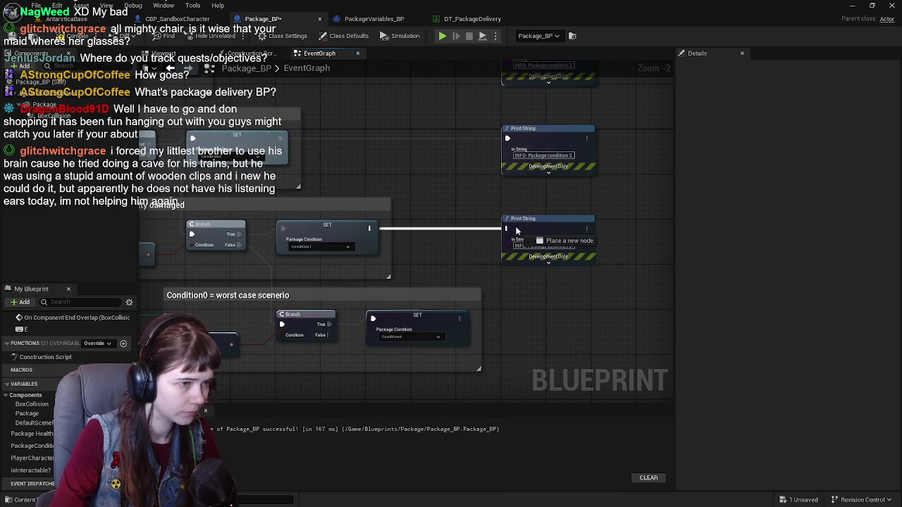
key("ctrl+v")
left_click_drag(557, 340, 529, 318)
left_click_drag(461, 318, 531, 319)
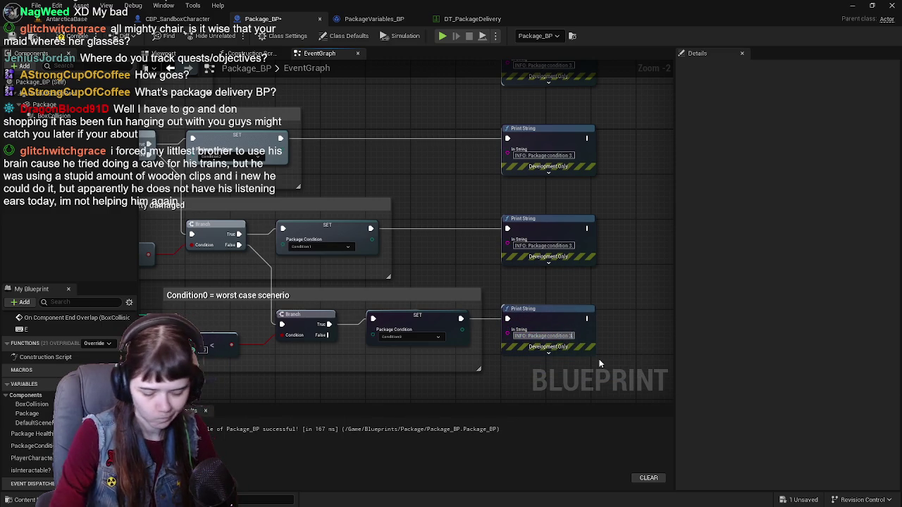
Renumber the copied messages, setting the Condition0 and Condition2 texts to 0 and 2.
type("0")
key("Return")
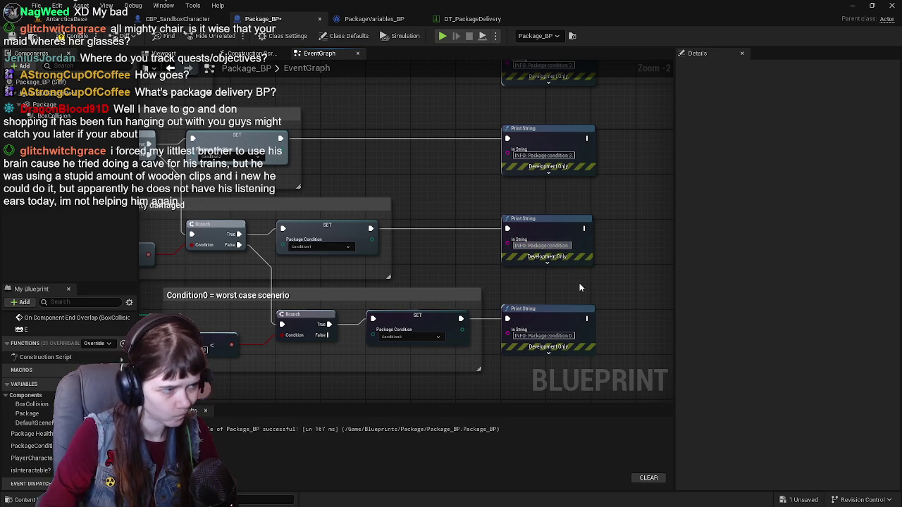
type("1")
left_click_drag(424, 205, 450, 292)
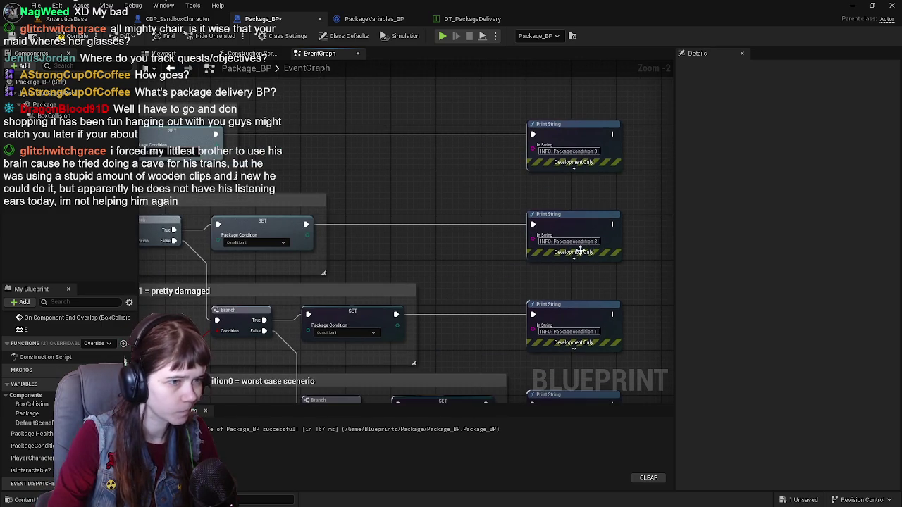
key("BackSpace")
type("2")
key("Return")
left_click_drag(576, 262, 608, 336)
mouse_move(315, 84)
left_mouse_down()
mouse_move(358, 202)
mouse_move(383, 238)
mouse_move(294, 274)
mouse_move(473, 268)
left_mouse_up()
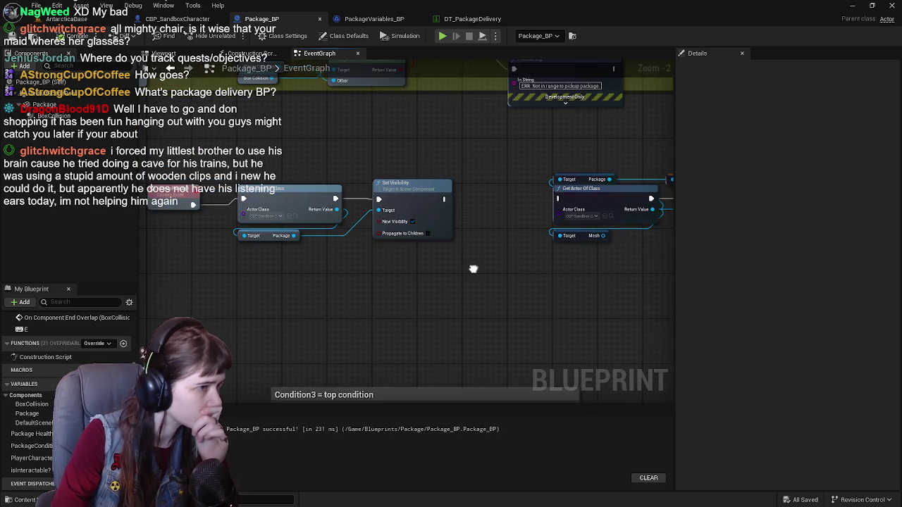
Select the four Print String nodes across the Package_BP condition groups.
scroll(473, 268, "down", 1)
left_click_drag(384, 272, 384, 177)
scroll(384, 178, "down", 2)
left_click_drag(500, 237, 315, 188)
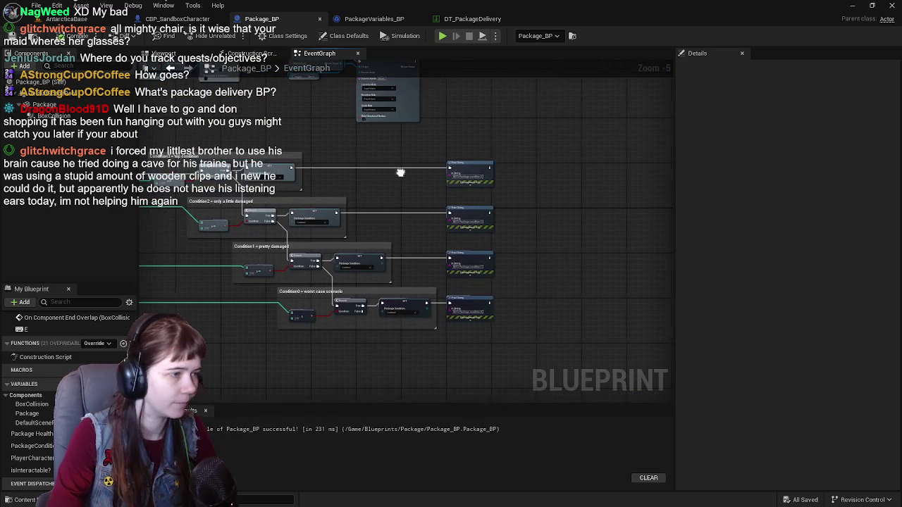
left_click_drag(507, 116, 526, 360)
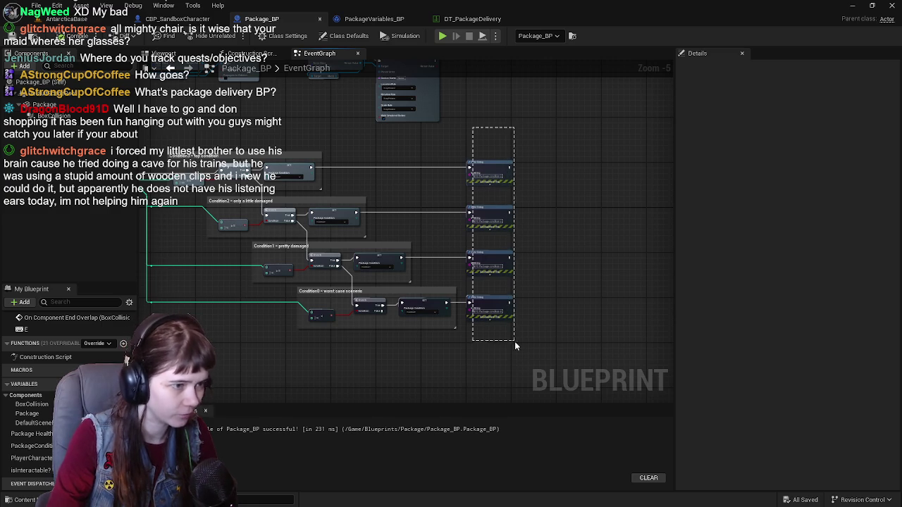
In PackageVariables_BP, place the Print Strings beside the conditions and wire the top condition to the first.
left_click(381, 20)
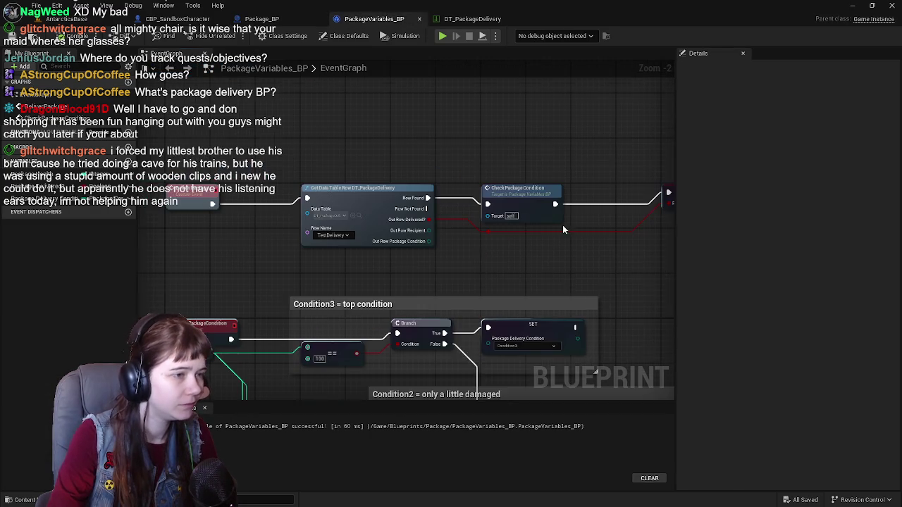
scroll(564, 229, "down", 2)
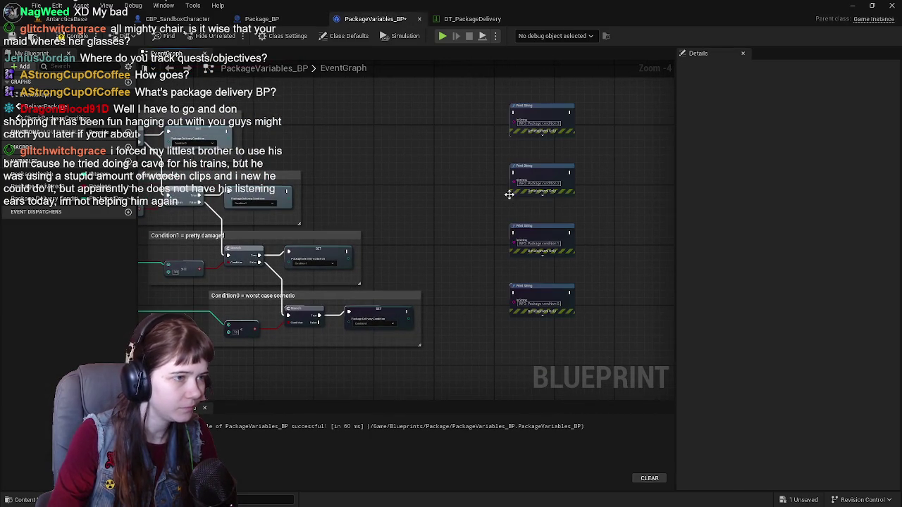
left_click_drag(537, 111, 460, 135)
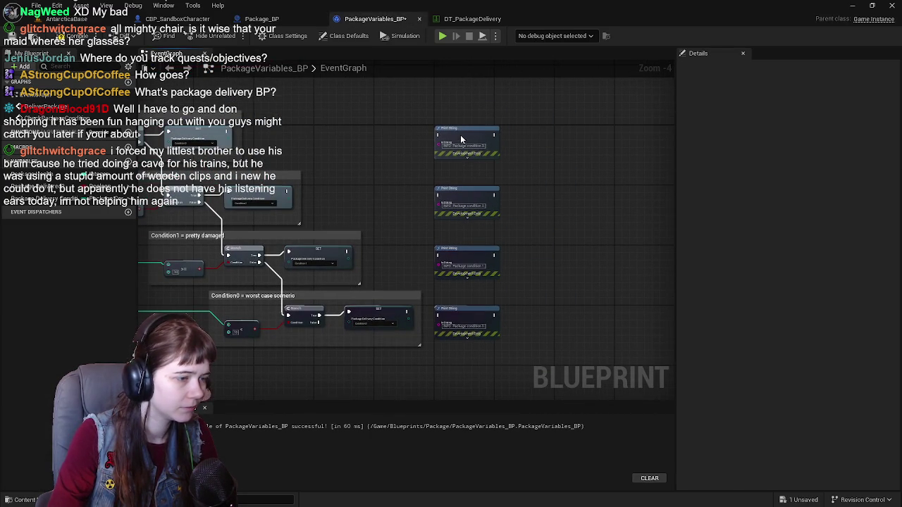
scroll(460, 135, "up", 1)
left_click_drag(391, 183, 453, 203)
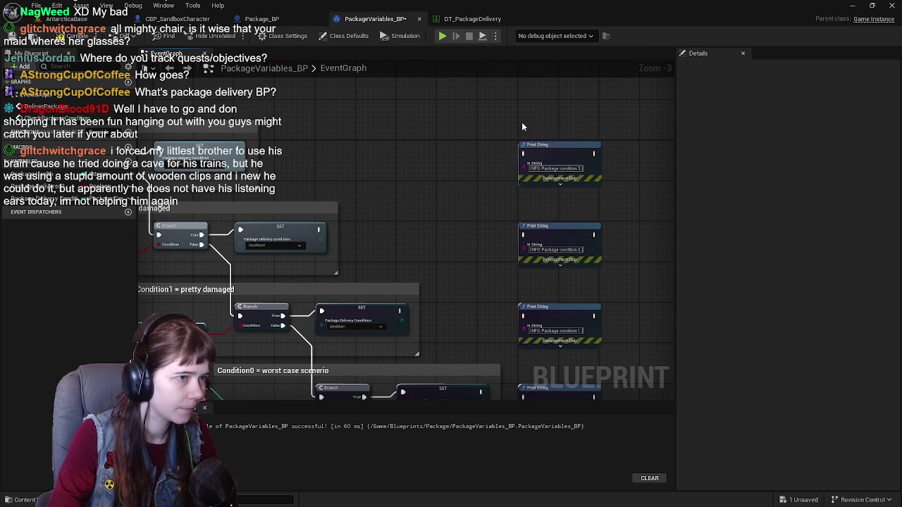
left_click_drag(243, 150, 527, 155)
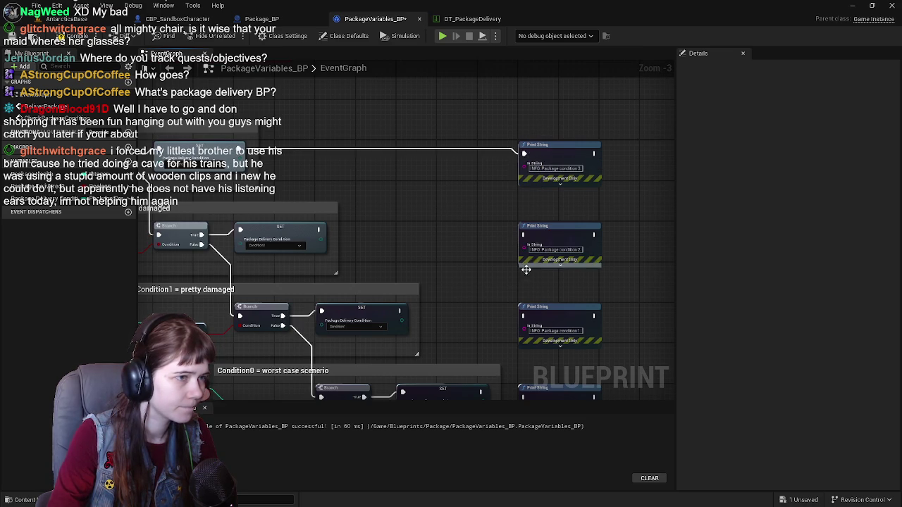
scroll(530, 239, "down", 2)
scroll(513, 218, "up", 1)
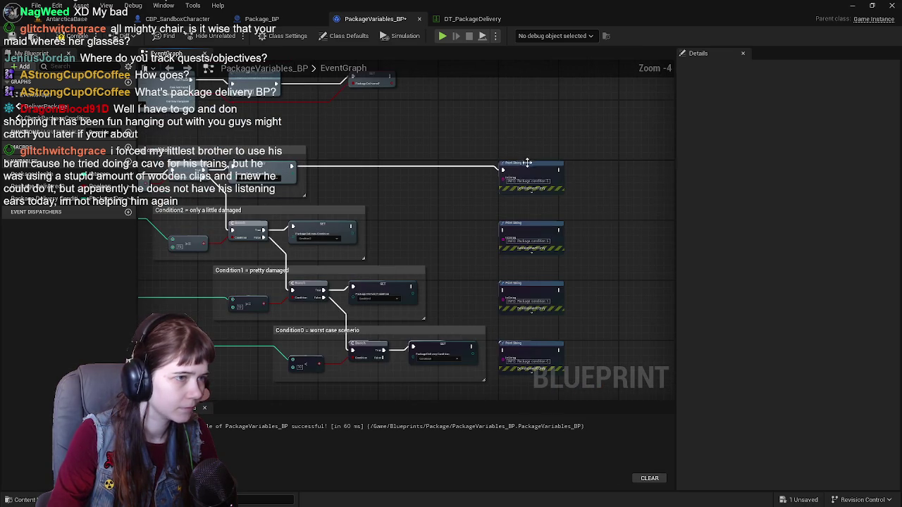
Delete the duplicate condition nodes from Package_BP and save it.
left_click(252, 17)
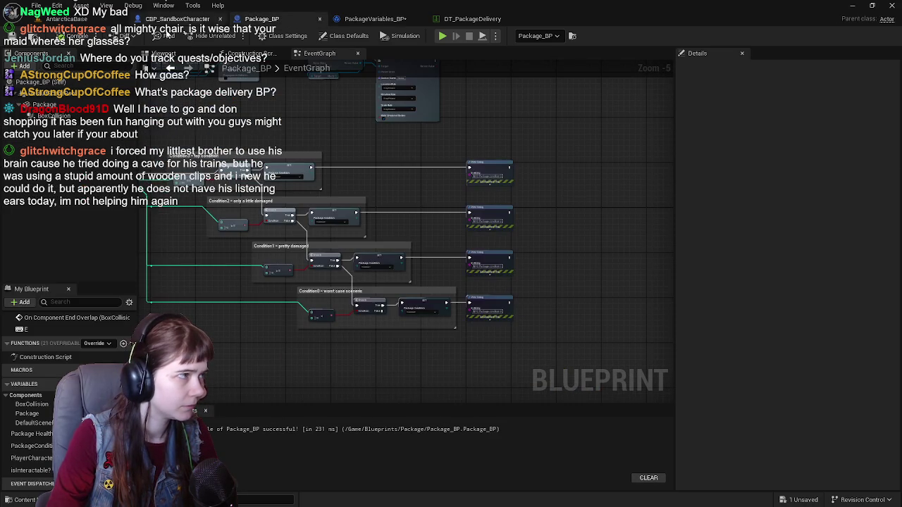
scroll(600, 379, "down", 1)
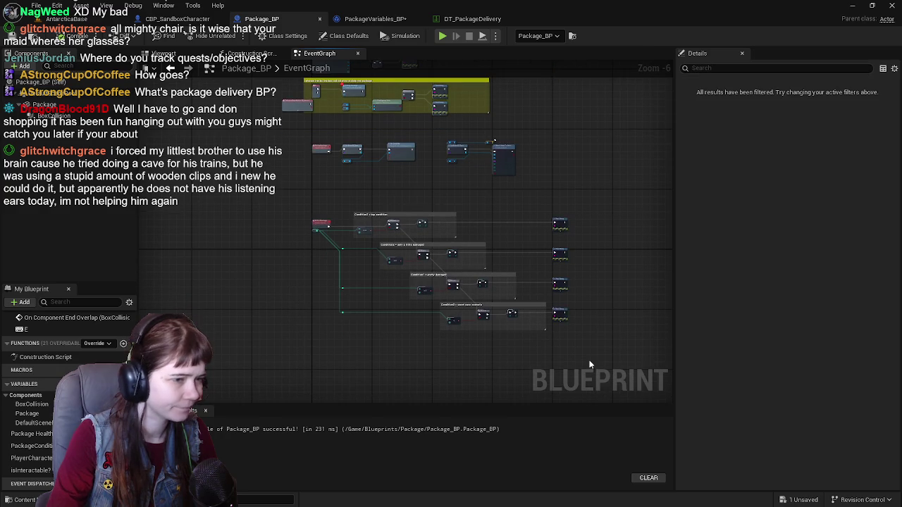
key("Delete")
scroll(537, 320, "up", 1)
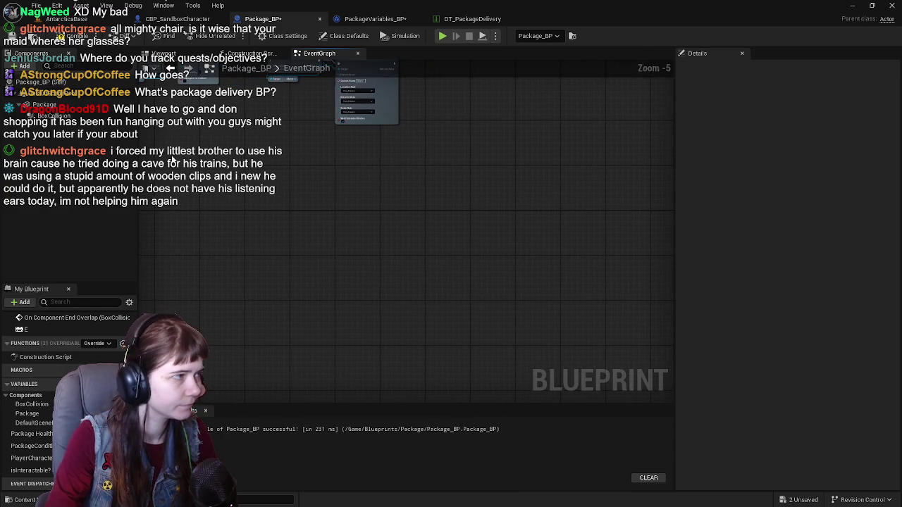
key("ctrl+s")
Wire the Condition2, Condition1 and Condition0 SET nodes in PackageVariables_BP to their Print Strings.
left_click(375, 19)
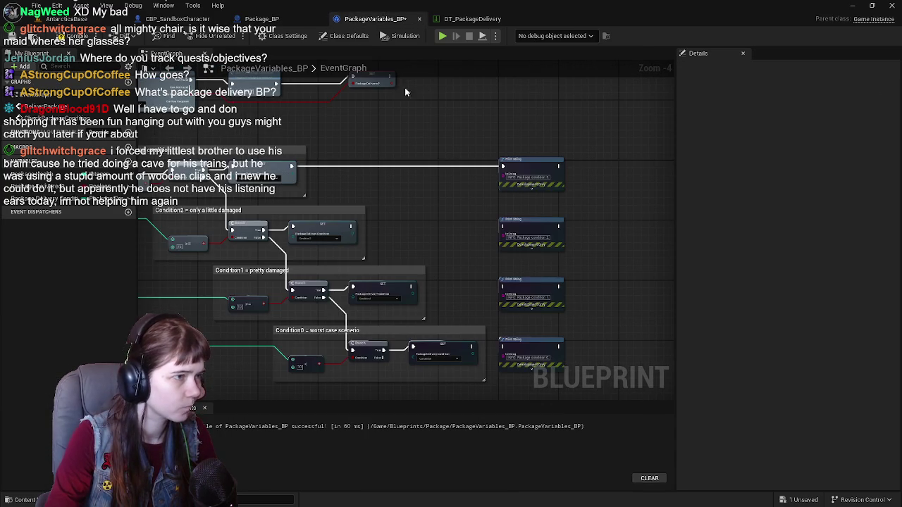
scroll(524, 354, "up", 1)
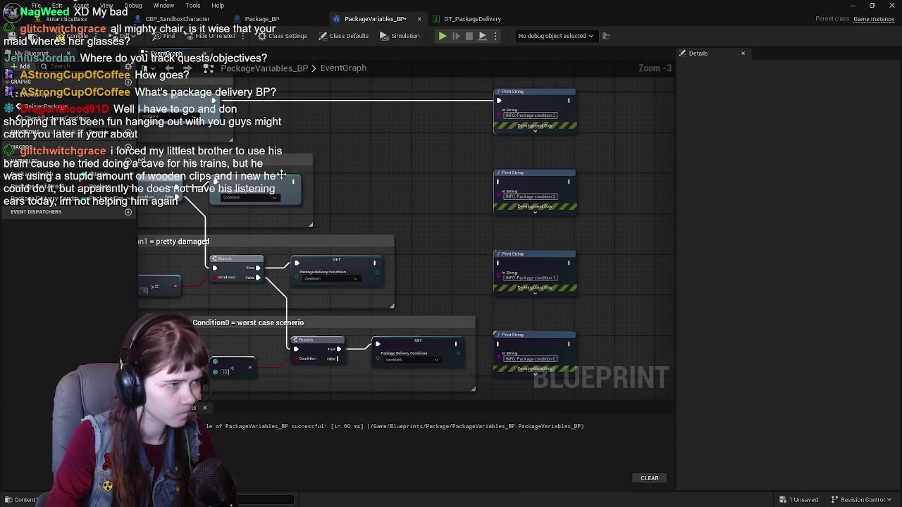
left_click_drag(298, 187, 500, 184)
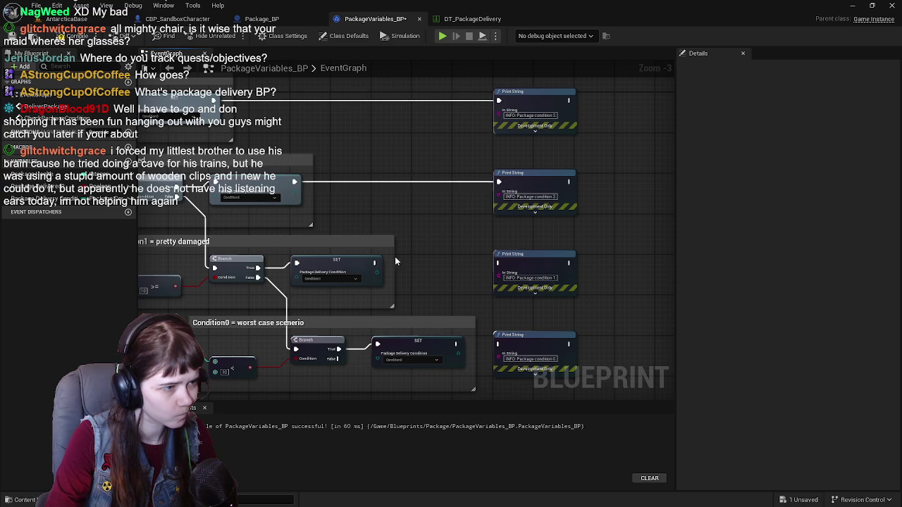
left_click_drag(374, 263, 499, 264)
left_click_drag(456, 344, 499, 344)
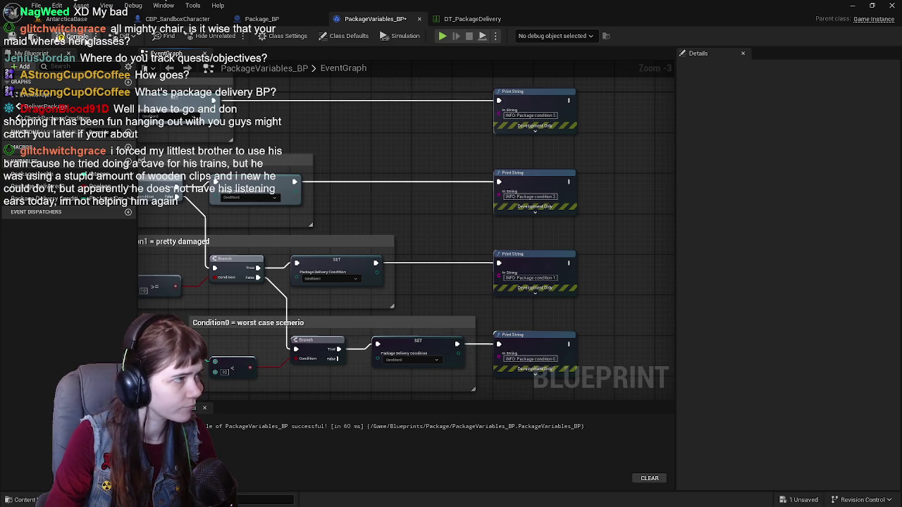
scroll(481, 220, "down", 3)
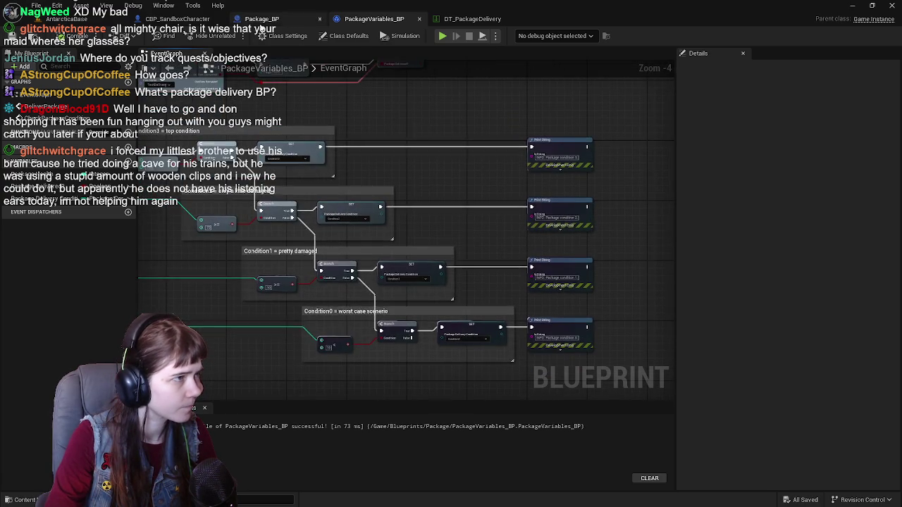
Add a Destroy Actor node after Set Visibility in Package_BP and compile.
left_click(262, 18)
scroll(301, 193, "up", 3)
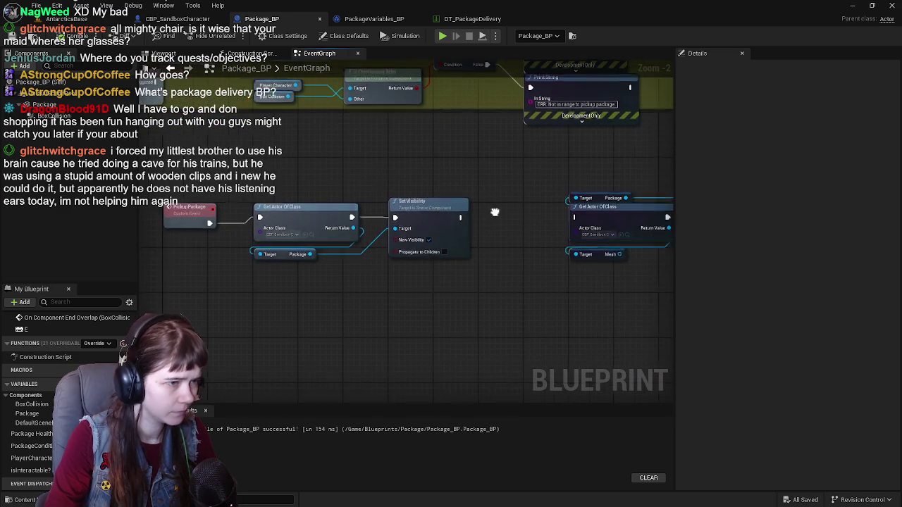
left_click_drag(444, 217, 471, 239)
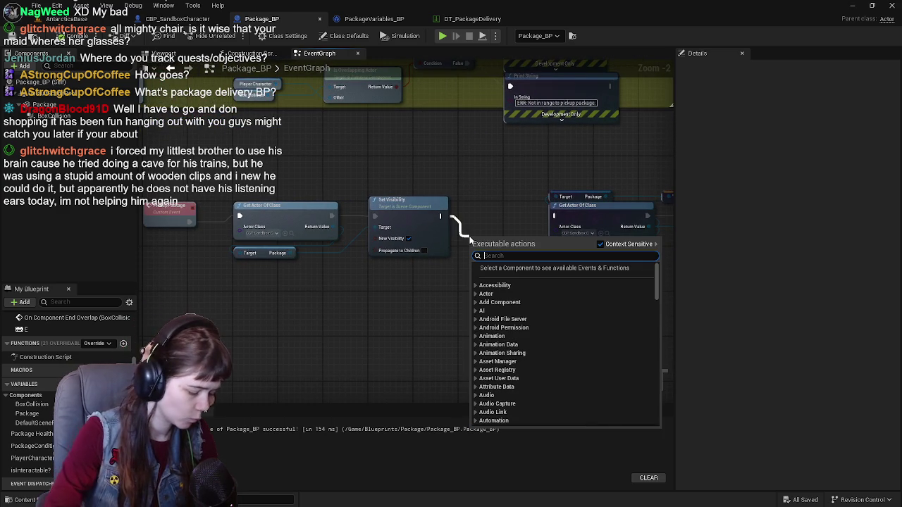
type("delete")
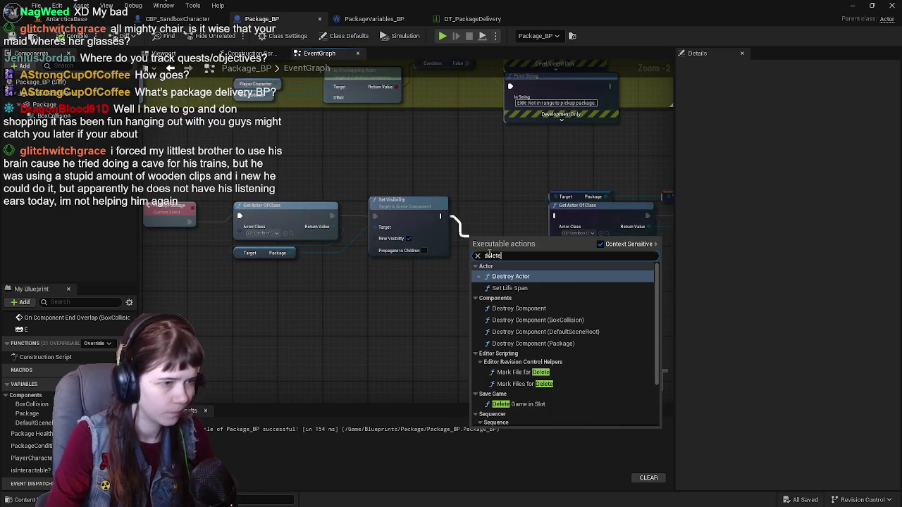
left_click(517, 277)
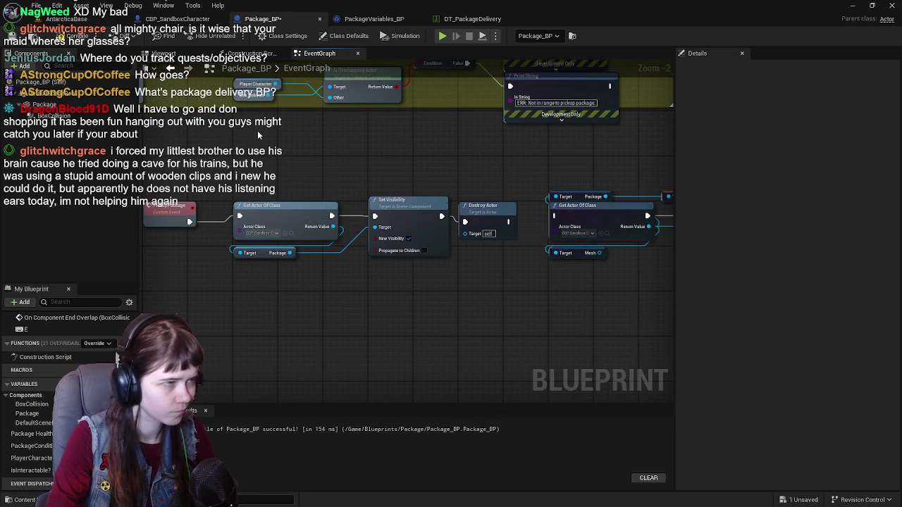
left_click(21, 36)
Look over the PackageVariables_BP and CBP_SandboxCharacter graphs, save all assets, and return to the AntarcticaBase level.
left_click_drag(511, 161, 399, 165)
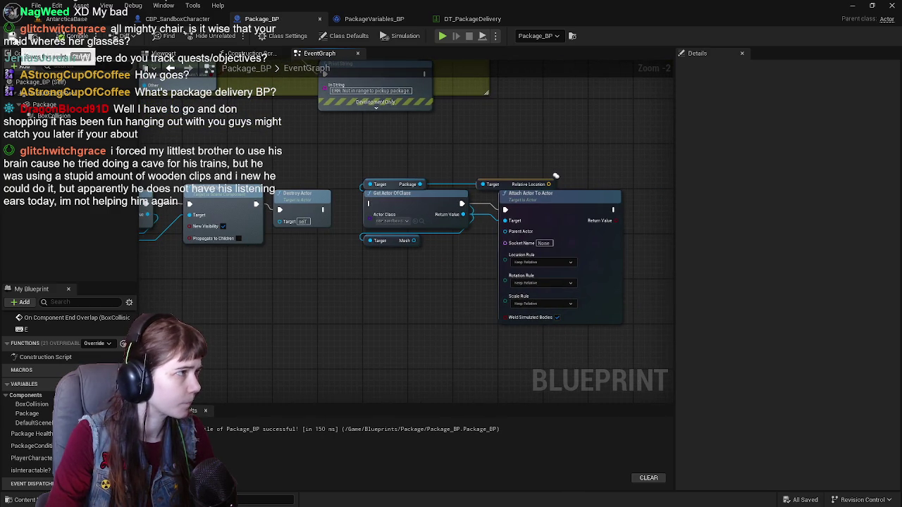
left_click(373, 19)
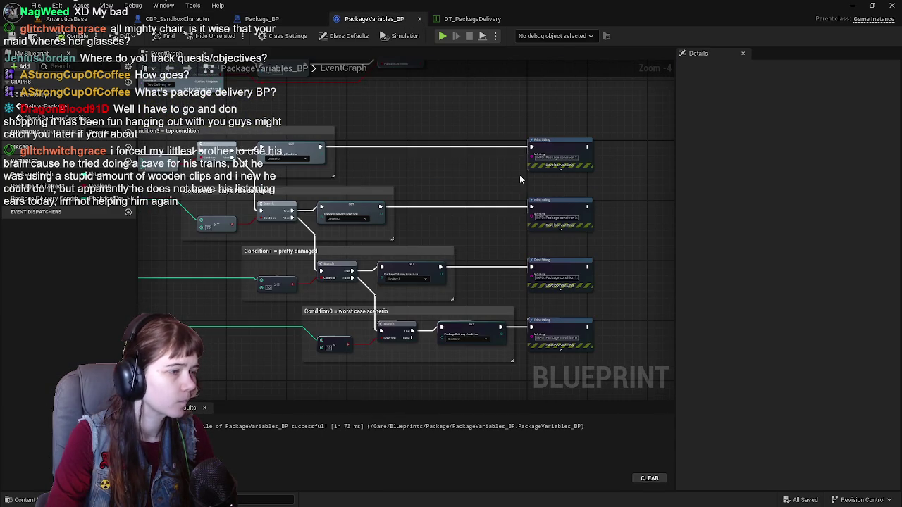
mouse_move(462, 193)
left_mouse_down()
mouse_move(498, 165)
mouse_move(523, 174)
mouse_move(451, 168)
left_mouse_up()
left_click(177, 19)
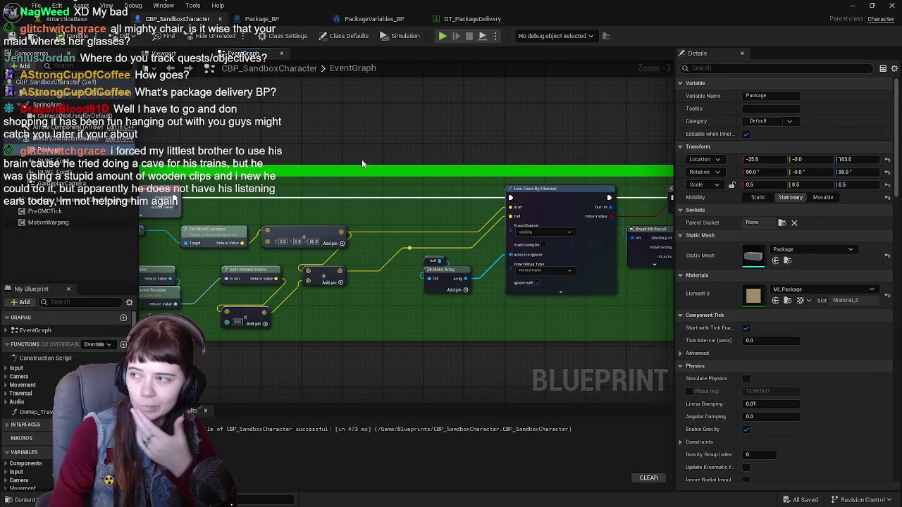
scroll(350, 202, "down", 1)
mouse_move(472, 197)
left_mouse_down()
mouse_move(525, 196)
mouse_move(381, 180)
mouse_move(426, 192)
left_mouse_up()
key("ctrl+s")
left_click(374, 19)
left_click(472, 19)
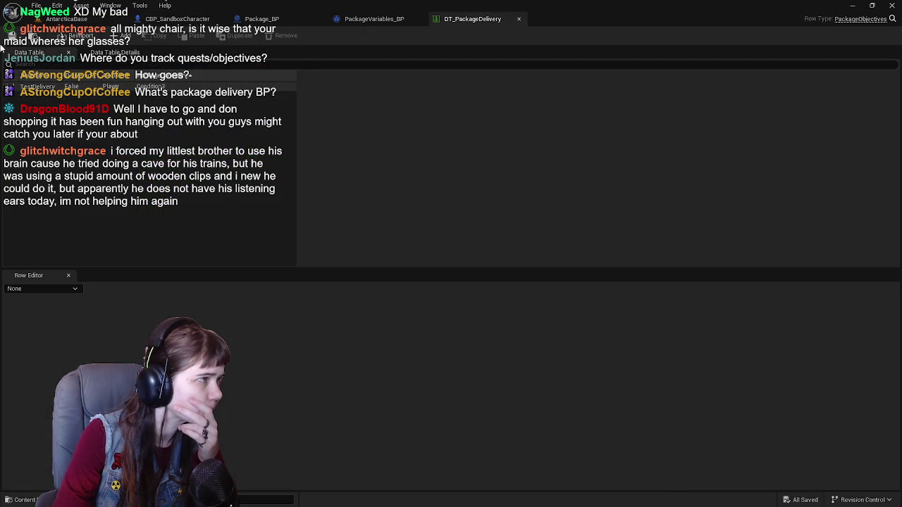
left_click(67, 19)
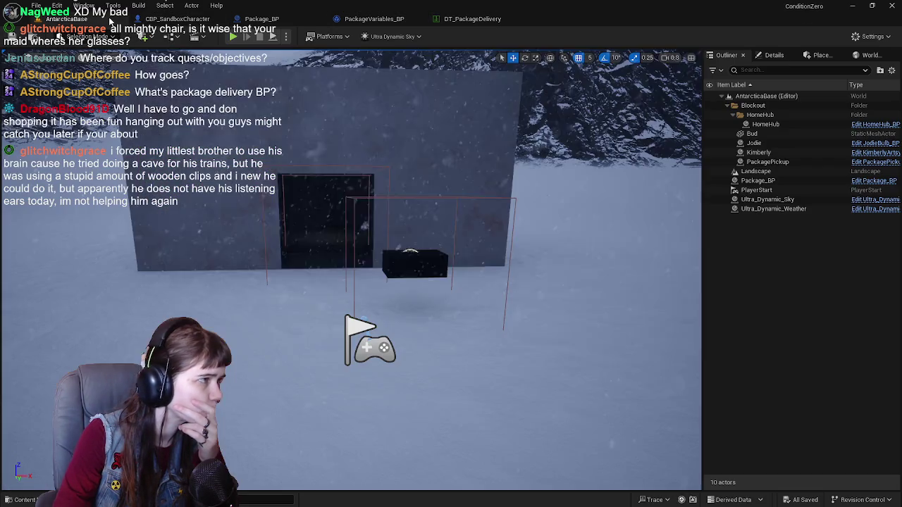
Fix KimberlyArtsy_BP by deleting its broken Get Actor of Class and Deliver Package nodes, then save.
left_click(233, 36)
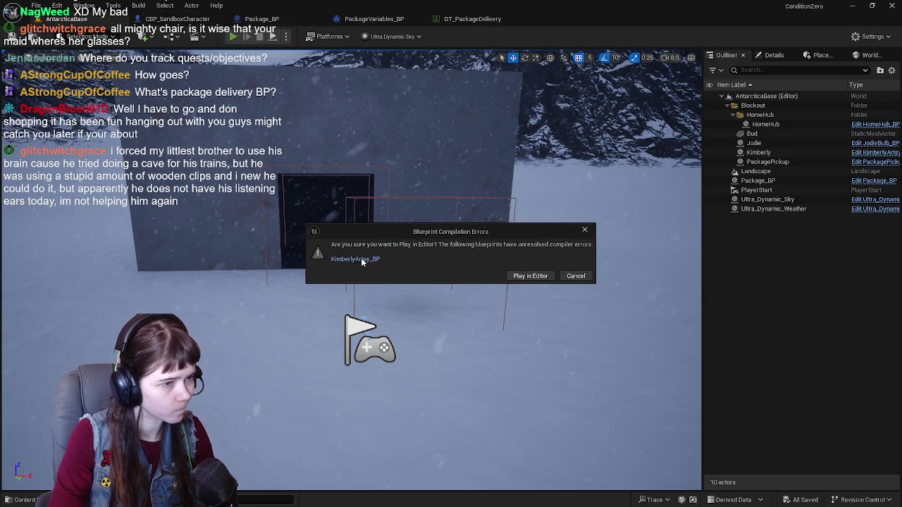
left_click(356, 260)
mouse_move(508, 189)
left_mouse_down()
mouse_move(601, 227)
mouse_move(549, 220)
left_mouse_up()
key("Delete")
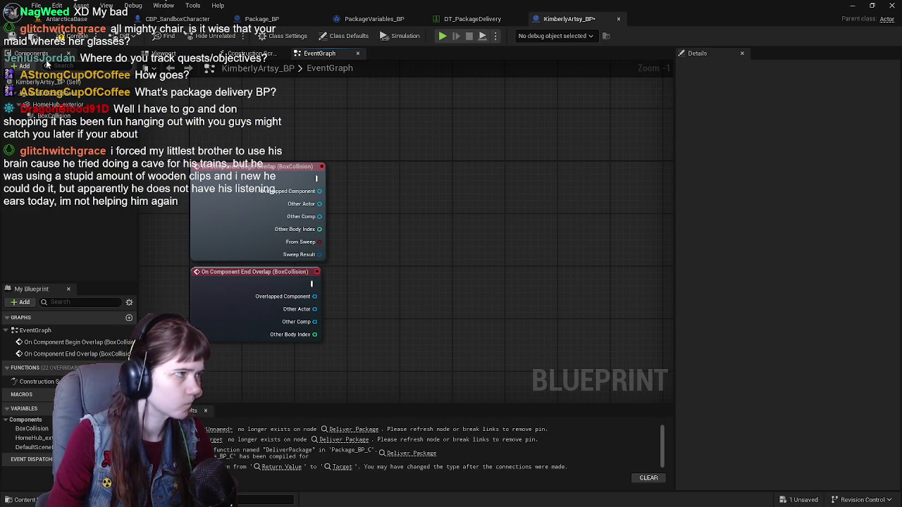
key("ctrl+s")
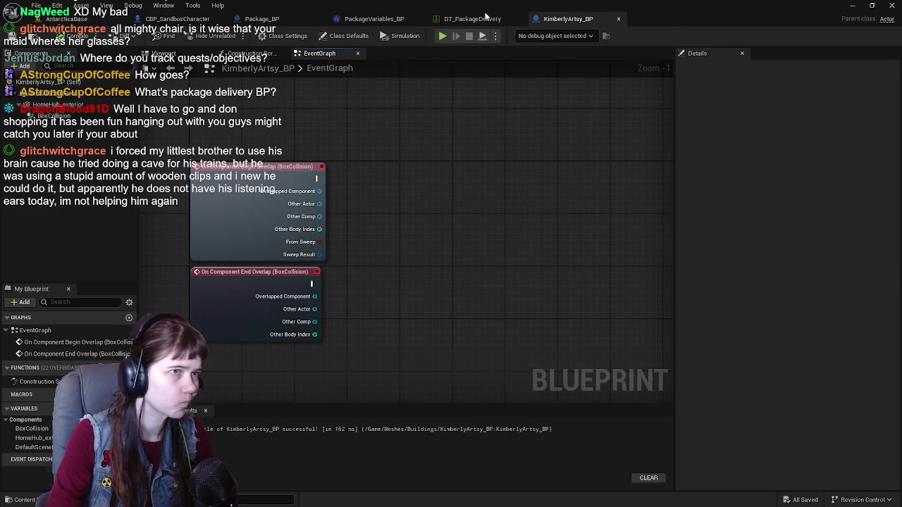
left_click(618, 19)
Test play the level, walking the character around the home hub.
key("alt+p")
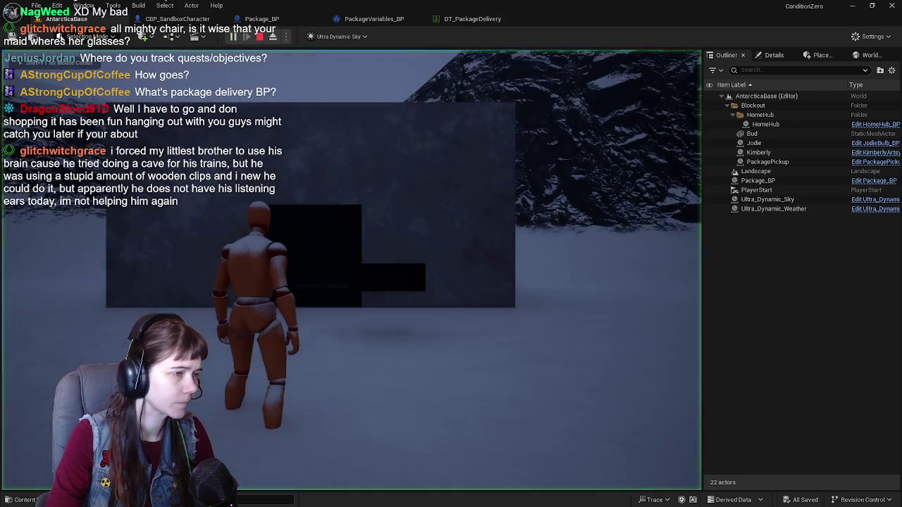
key("e")
key("w")
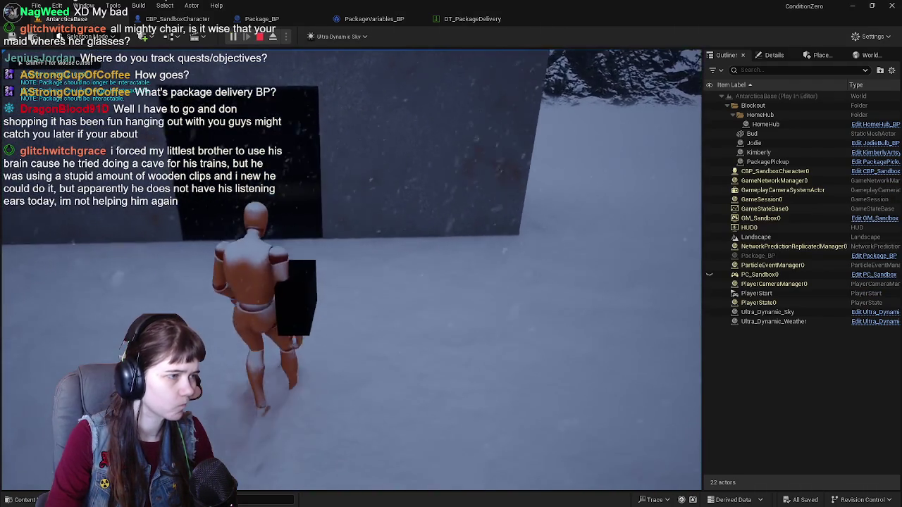
key("w")
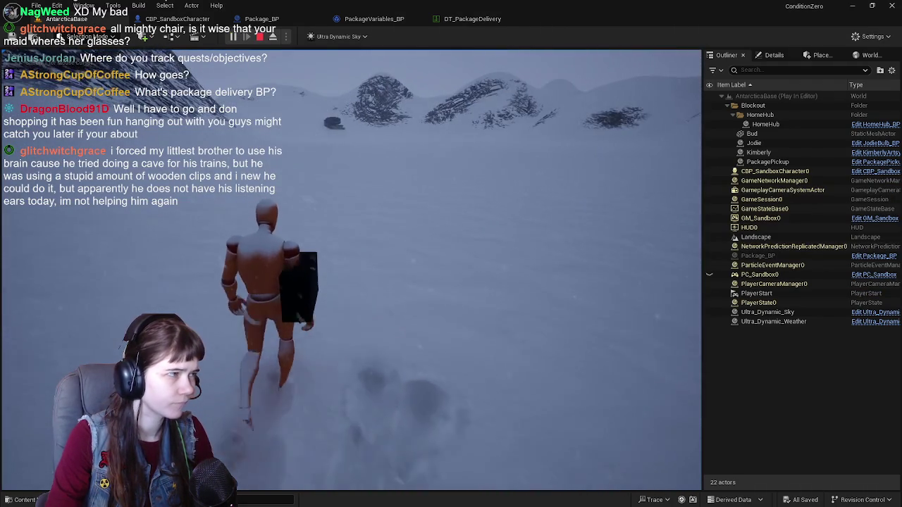
key("w")
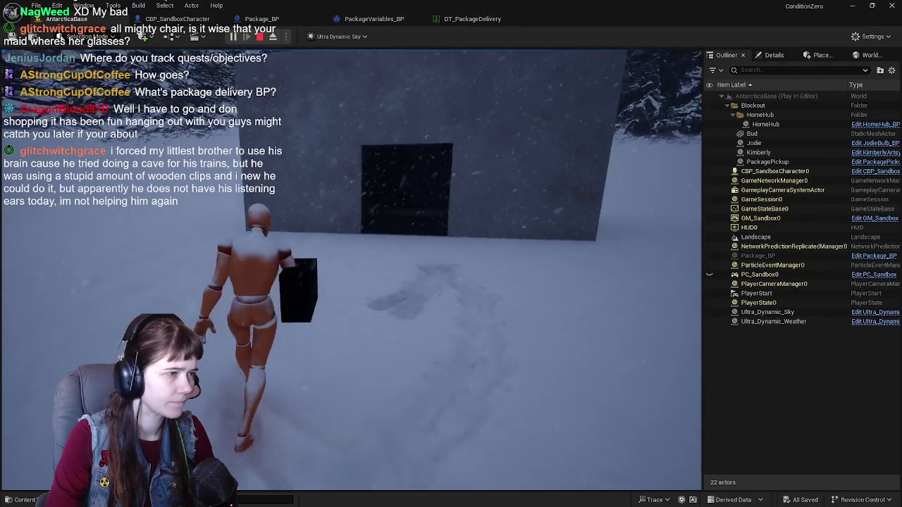
key("Escape")
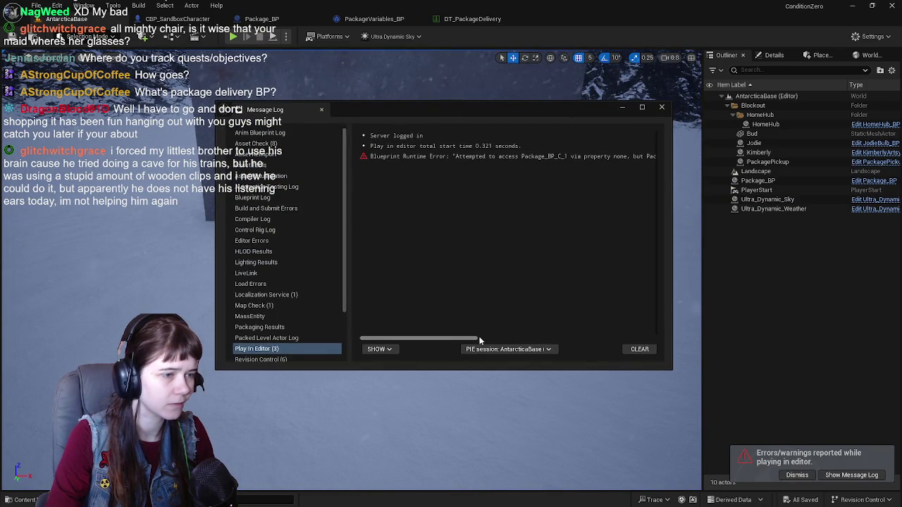
Read the full Package_BP runtime error in the Message Log and close it.
left_click_drag(511, 340, 652, 346)
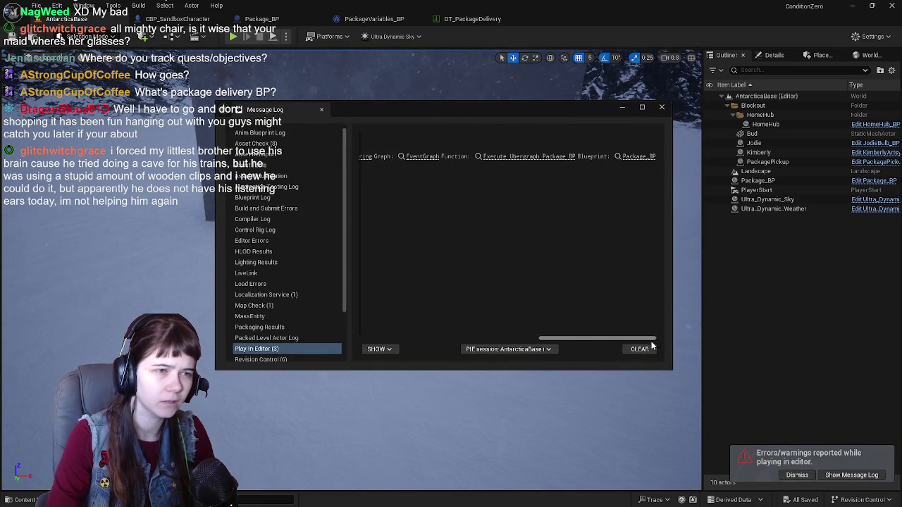
left_click(662, 107)
left_click(178, 19)
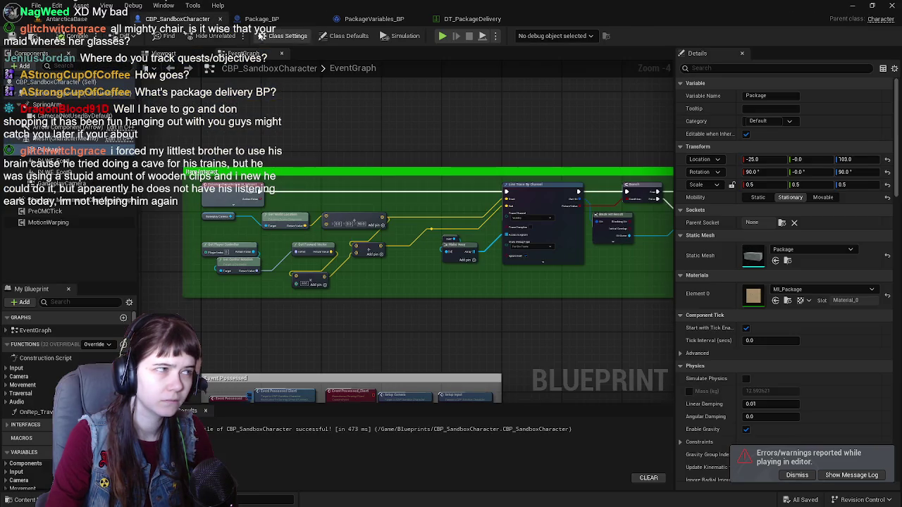
Run another test play of AntarcticaBase, walking the character forward with the package.
left_click(76, 21)
key("alt+p")
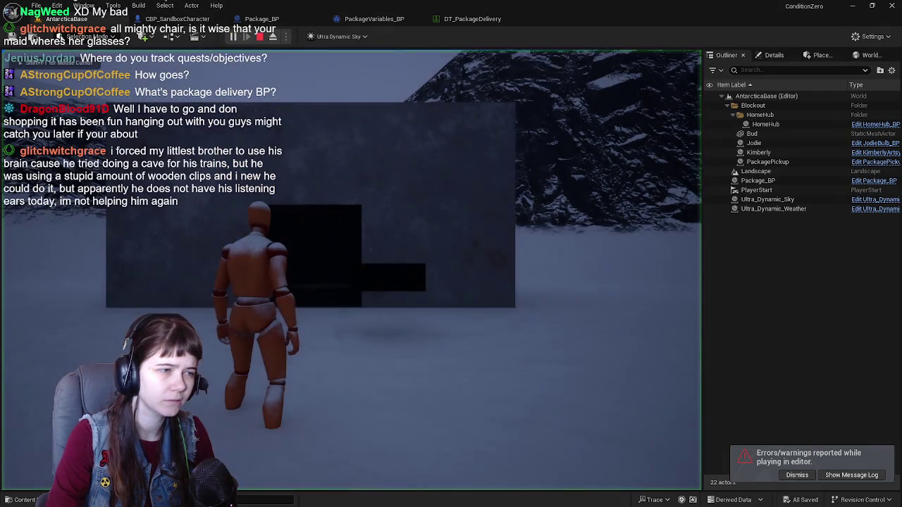
key("w")
key("w")
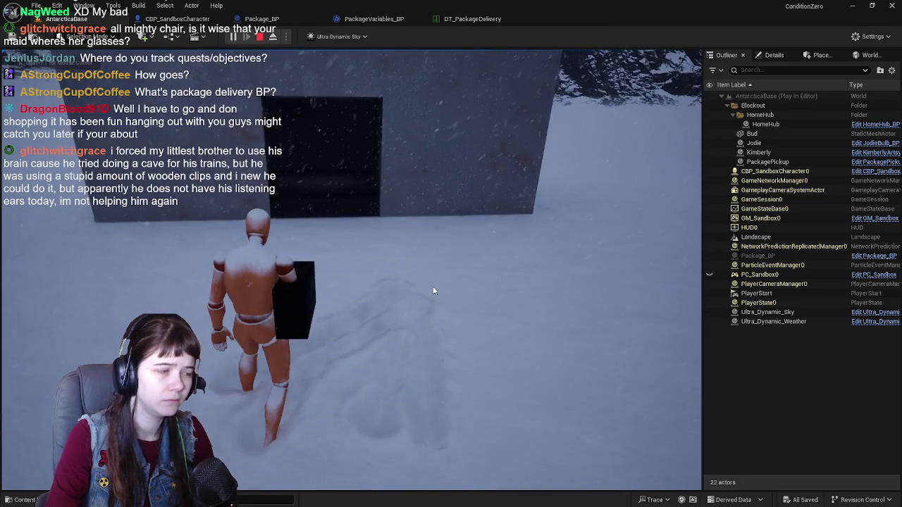
key("Escape")
Follow the runtime error in the Message Log to its Print String node in Package_BP.
left_click_drag(451, 340, 666, 337)
left_click(510, 158)
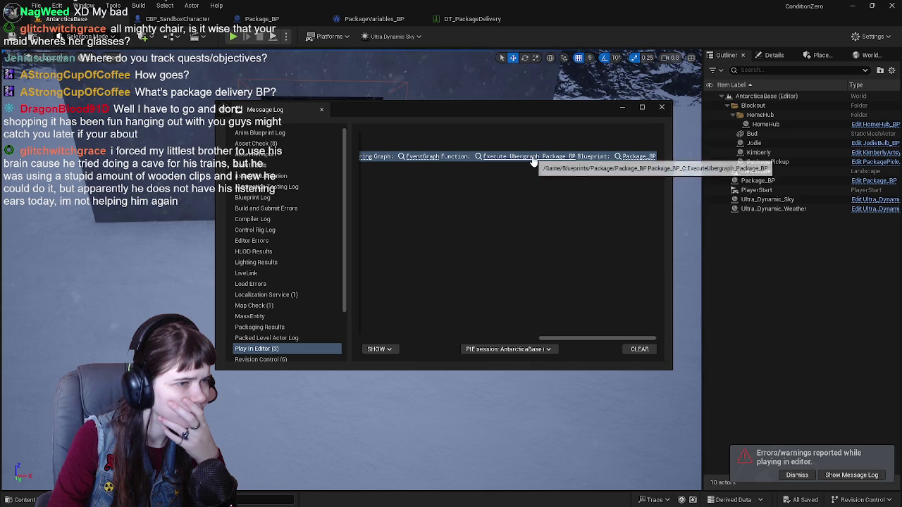
left_click_drag(600, 338, 552, 338)
left_click(486, 159)
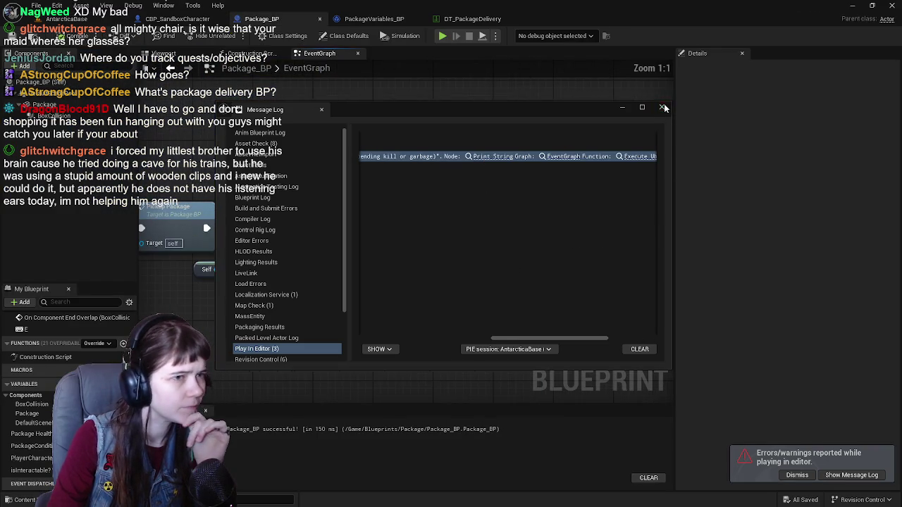
Delete the Self, Get Actor Location, reroute and second Print String nodes from the pickup chain.
left_click_drag(435, 221, 515, 222)
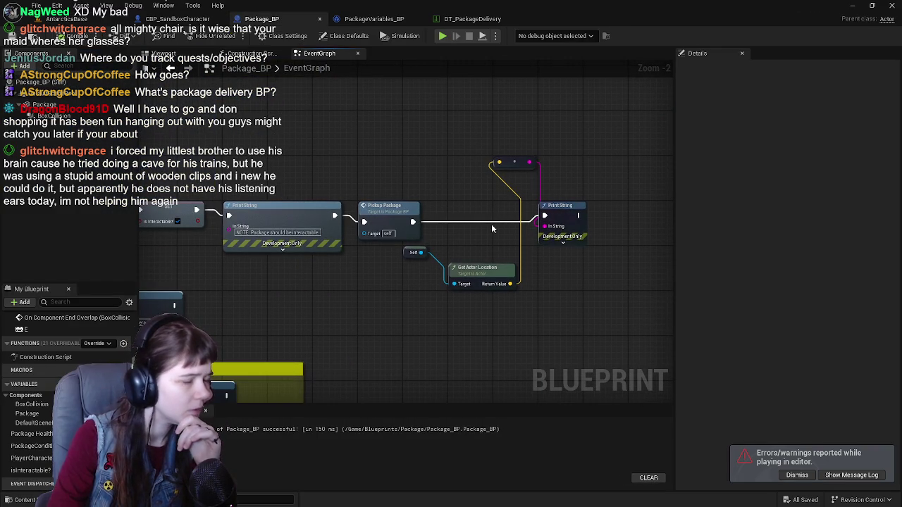
left_click_drag(381, 250, 531, 308)
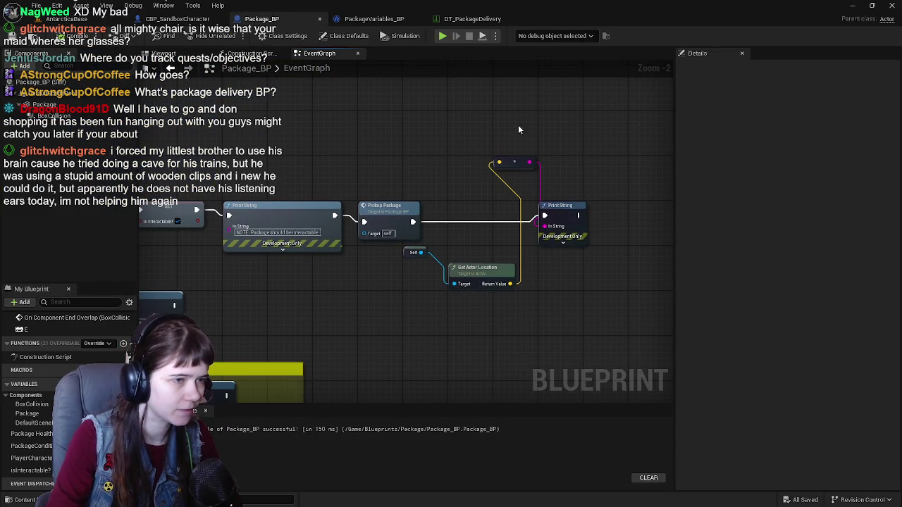
key("Delete")
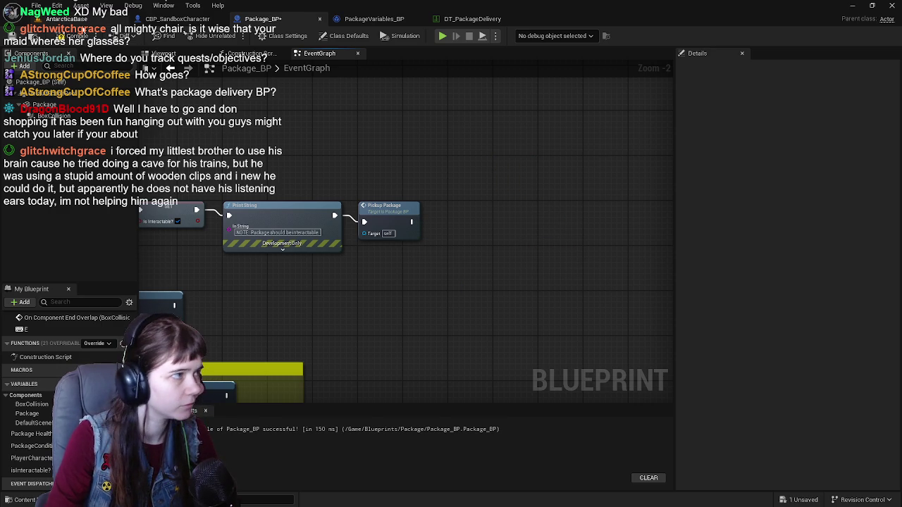
Test play the level again, carrying the package out into the snow and back.
left_click(69, 19)
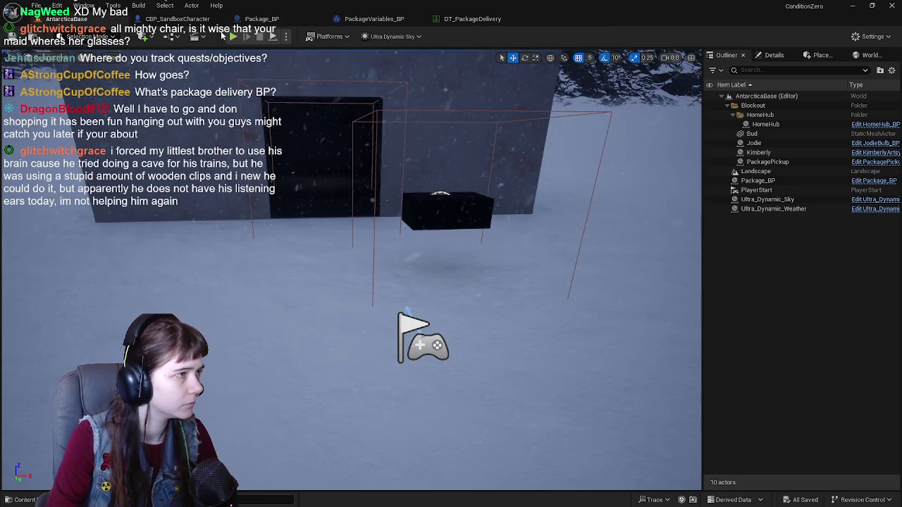
key("alt+p")
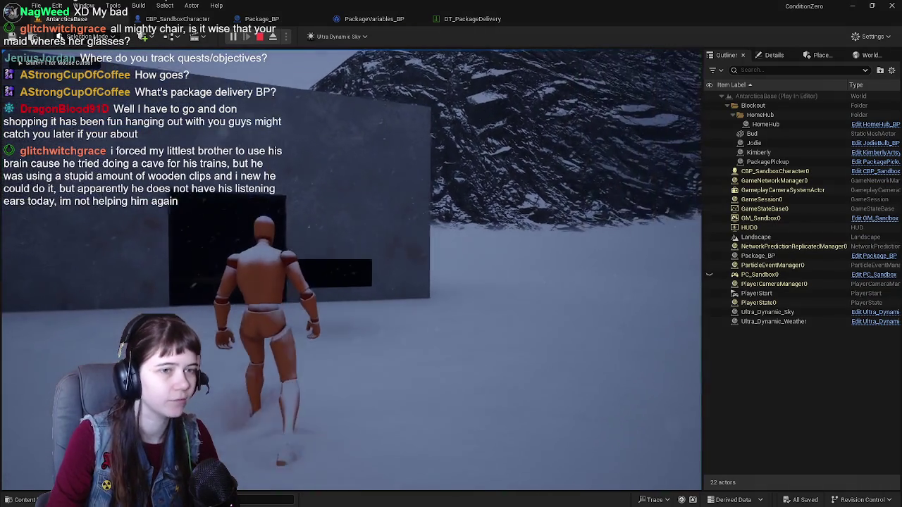
key("w")
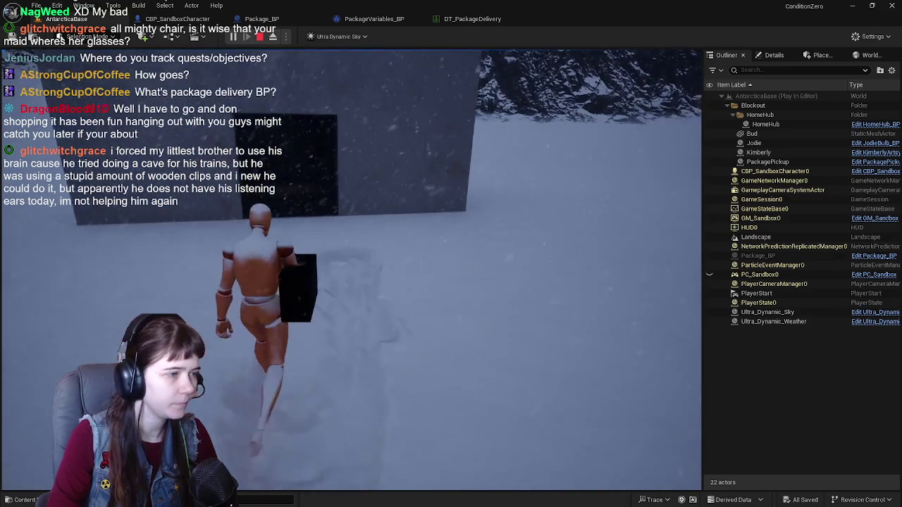
key("Escape")
Look through the CBP_SandboxCharacter, Package_BP and PackageVariables_BP graphs, then return to the AntarcticaBase level.
left_click(178, 19)
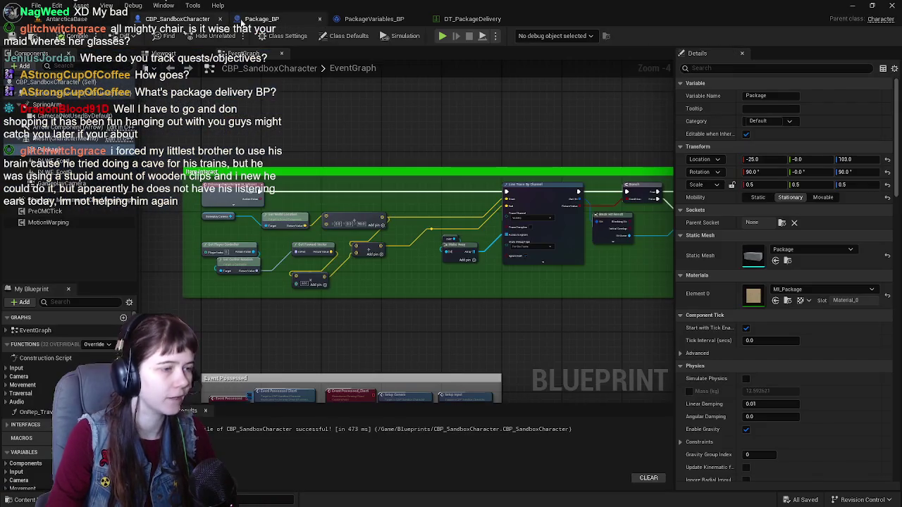
left_click(267, 23)
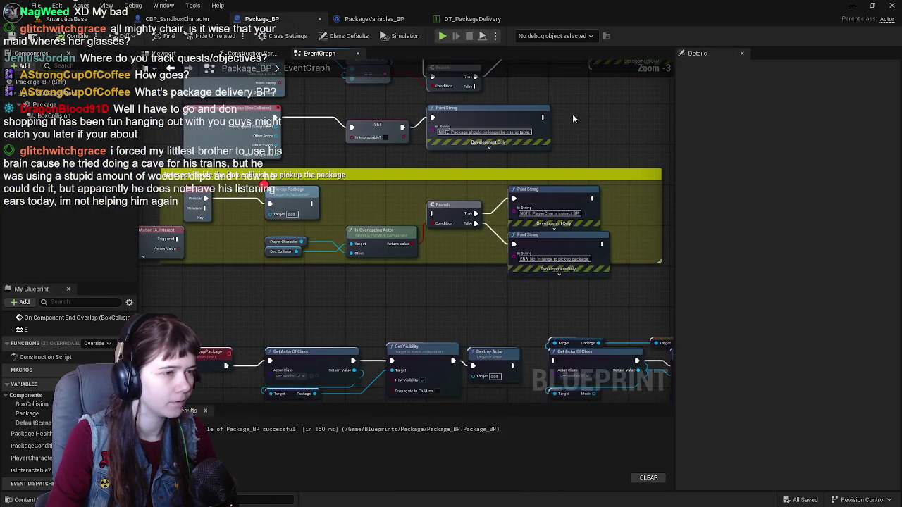
left_click(372, 19)
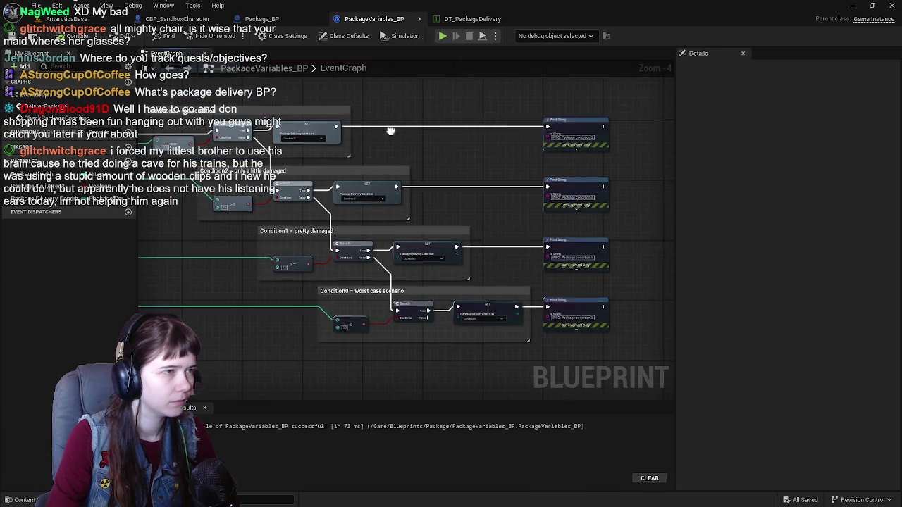
left_click(261, 19)
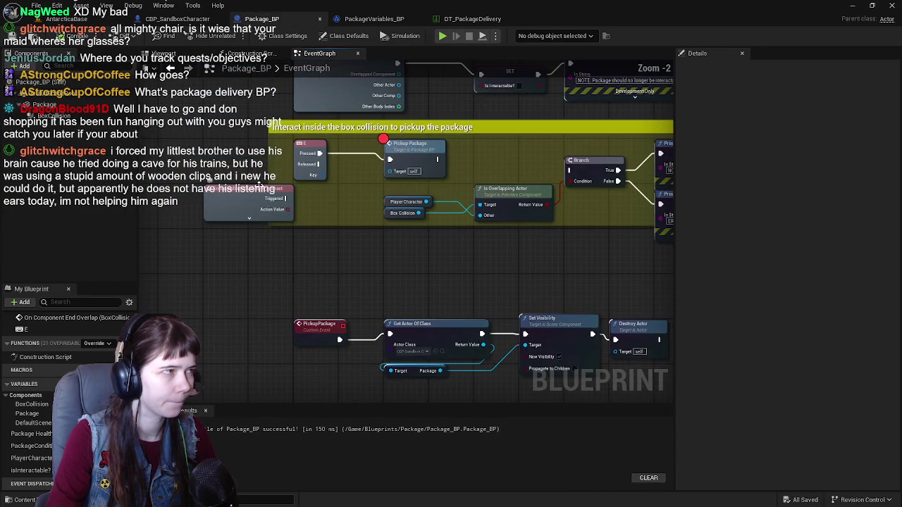
left_click(67, 19)
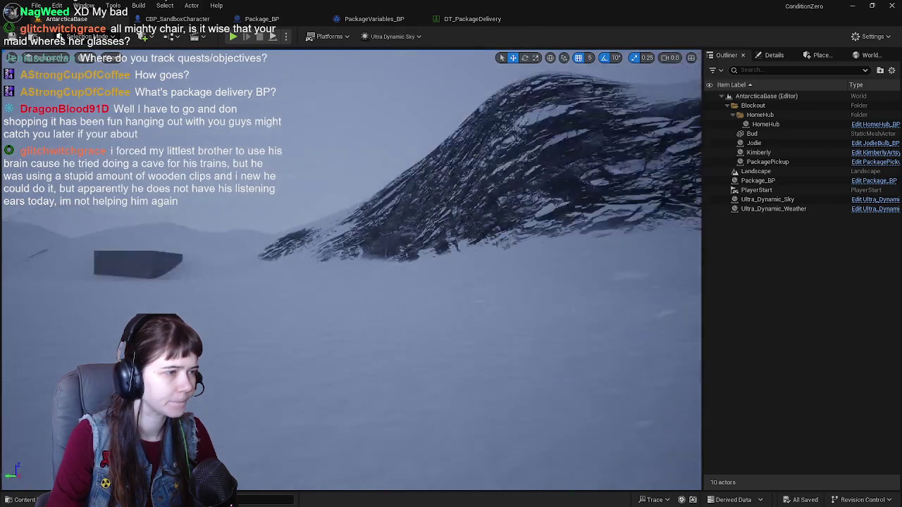
Select the HomeHub actor at the building's doorway and open HomeHub_BP for editing.
key("w")
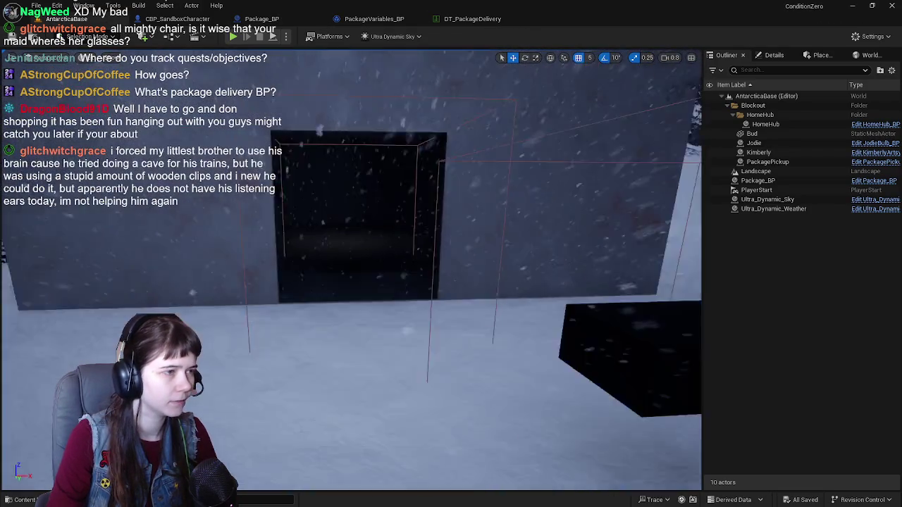
left_click(813, 124)
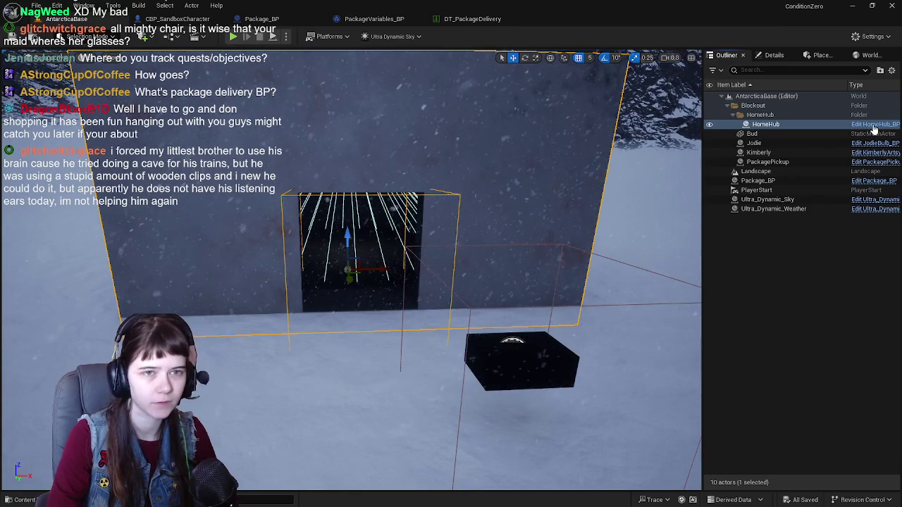
left_click(874, 125)
scroll(540, 145, "down", 1)
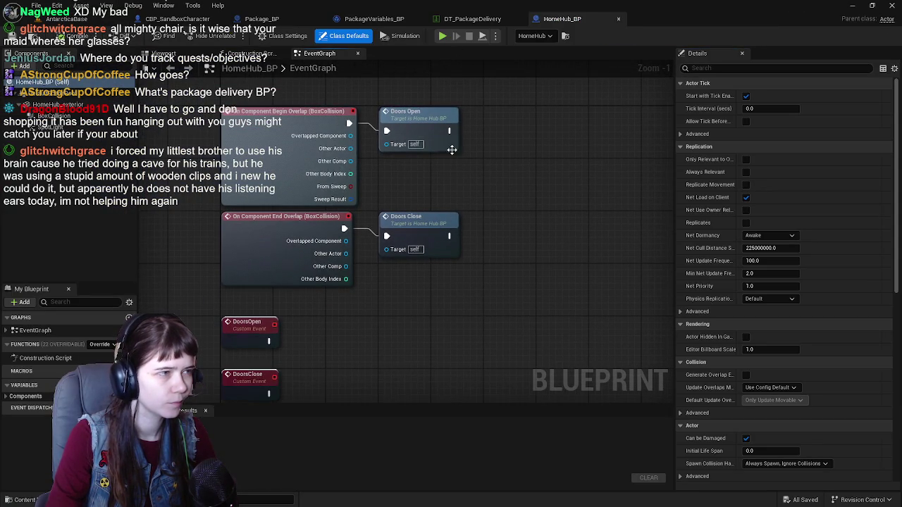
Delete the Doors Open and Doors Close calls from the overlap events.
left_click(446, 174)
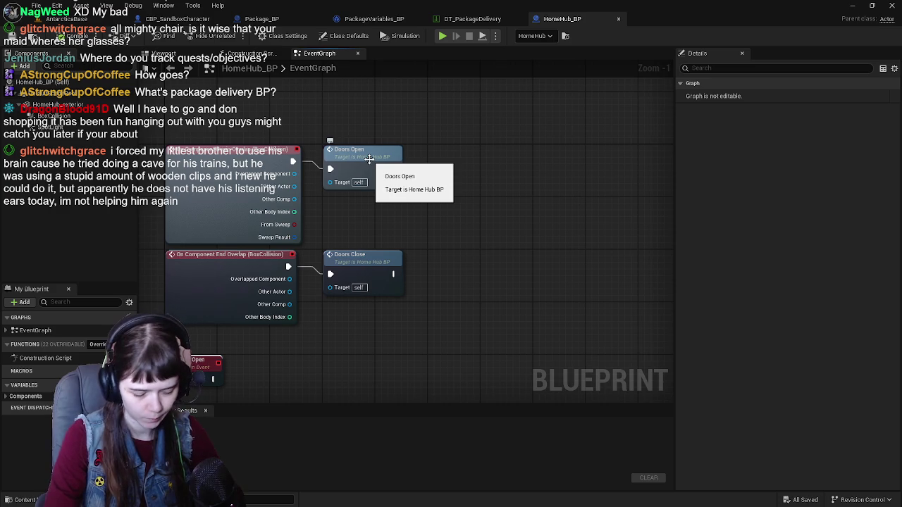
left_click(369, 159)
key("Delete")
left_click(373, 255)
key("Delete")
Check the Package_BP and PackageVariables_BP graphs, then pull a new wire from HomeHub_BP's Begin Overlap.
left_click_drag(294, 163, 380, 167)
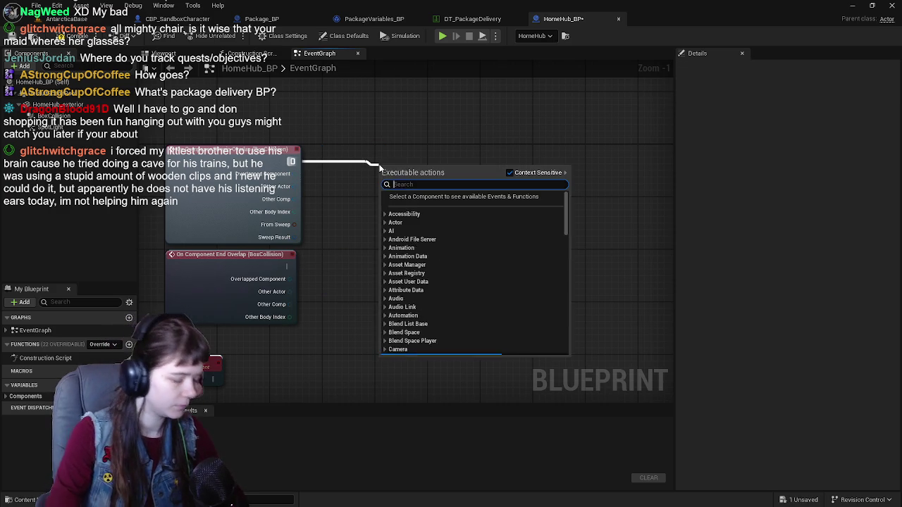
key("Escape")
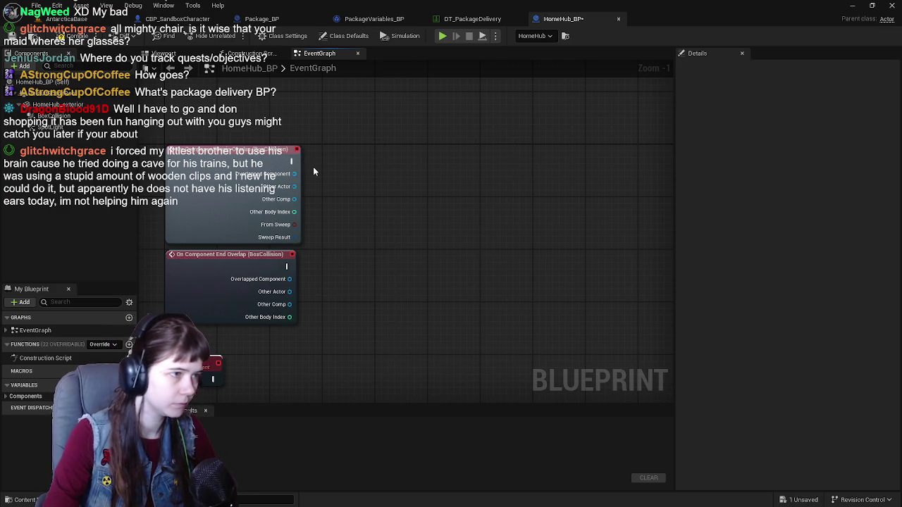
left_click(294, 19)
left_click(374, 18)
scroll(453, 214, "up", 3)
scroll(335, 172, "up", 1)
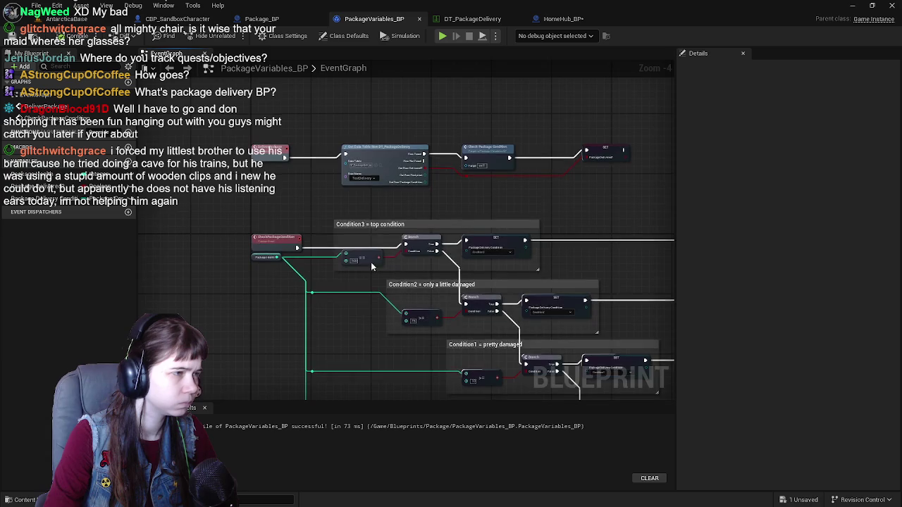
left_click(554, 19)
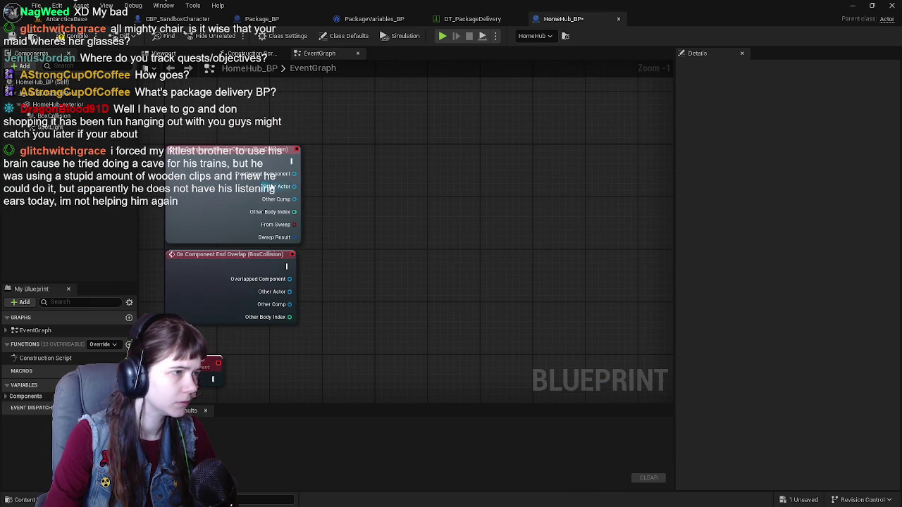
left_click_drag(297, 163, 351, 188)
Add a Get Actor Of Class node after Begin Overlap with its class set to Package BP.
type("get acto")
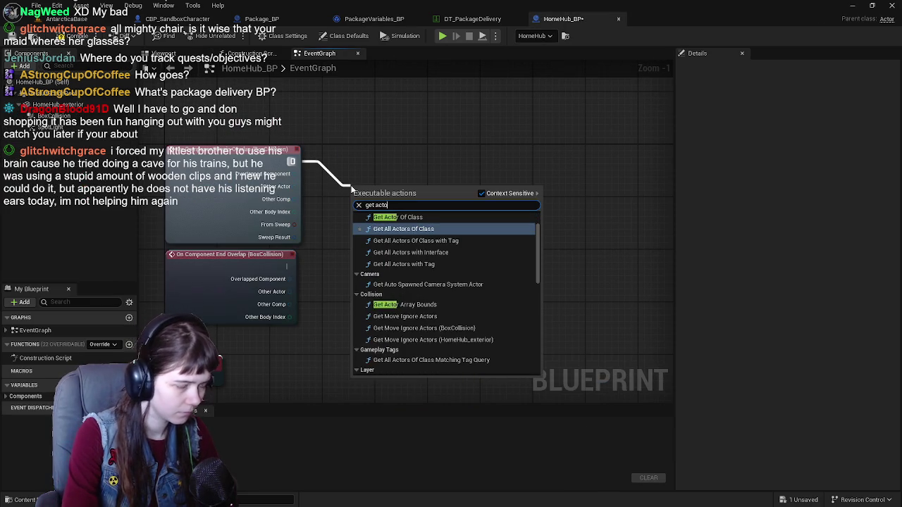
type("r of clas")
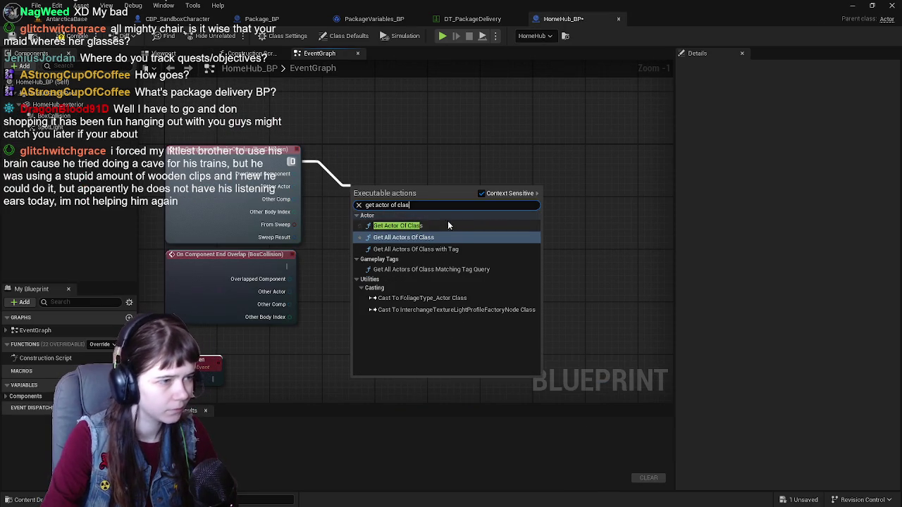
left_click(396, 226)
left_click_drag(387, 205, 359, 165)
left_click(357, 182)
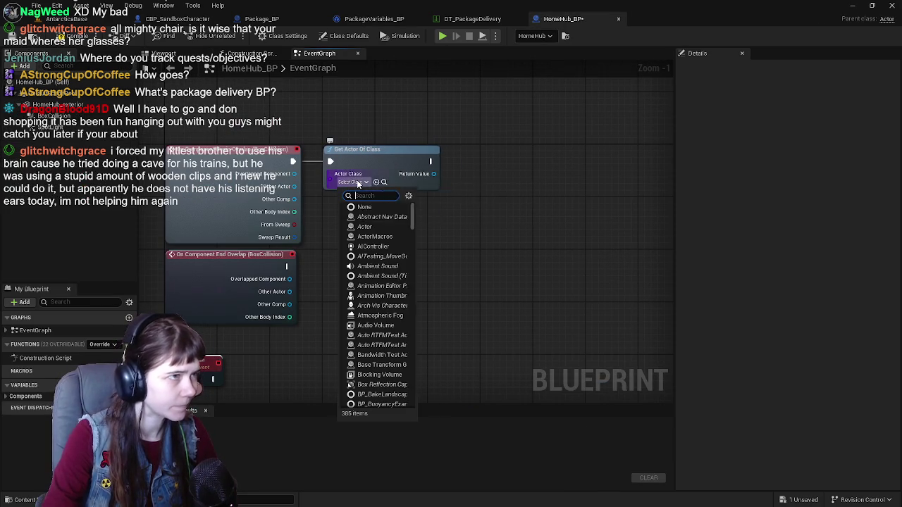
type("package")
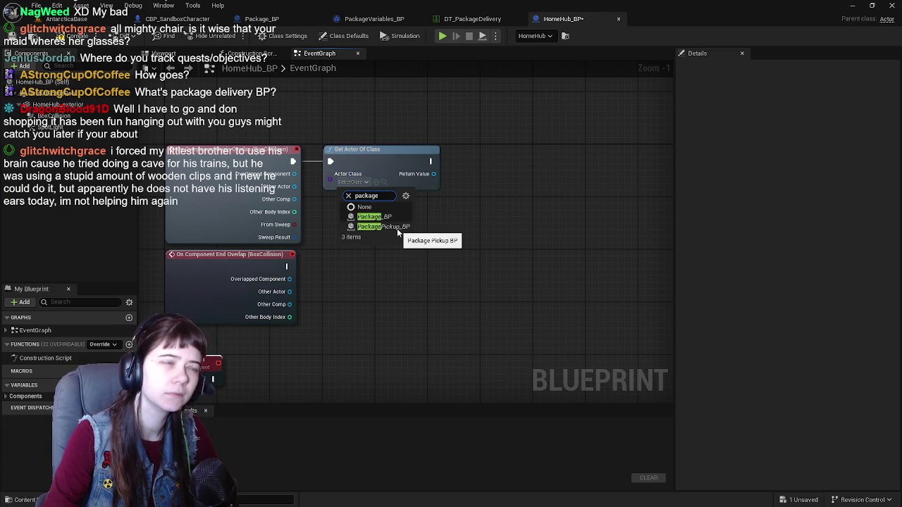
left_click(374, 216)
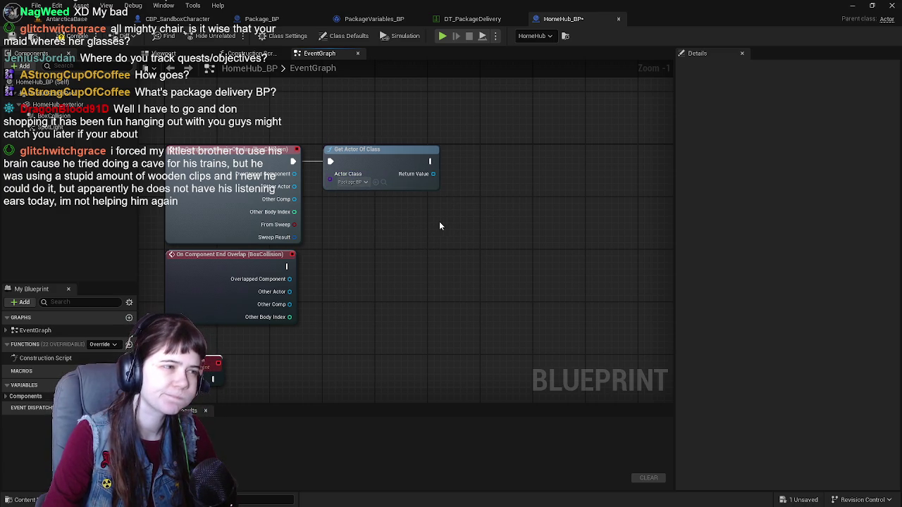
Review the Package_BP and PackageVariables_BP graphs, including the PickupPackage event nodes.
left_click(262, 19)
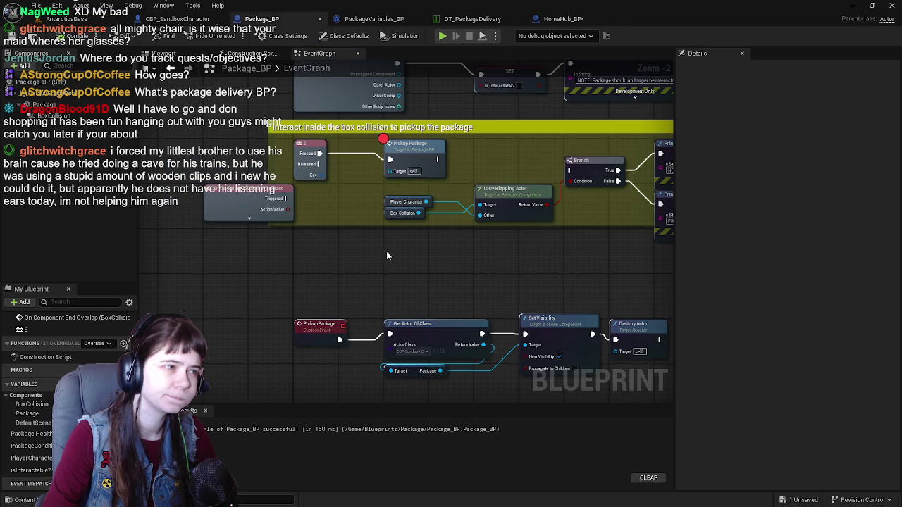
left_click(568, 20)
left_click(390, 18)
left_click(285, 17)
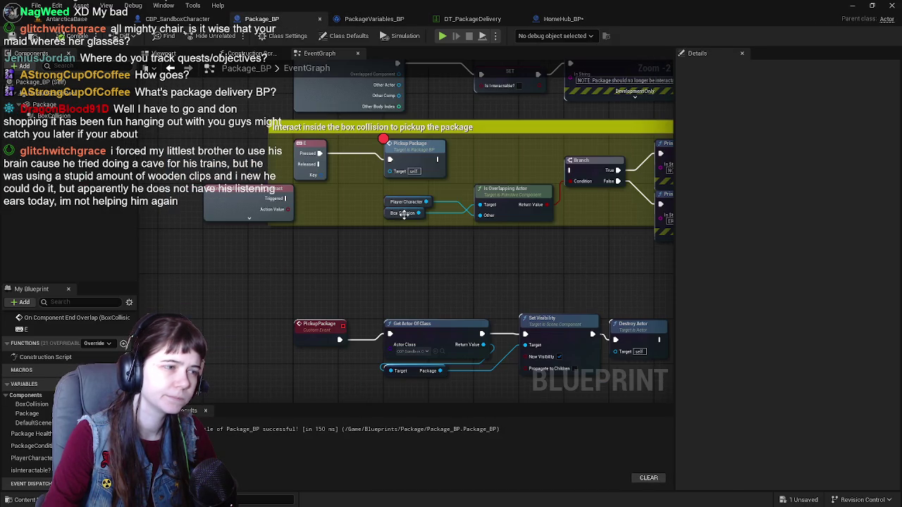
left_click_drag(501, 260, 467, 134)
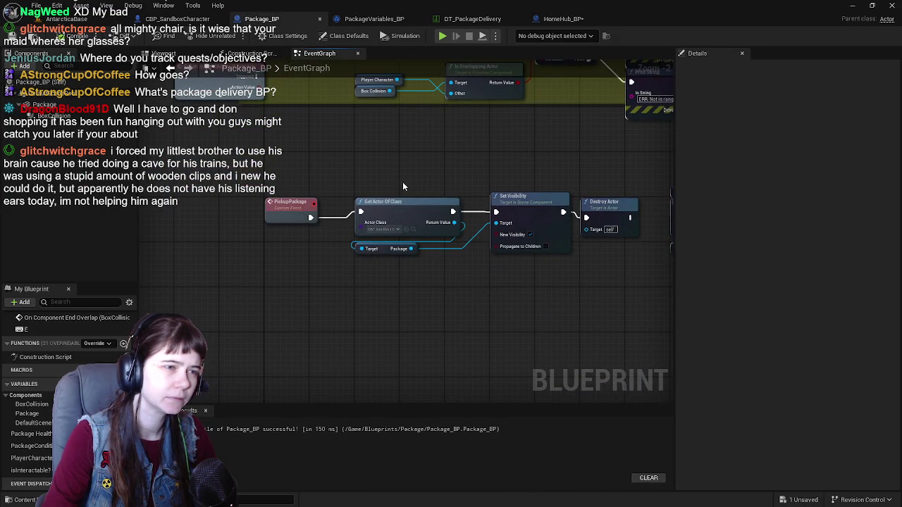
scroll(402, 172, "down", 1)
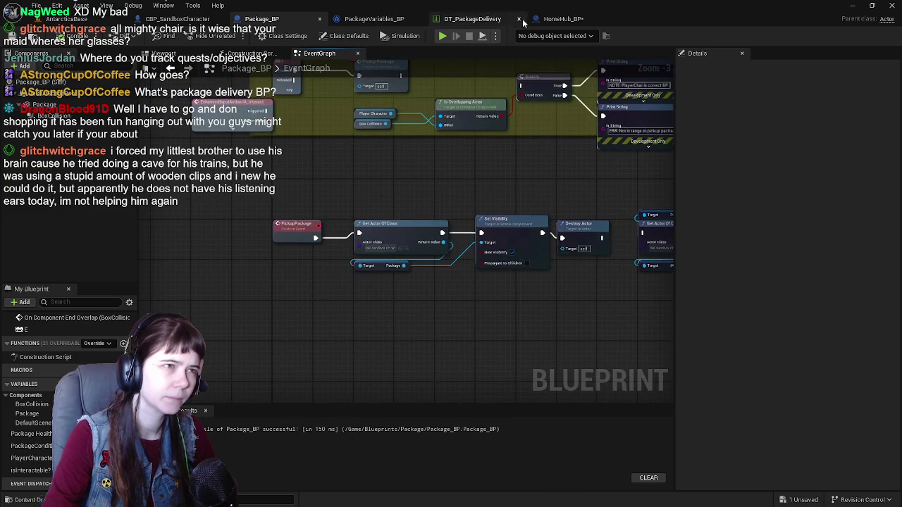
Return to HomeHub_BP, frame the overlap event nodes, and compile it.
left_click(557, 19)
mouse_move(343, 244)
left_mouse_down()
mouse_move(405, 195)
mouse_move(360, 237)
left_mouse_up()
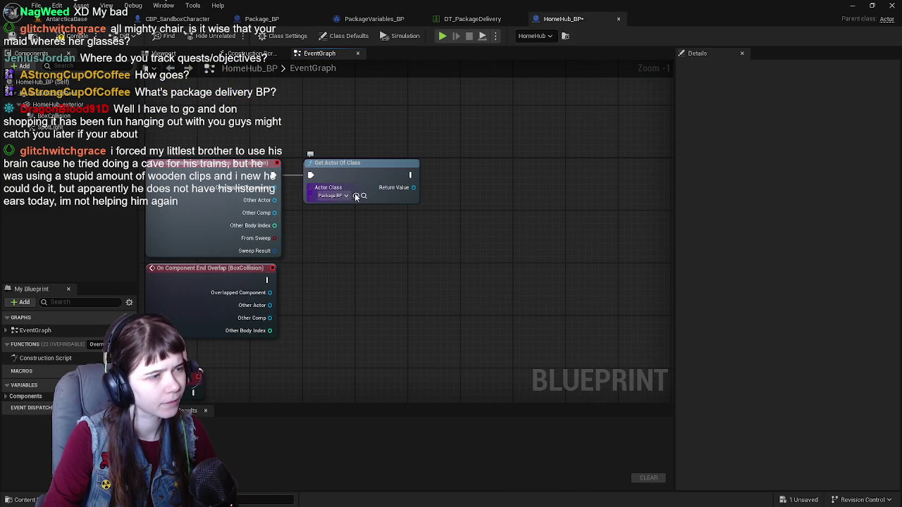
left_click_drag(413, 203, 424, 216)
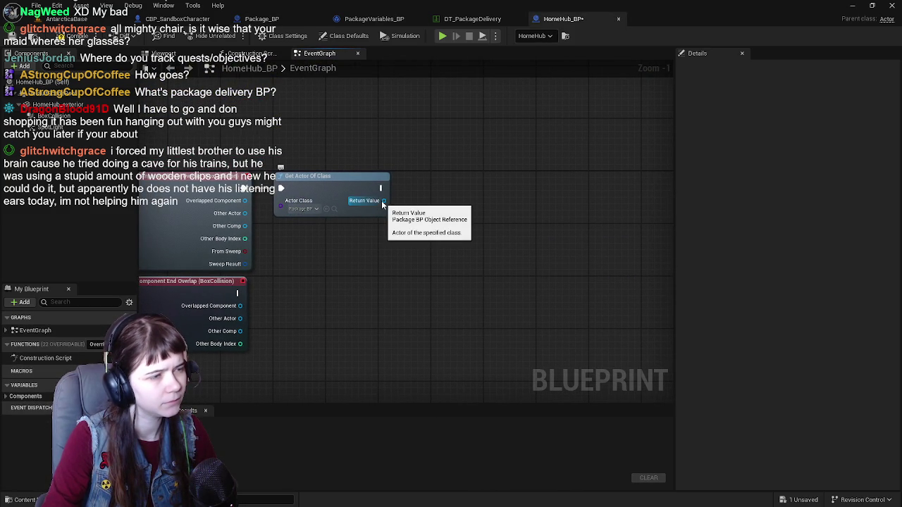
left_click(70, 37)
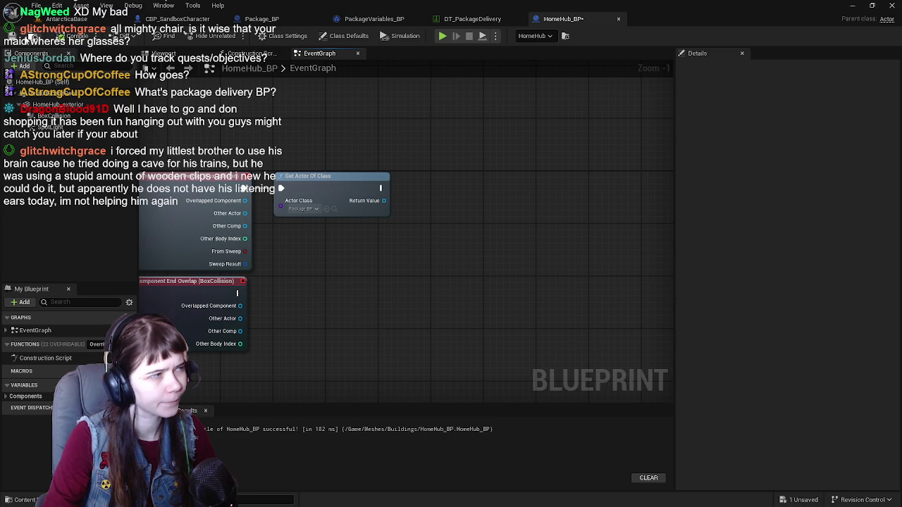
left_click_drag(424, 206, 471, 208)
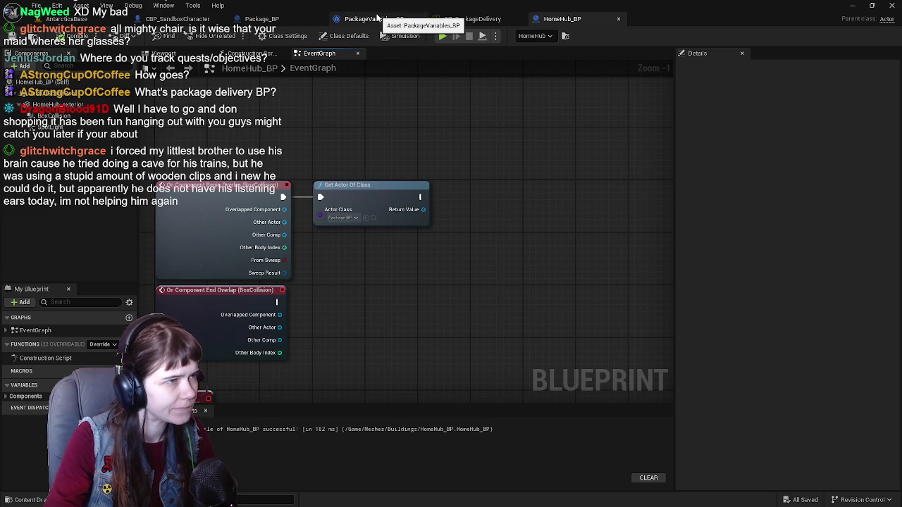
Browse the Get Actor Of Class class choices filtered by 'package', then go to PackageVariables_BP.
right_click(343, 277)
type("package")
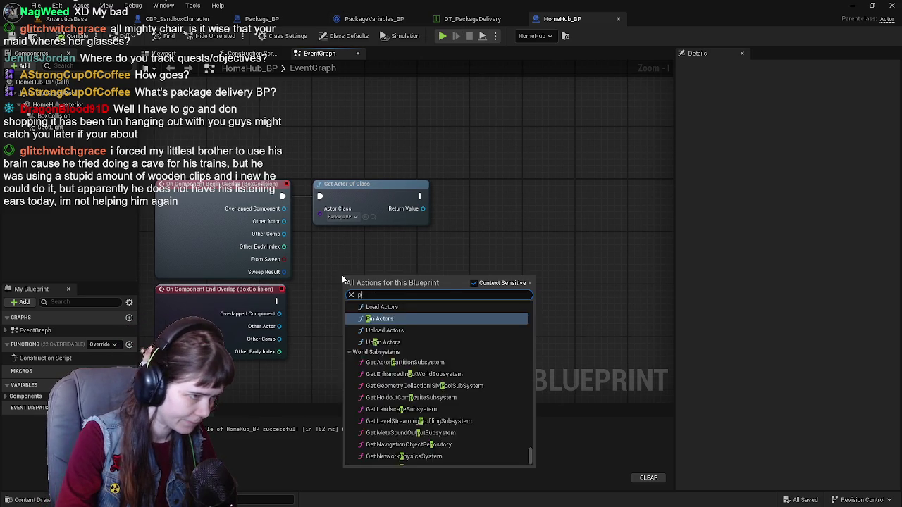
left_click(384, 263)
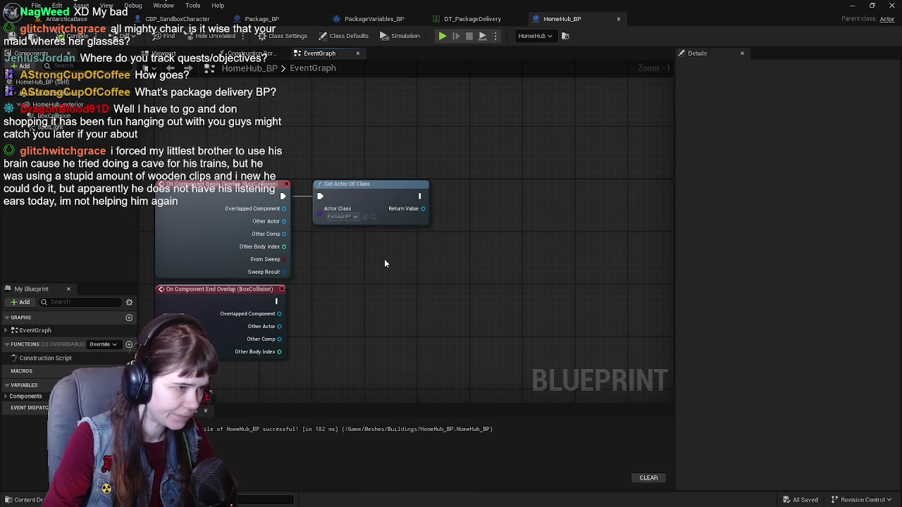
right_click(356, 260)
left_click(346, 243)
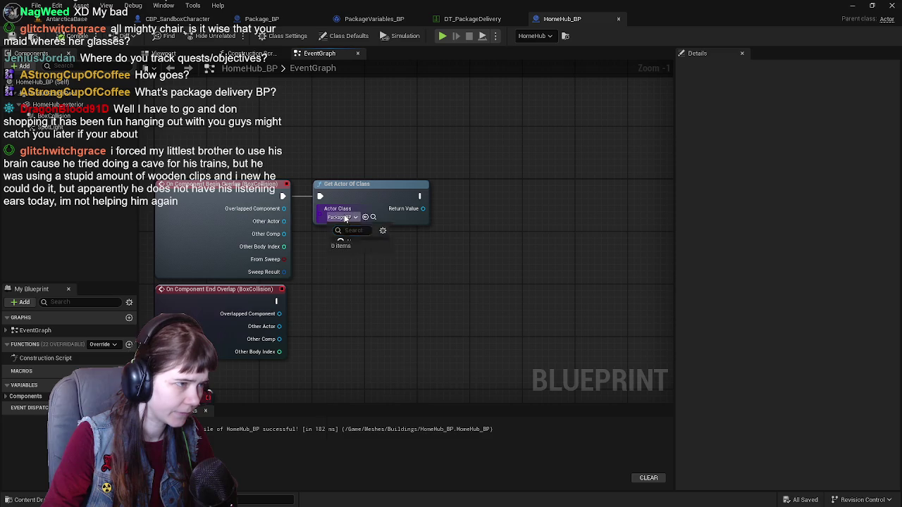
left_click(345, 218)
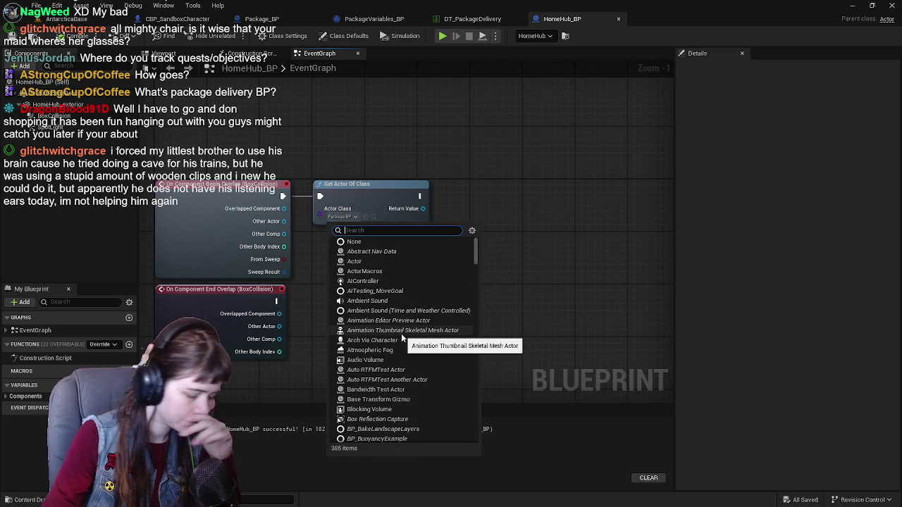
type("package")
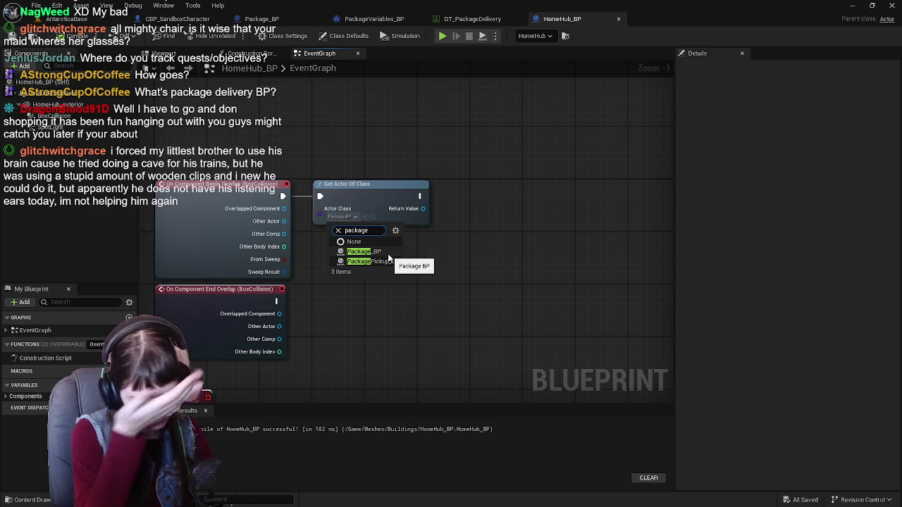
left_click(396, 230)
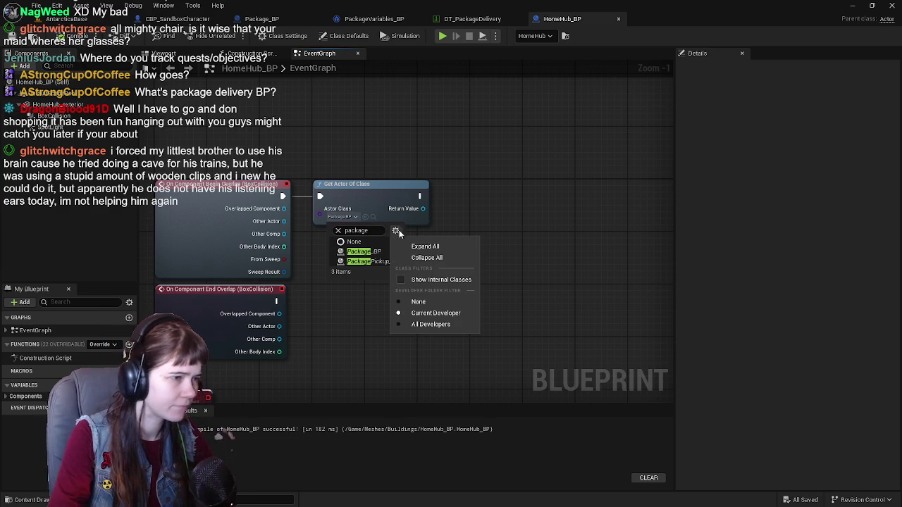
left_click(492, 208)
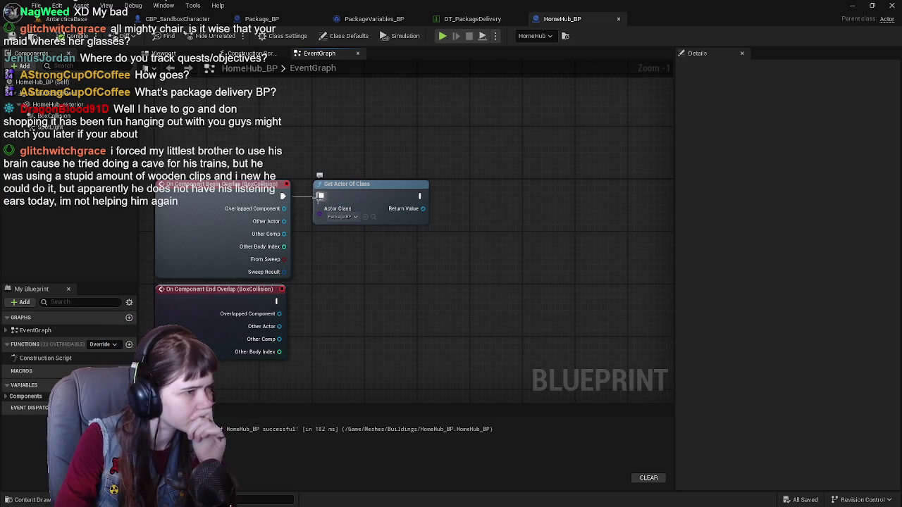
left_click(370, 19)
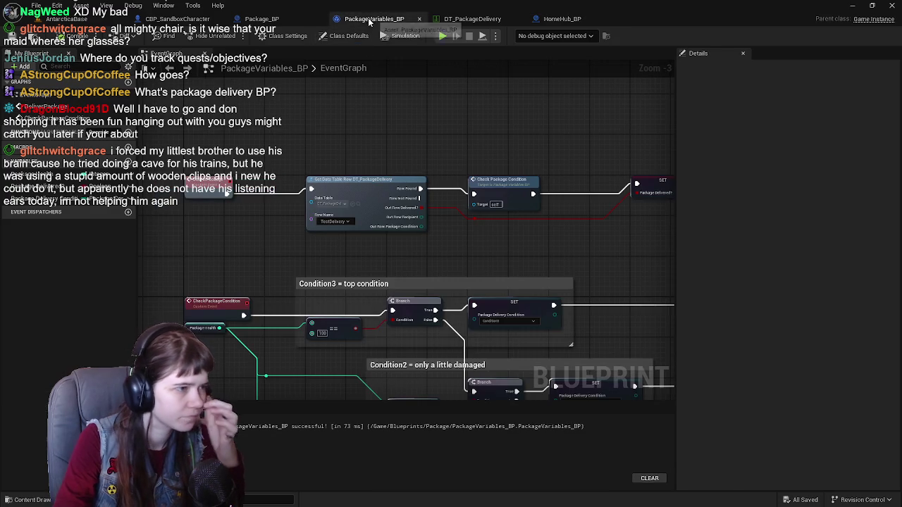
Frame the PackageVariables_BP graph and select the DeliverPackage custom event.
scroll(234, 228, "down", 1)
scroll(299, 230, "up", 1)
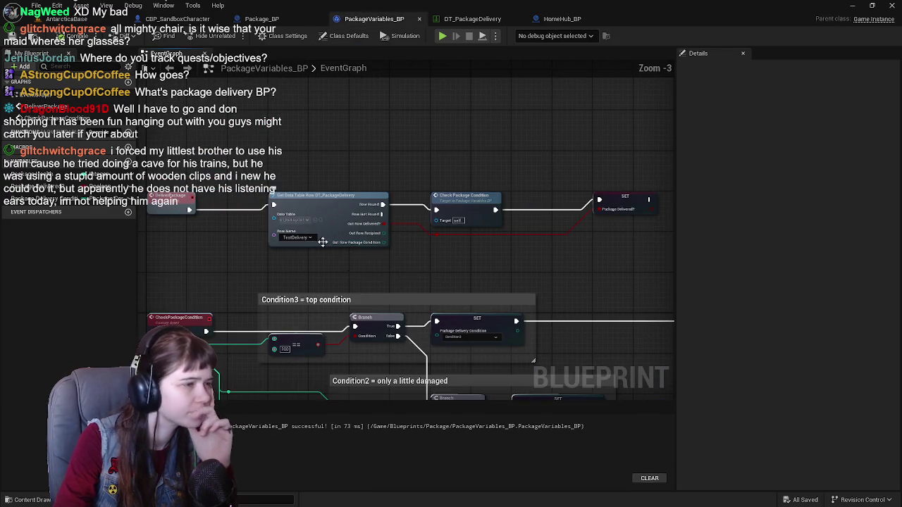
mouse_move(298, 220)
left_mouse_down()
mouse_move(267, 212)
mouse_move(278, 221)
left_mouse_up()
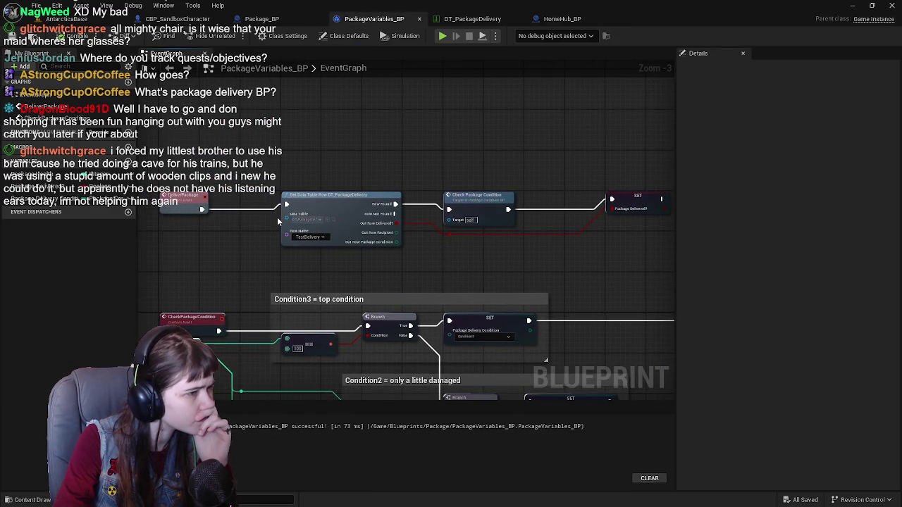
scroll(277, 220, "down", 1)
scroll(278, 219, "up", 1)
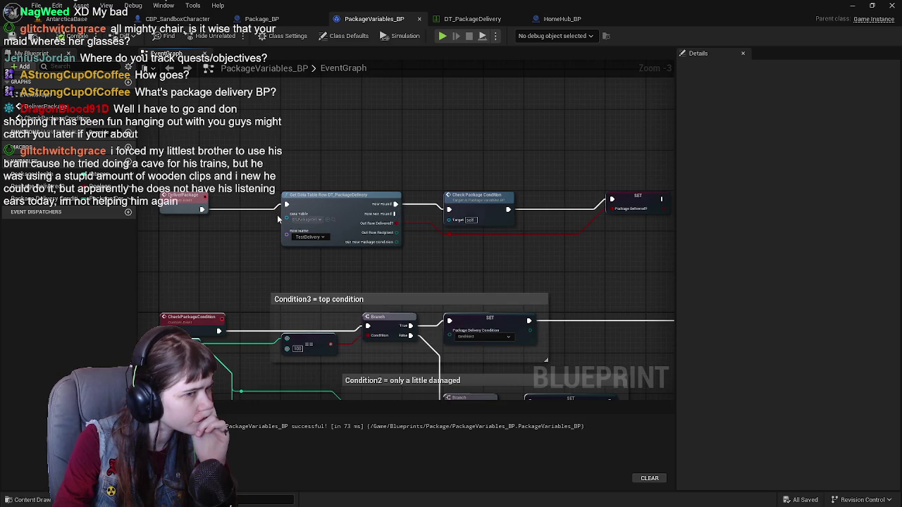
left_click_drag(272, 219, 262, 220)
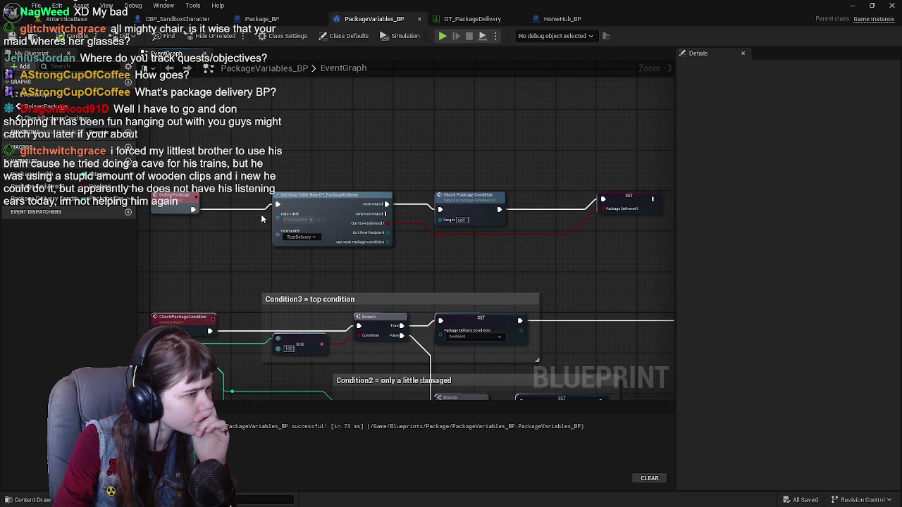
left_click(168, 200)
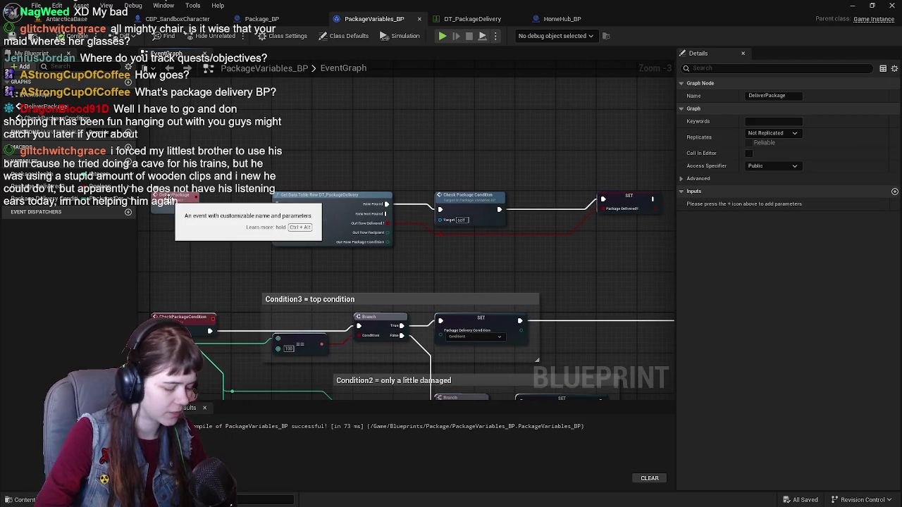
Paste the DeliverPackage event near Item Interact in CBP_SandboxCharacter's graph.
left_click(177, 19)
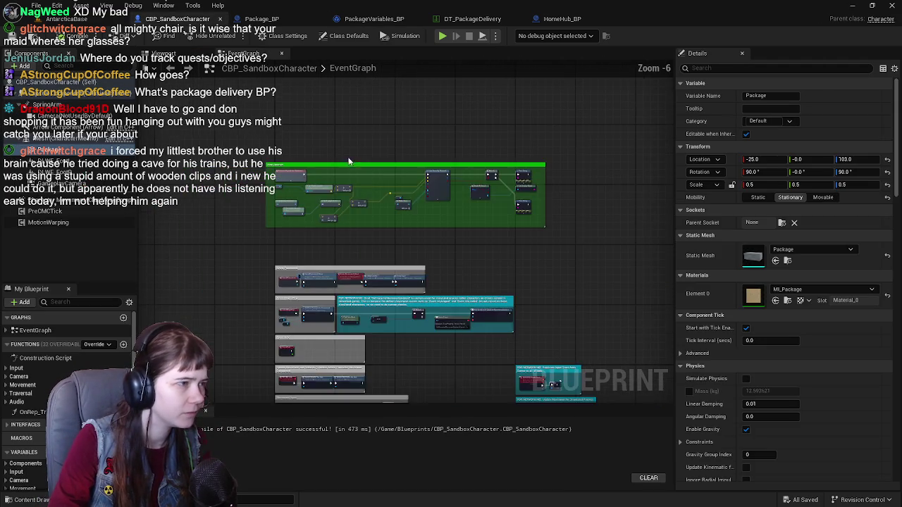
left_click_drag(348, 162, 320, 217)
scroll(300, 215, "up", 2)
key("ctrl+v")
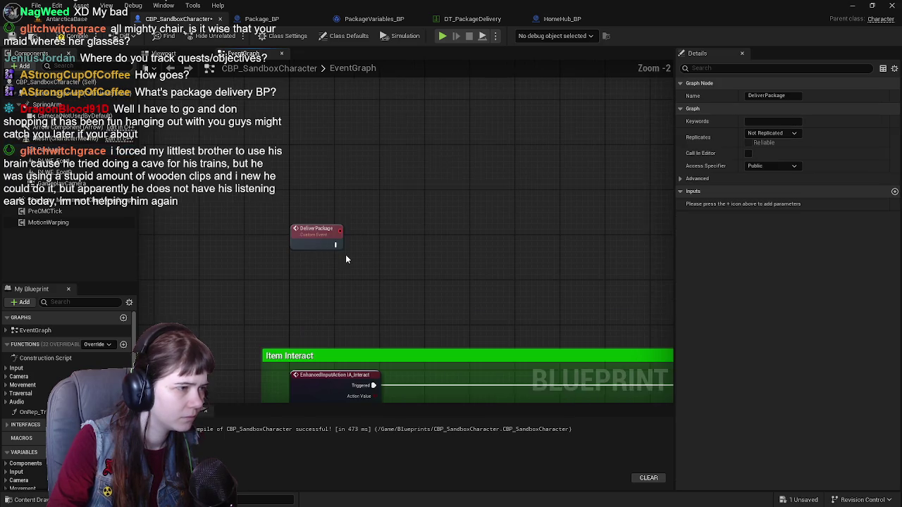
scroll(304, 211, "up", 2)
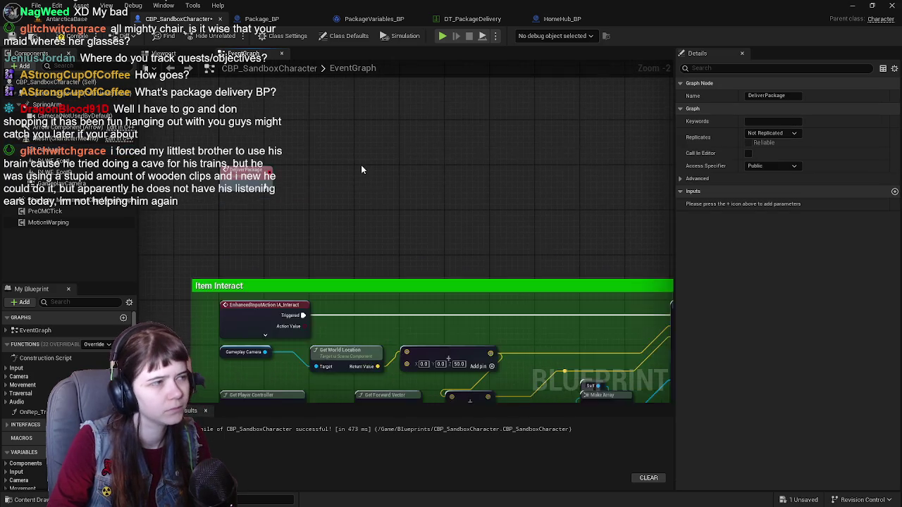
scroll(101, 80, "down", 1)
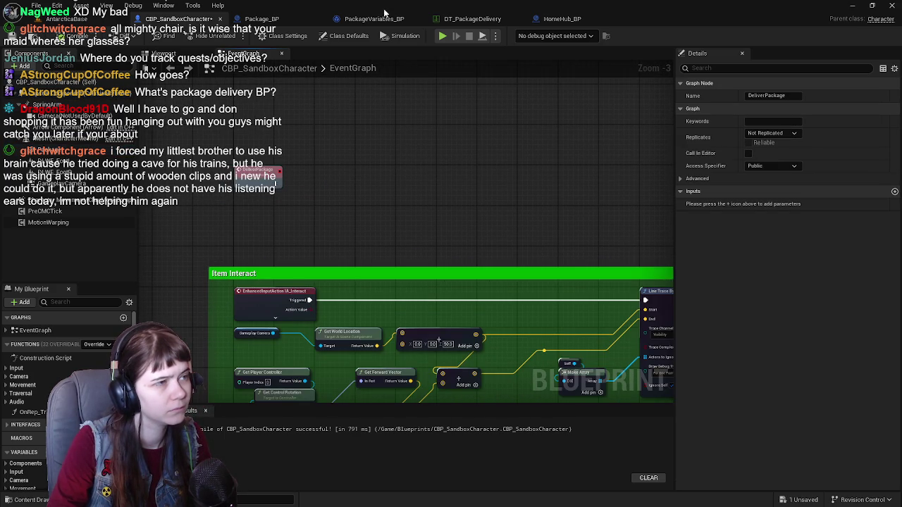
Move PackageVariables_BP ahead of Package_BP, then paste the copied delivery nodes into CBP_SandboxCharacter.
left_click(328, 22)
left_click_drag(365, 23, 274, 24)
left_click(187, 23)
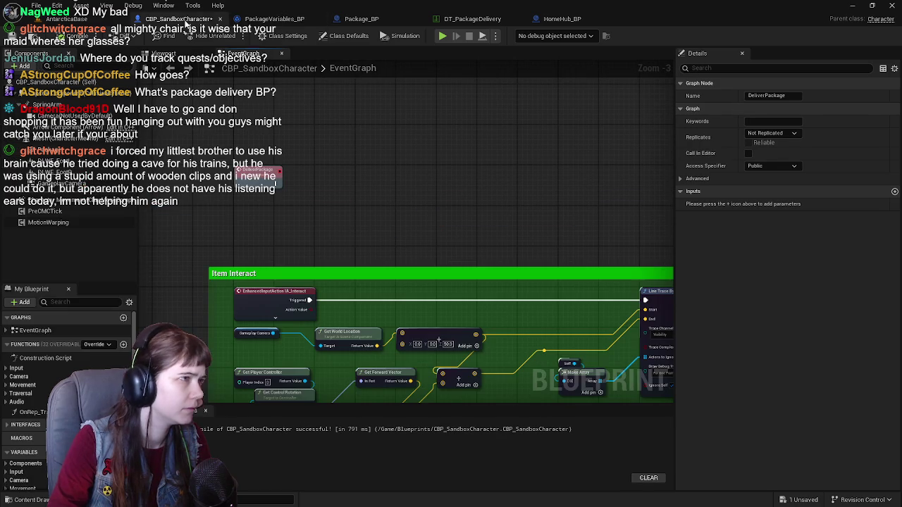
left_click(274, 19)
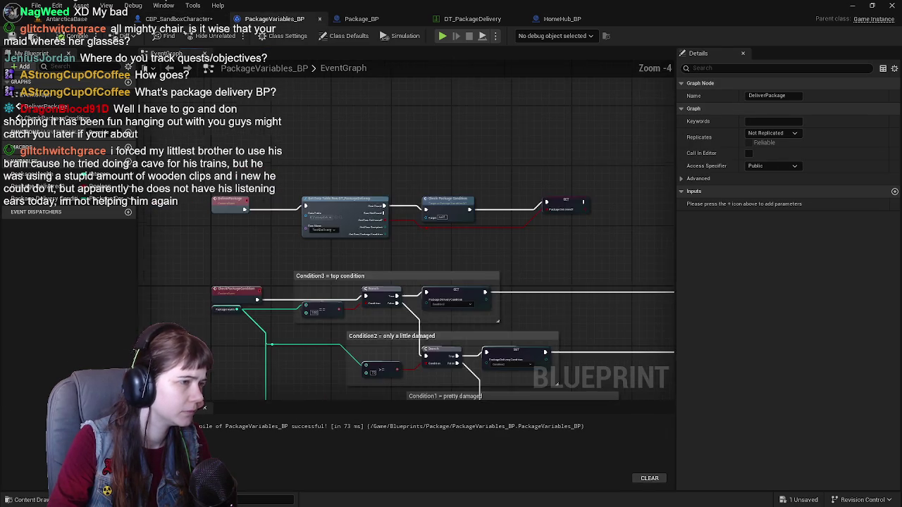
scroll(380, 176, "up", 1)
left_click(559, 262)
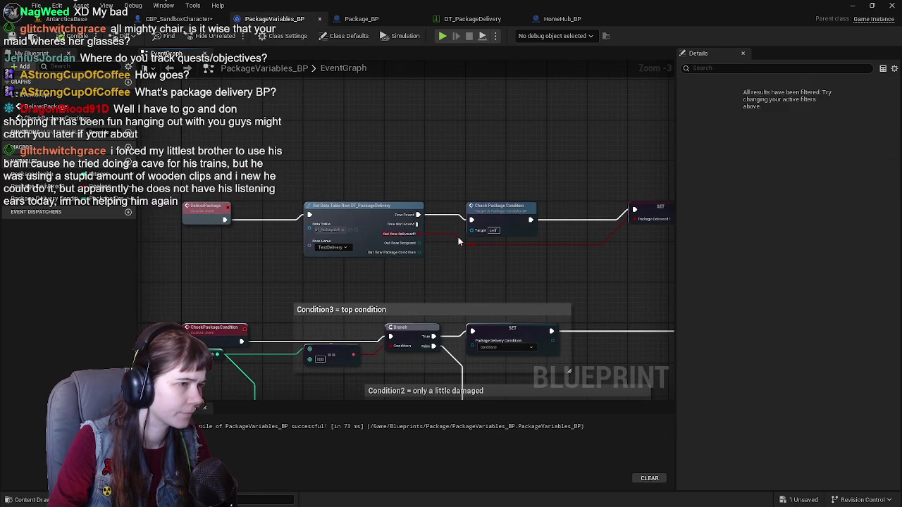
left_click(182, 18)
key("ctrl+v")
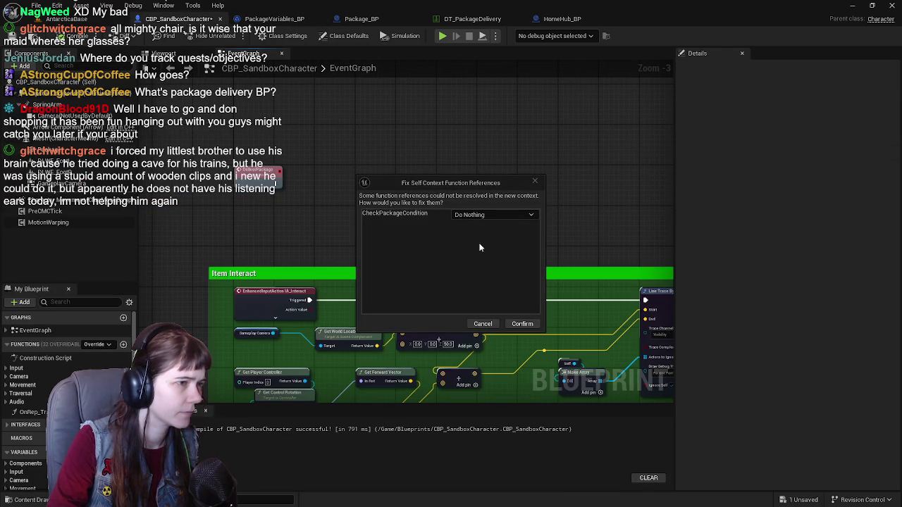
Resolve the CheckPackageCondition reference by creating a matching function in the blueprint.
left_click(487, 216)
left_click(492, 236)
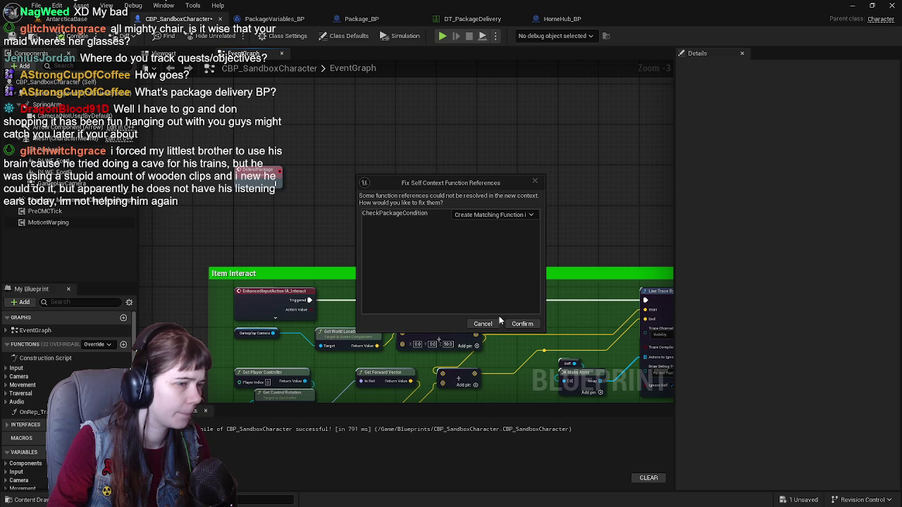
left_click(523, 325)
Move the pasted data table and condition nodes above Item Interact and compile.
left_click_drag(380, 182, 631, 264)
left_click_drag(346, 208, 361, 173)
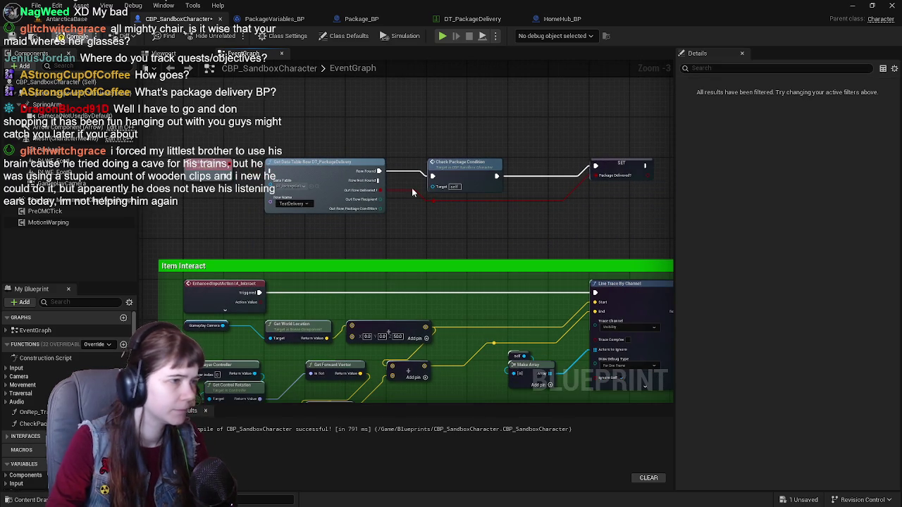
scroll(339, 137, "up", 1)
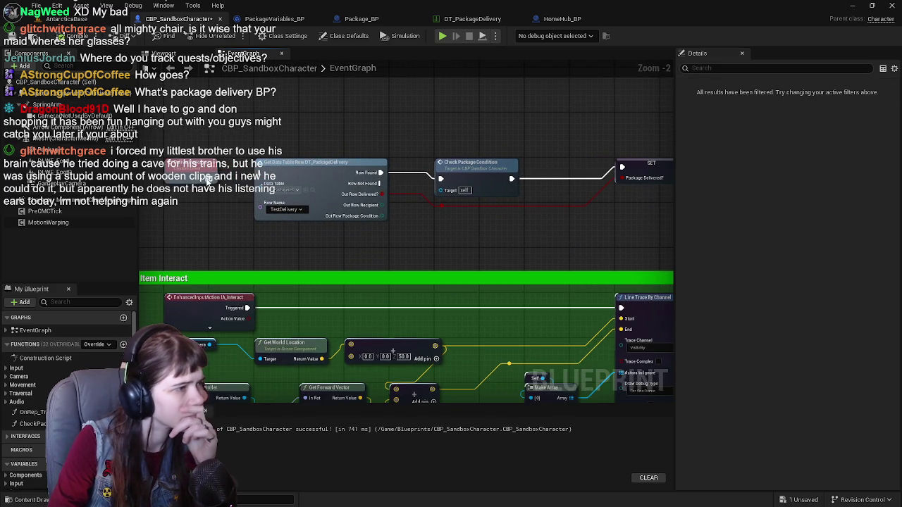
left_click_drag(484, 221, 443, 224)
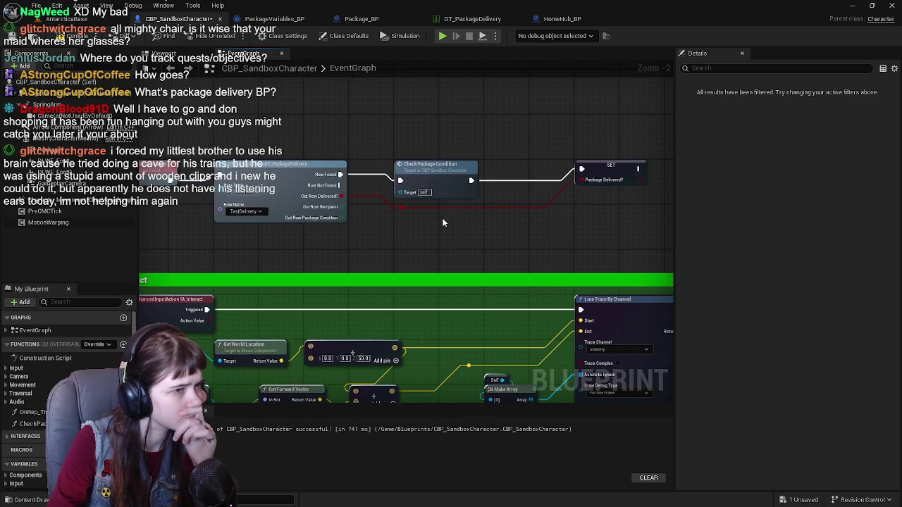
left_click(21, 36)
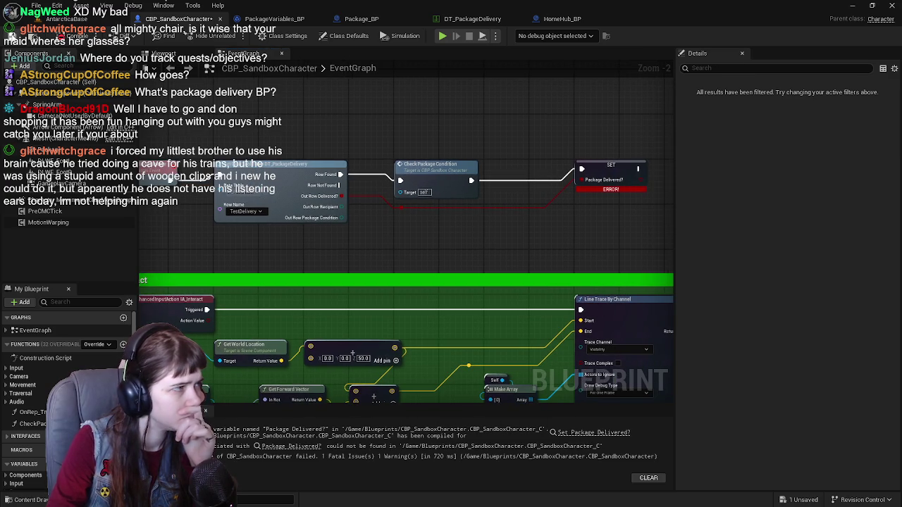
Disconnect the broken SET pin and promote it to a new variable named PackageDelivered?
left_click_drag(540, 214, 468, 258)
scroll(37, 437, "down", 2)
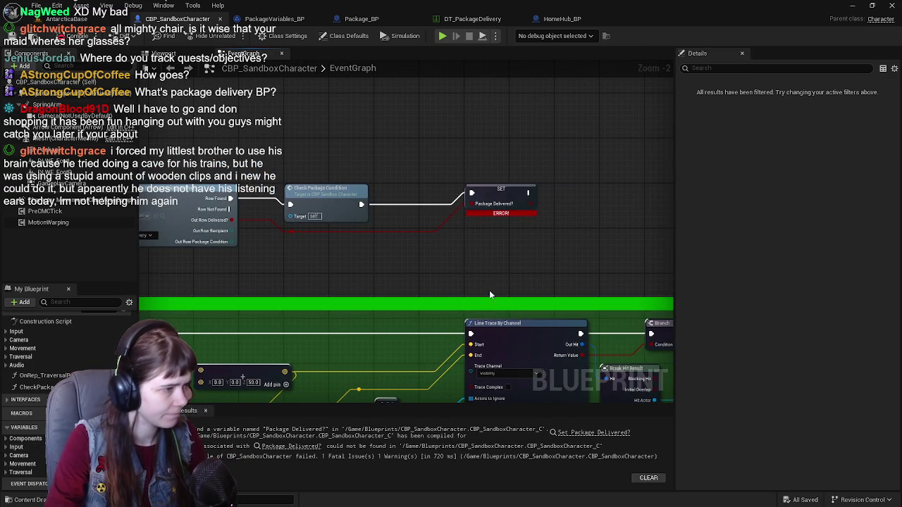
left_click(469, 204, "alt")
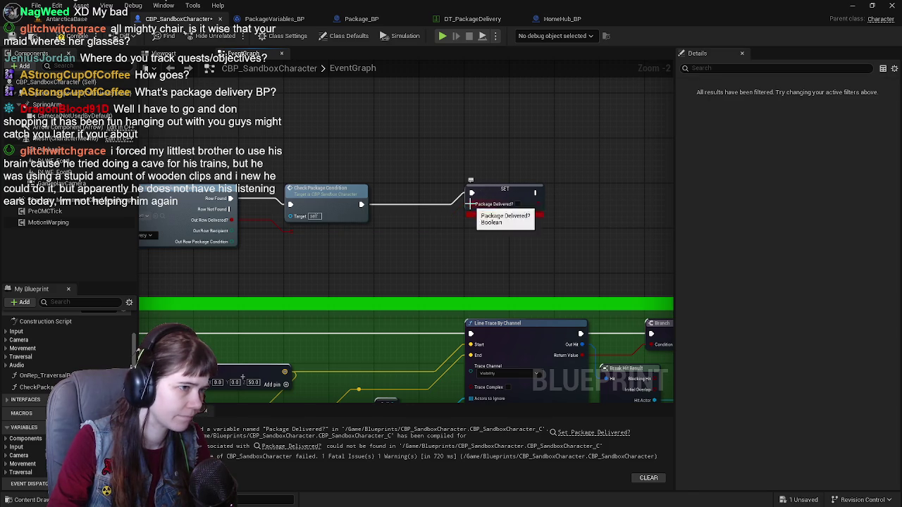
left_click_drag(286, 231, 289, 232)
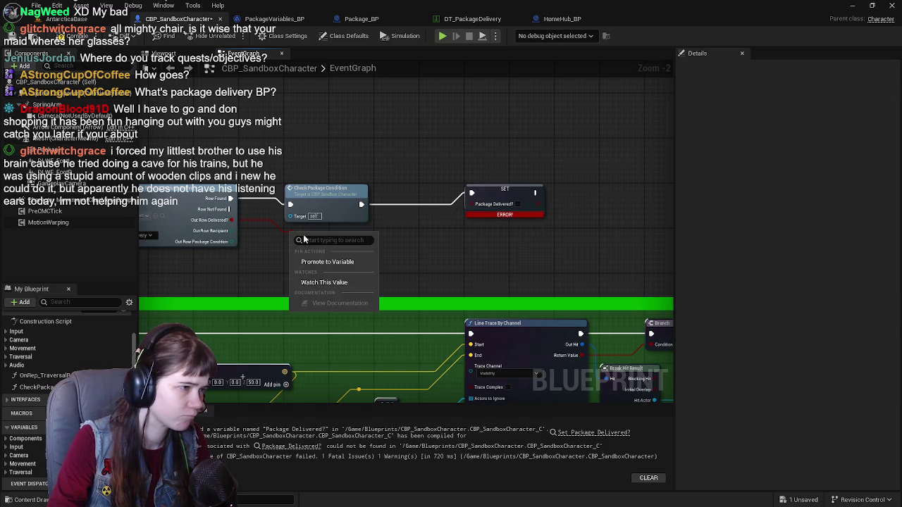
left_click(350, 260)
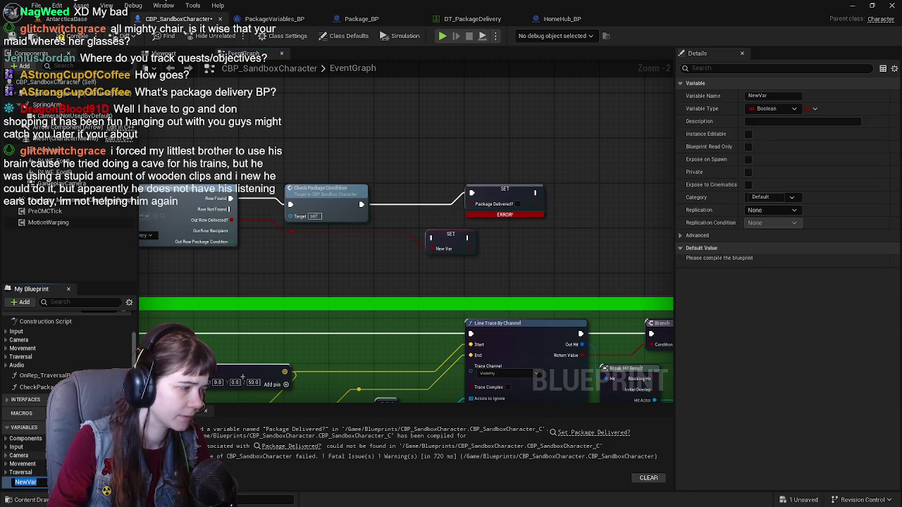
scroll(57, 394, "down", 1)
type("PackageDe")
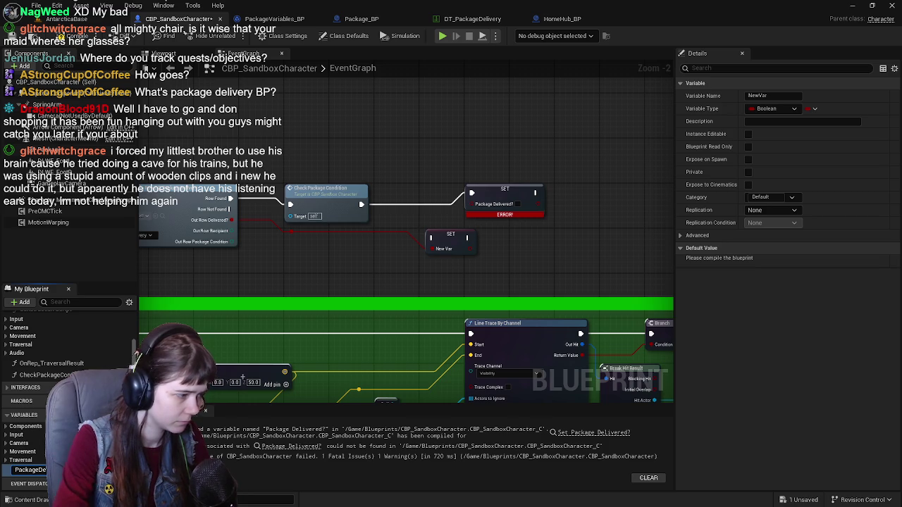
key("Return")
Replace the old SET with the new one after Check Package Condition, default true, and save.
key("Delete")
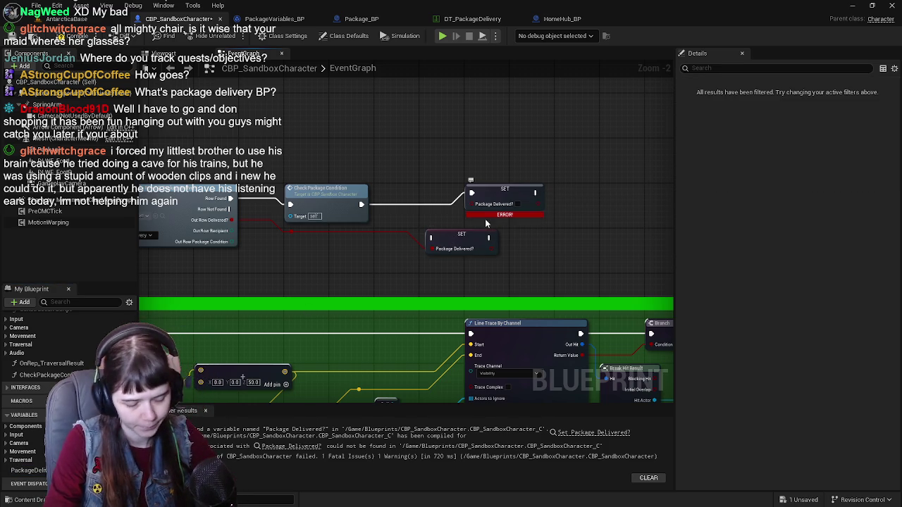
left_click_drag(464, 241, 492, 202)
left_click_drag(239, 180, 328, 173)
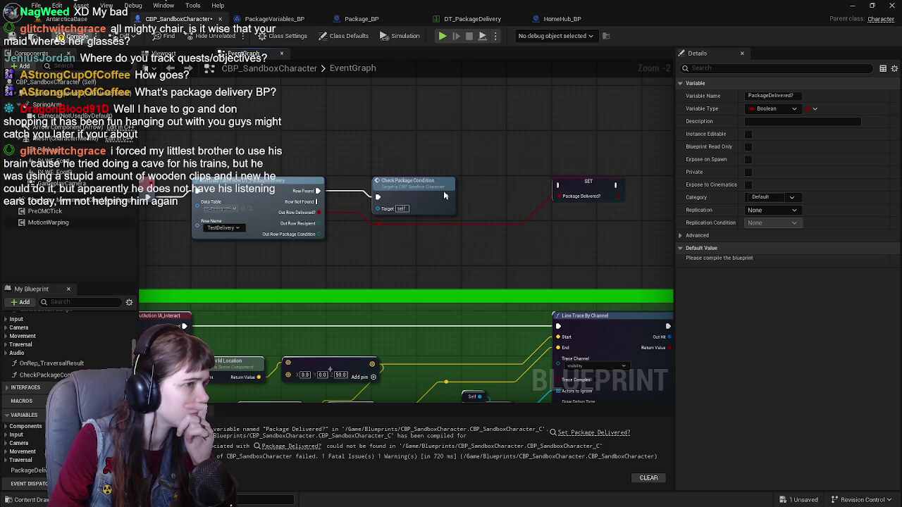
mouse_move(447, 201)
left_mouse_down()
mouse_move(479, 208)
mouse_move(559, 186)
left_mouse_up()
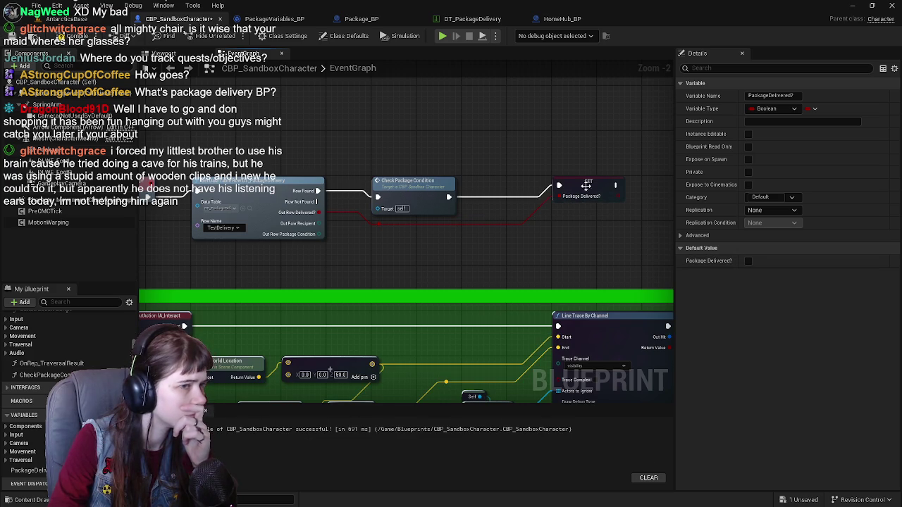
left_click(748, 261)
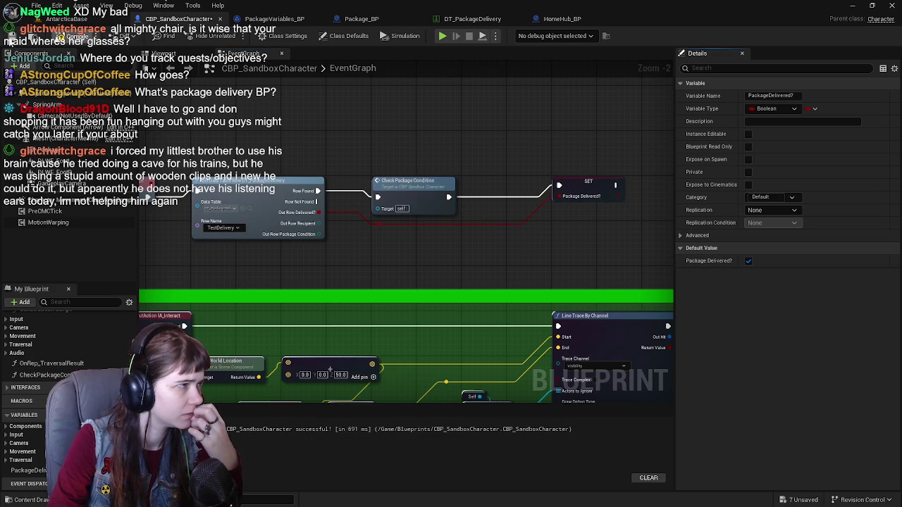
key("ctrl+s")
mouse_move(318, 145)
left_mouse_down()
mouse_move(384, 152)
mouse_move(318, 161)
left_mouse_up()
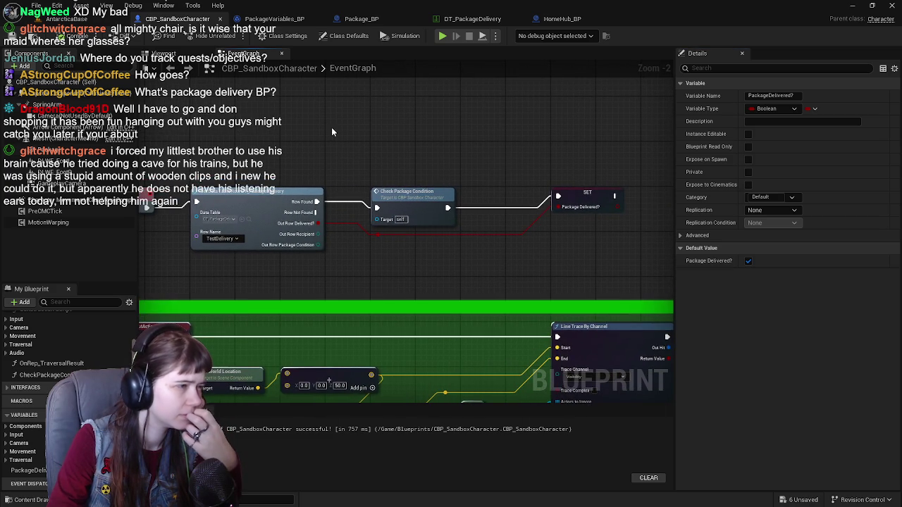
left_click(302, 22)
Look over PackageVariables_BP's condition comment boxes and the level, ending on HomeHub_BP's event graph.
mouse_move(454, 286)
left_mouse_down()
mouse_move(459, 254)
mouse_move(499, 186)
mouse_move(497, 143)
left_mouse_up()
scroll(497, 143, "down", 2)
scroll(381, 189, "up", 2)
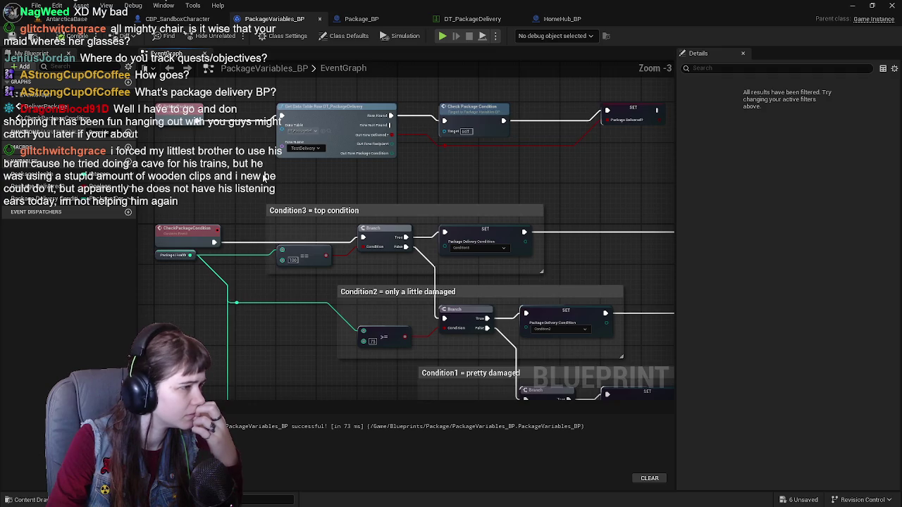
left_click(82, 21)
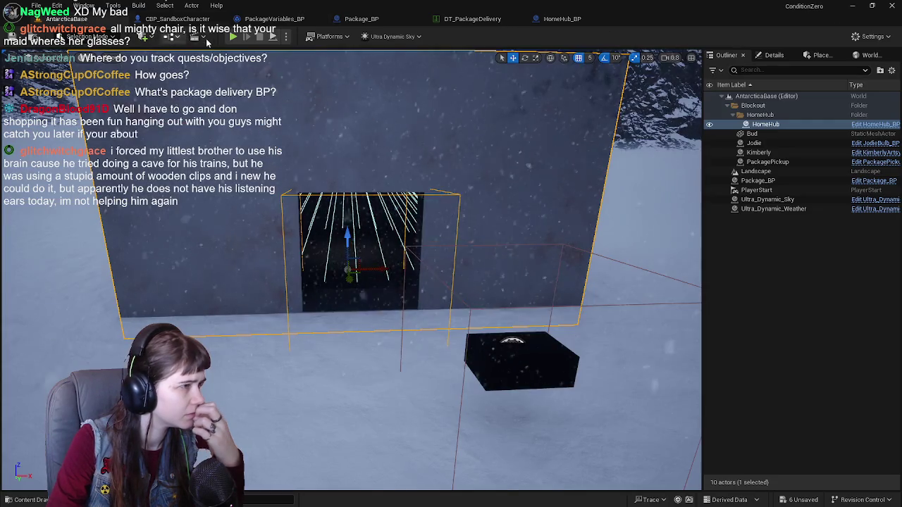
left_click(275, 19)
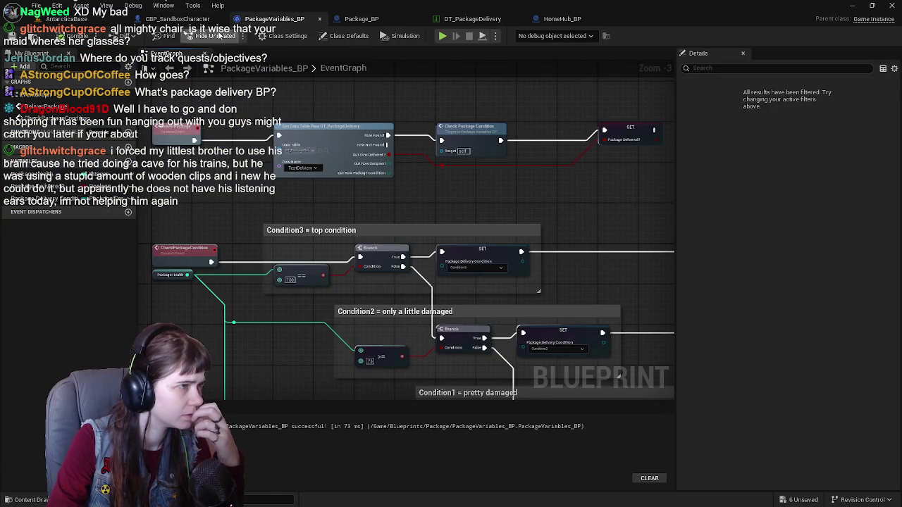
left_click(190, 20)
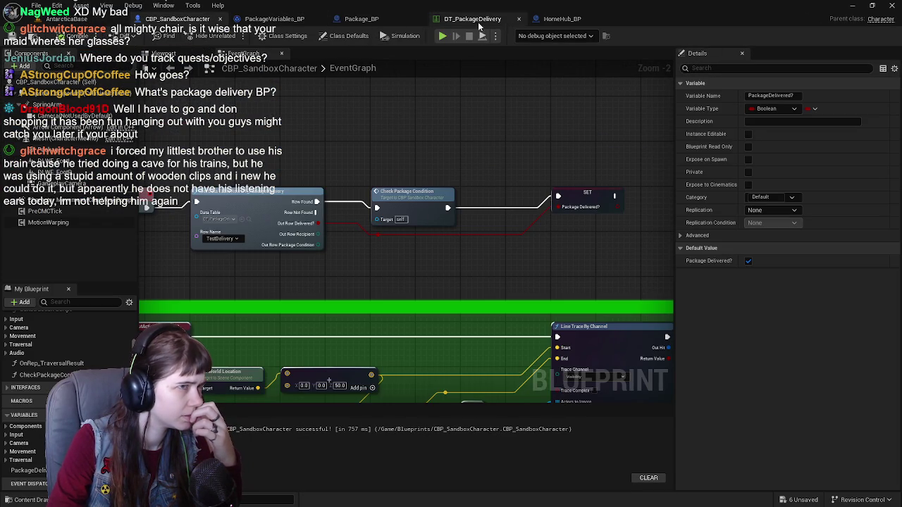
left_click(562, 20)
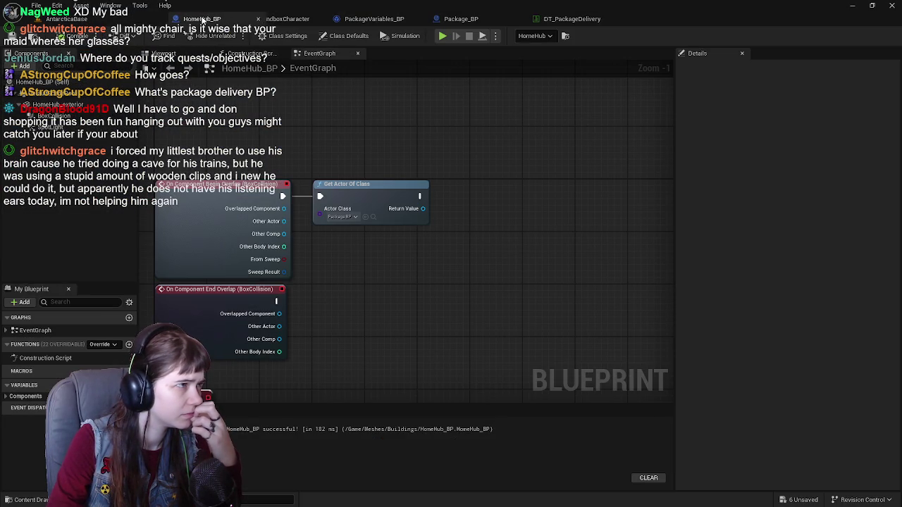
Change Get Actor Of Class's Actor Class to CBP Sandbox Character.
left_click(338, 219)
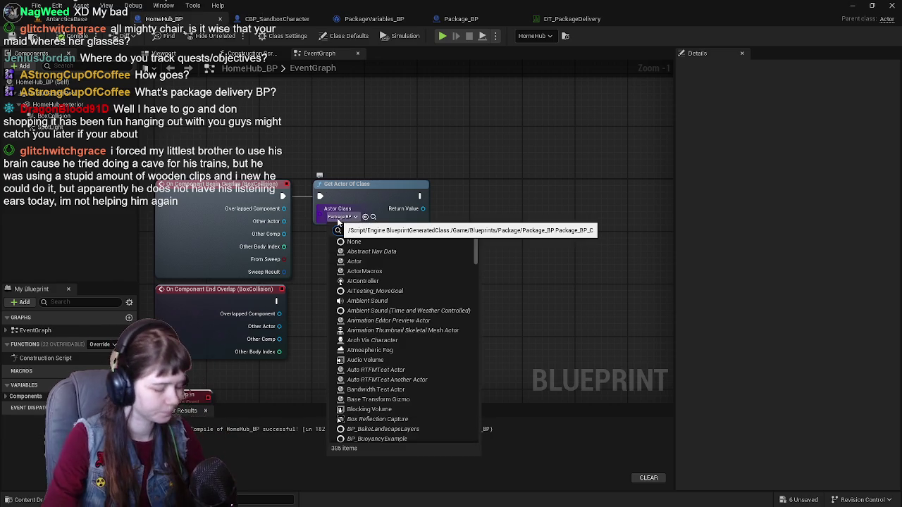
type("cbp")
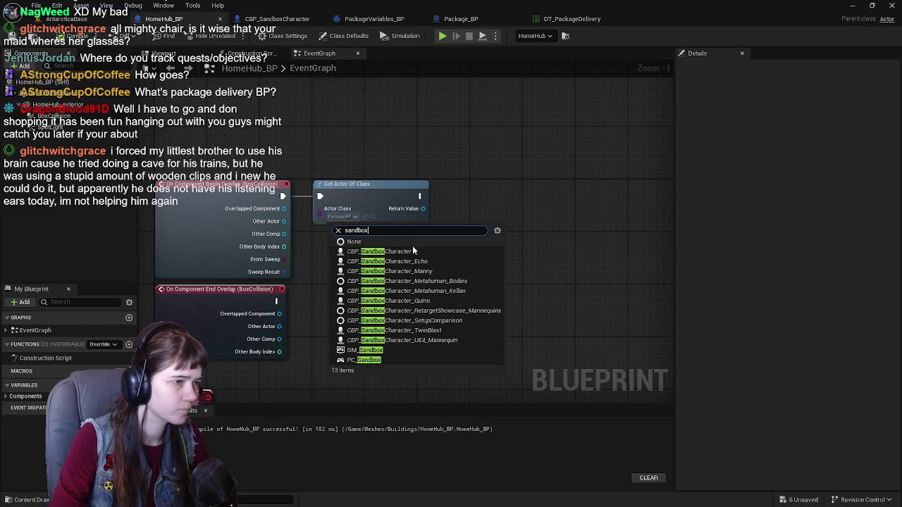
left_click(405, 247)
mouse_move(397, 227)
left_mouse_down()
mouse_move(472, 261)
mouse_move(406, 283)
left_mouse_up()
Add a Deliver Package call fed by the found character as Target, and compile.
left_click_drag(447, 255, 447, 255)
type("ge")
key("BackSpace")
key("BackSpace")
type("deliver")
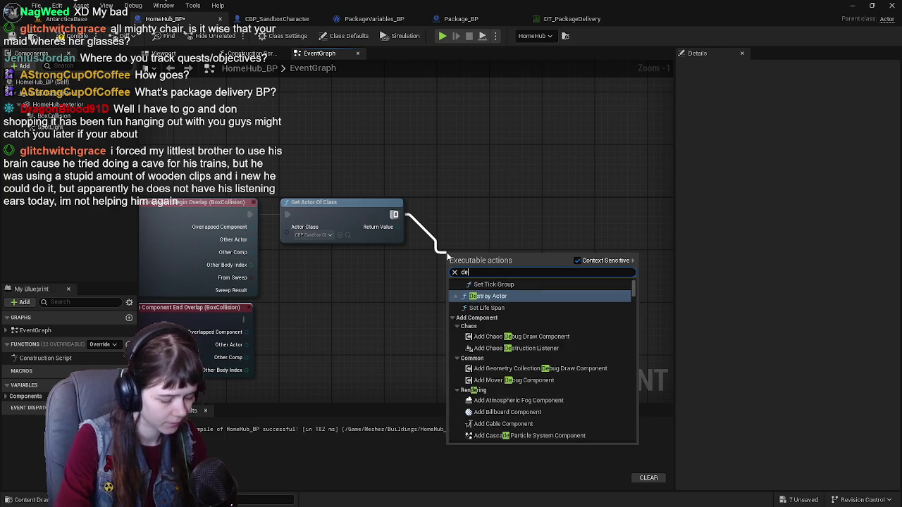
left_click(506, 302)
mouse_move(481, 265)
left_mouse_down()
mouse_move(466, 221)
mouse_move(472, 212)
left_mouse_up()
left_click(71, 39)
mouse_move(330, 229)
left_mouse_down()
mouse_move(389, 237)
mouse_move(377, 237)
left_mouse_up()
left_click(71, 39)
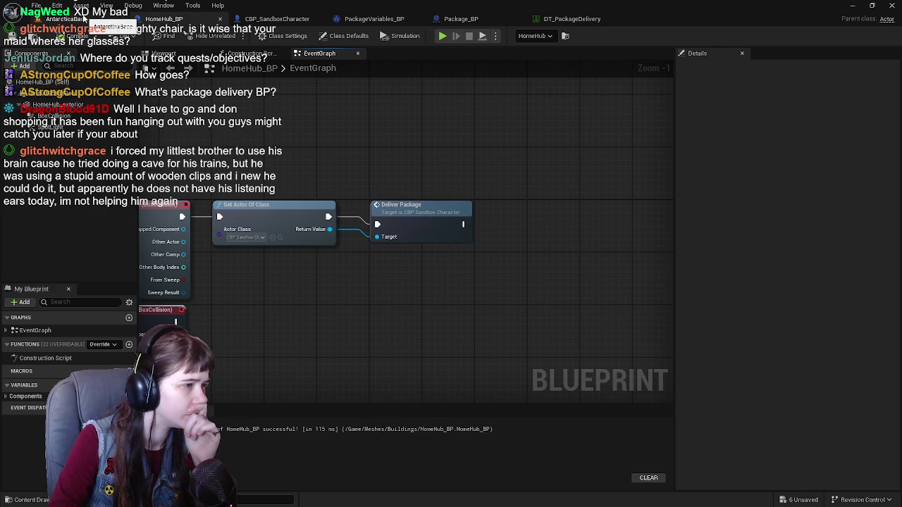
left_click_drag(394, 186, 365, 150)
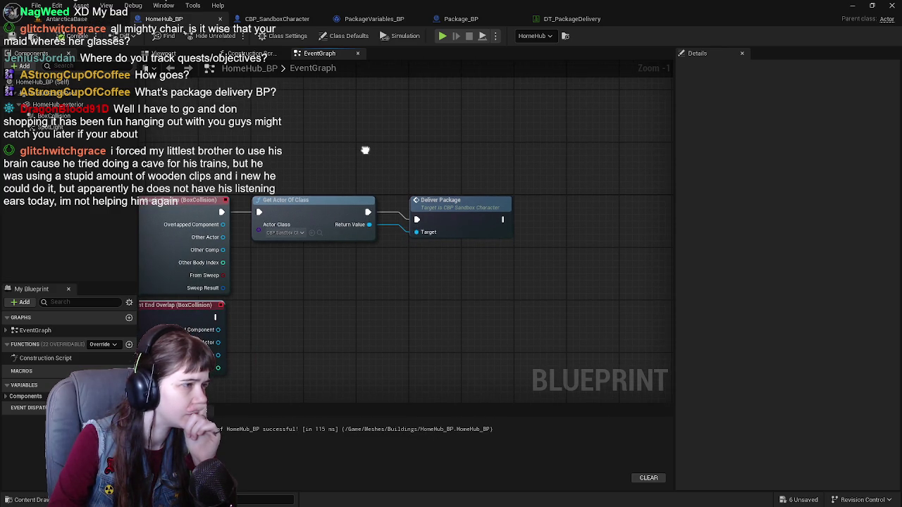
Add a Package component getter and a Set Visibility node after the SET in CBP_SandboxCharacter.
left_click(277, 19)
mouse_move(547, 177)
left_mouse_down()
mouse_move(330, 171)
mouse_move(345, 179)
mouse_move(300, 191)
left_mouse_up()
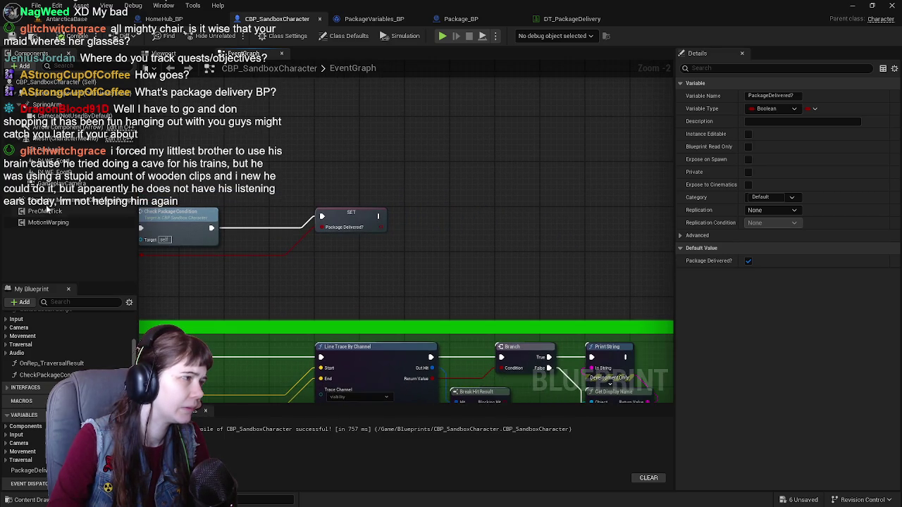
mouse_move(43, 150)
left_mouse_down()
mouse_move(232, 190)
mouse_move(431, 217)
mouse_move(426, 233)
mouse_move(368, 258)
mouse_move(416, 243)
left_mouse_up()
type("set vs")
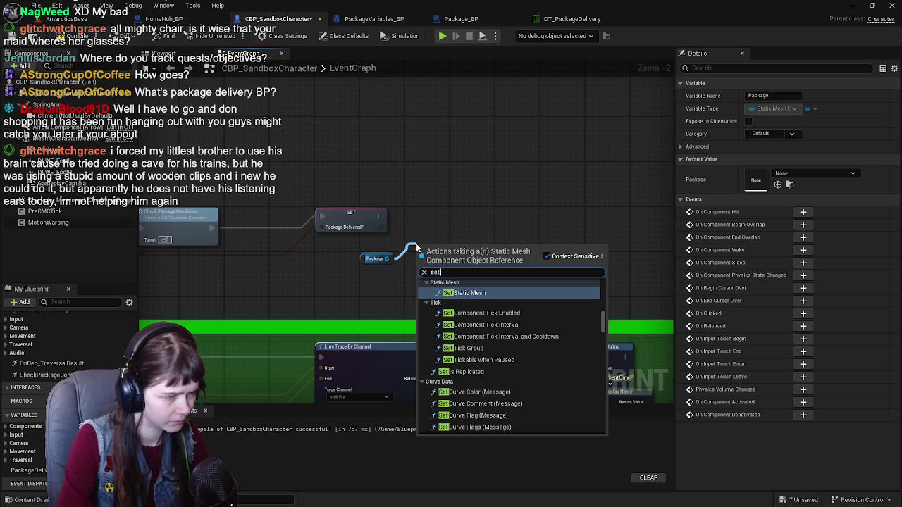
key("BackSpace")
type("isi")
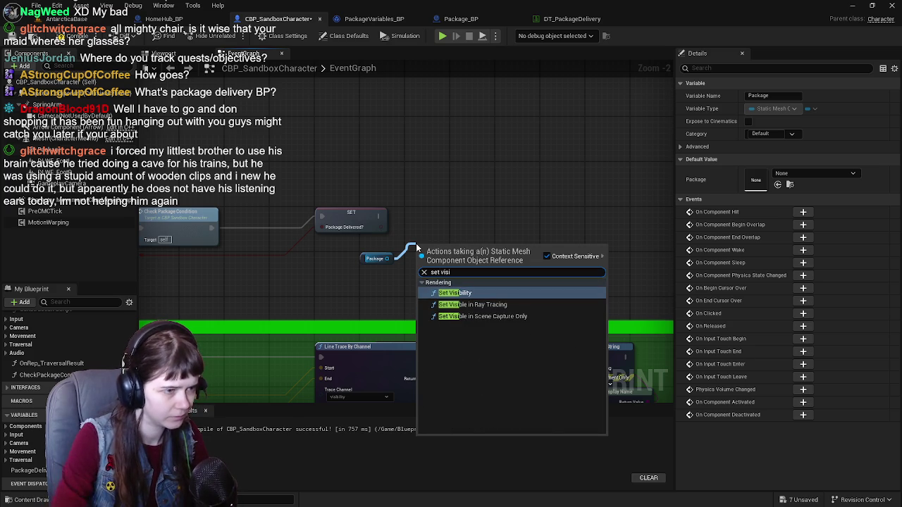
key("Escape")
Wire Set Visibility to run after the Package Delivered? SET, compile, and tidy the getter.
mouse_move(438, 260)
left_mouse_down()
mouse_move(455, 220)
mouse_move(475, 226)
left_mouse_up()
left_click_drag(378, 216, 456, 229)
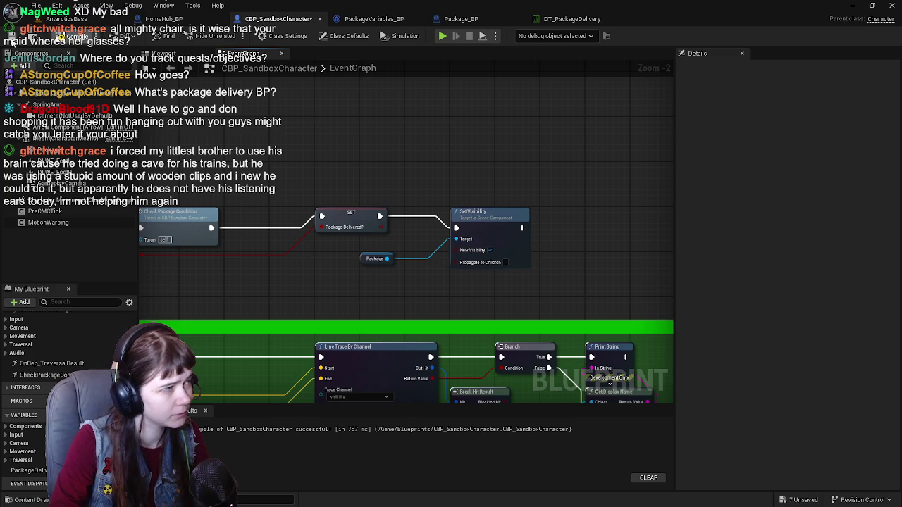
left_click(20, 36)
left_click_drag(358, 260, 453, 204)
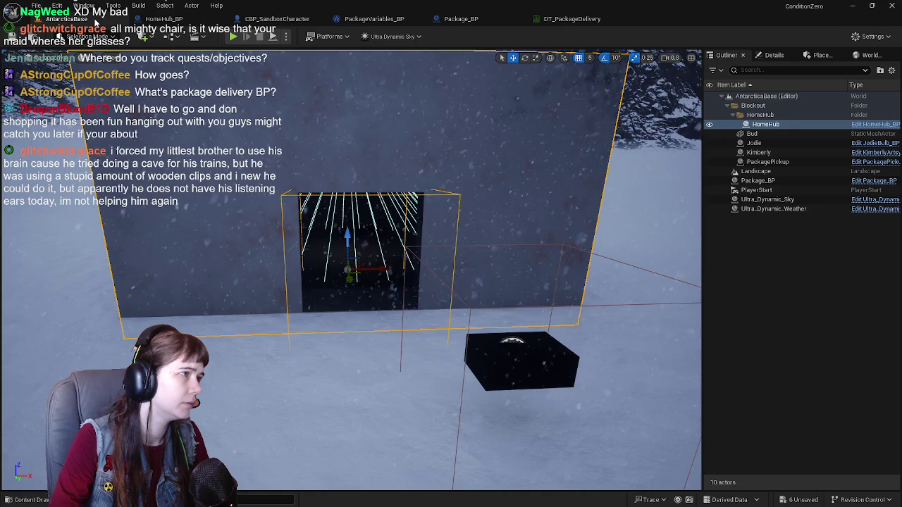
left_click(77, 20)
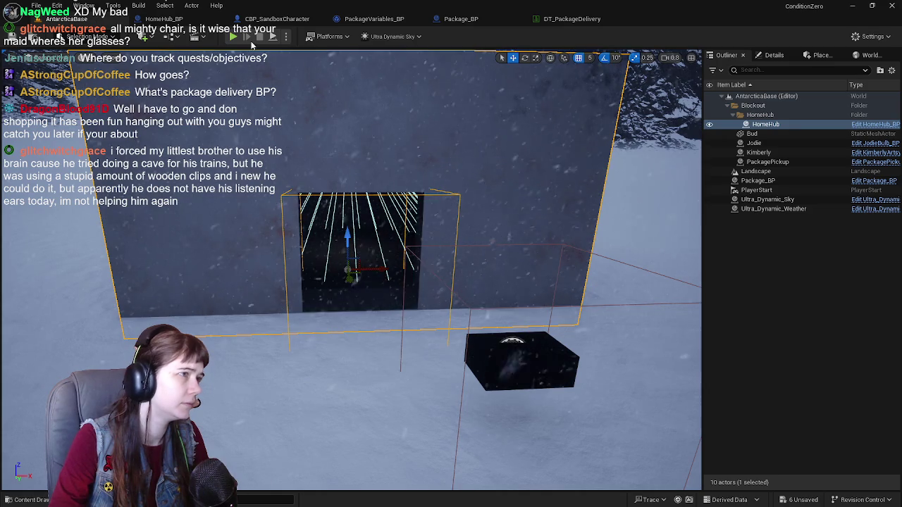
Play-test the level, walking the character up to the package box.
key("alt+p")
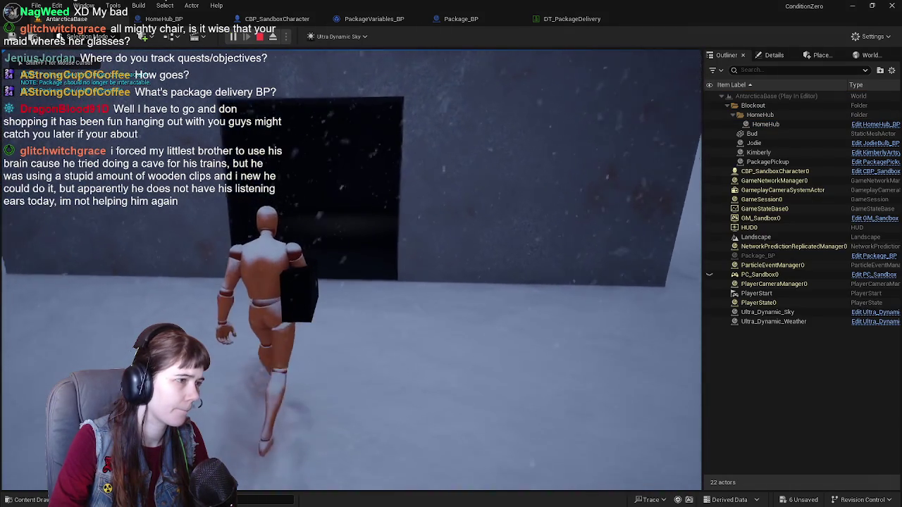
key("e")
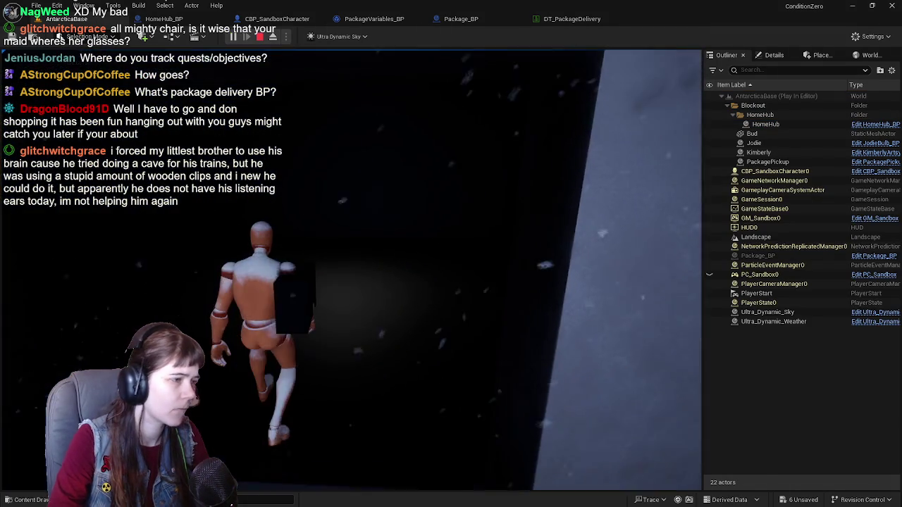
key("Escape")
Check the CBP_SandboxCharacter graph, then frame HomeHub_BP's overlap and delivery nodes.
scroll(301, 132, "down", 5)
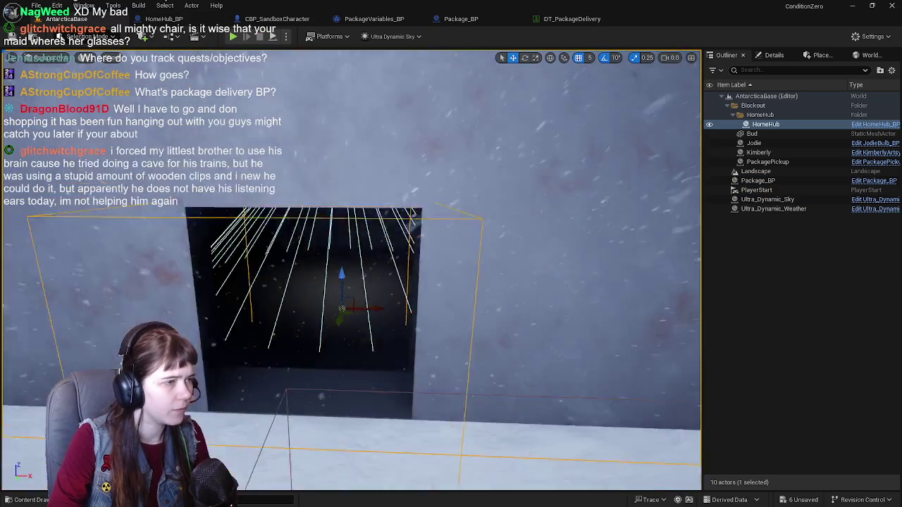
left_click(277, 18)
scroll(356, 188, "down", 3)
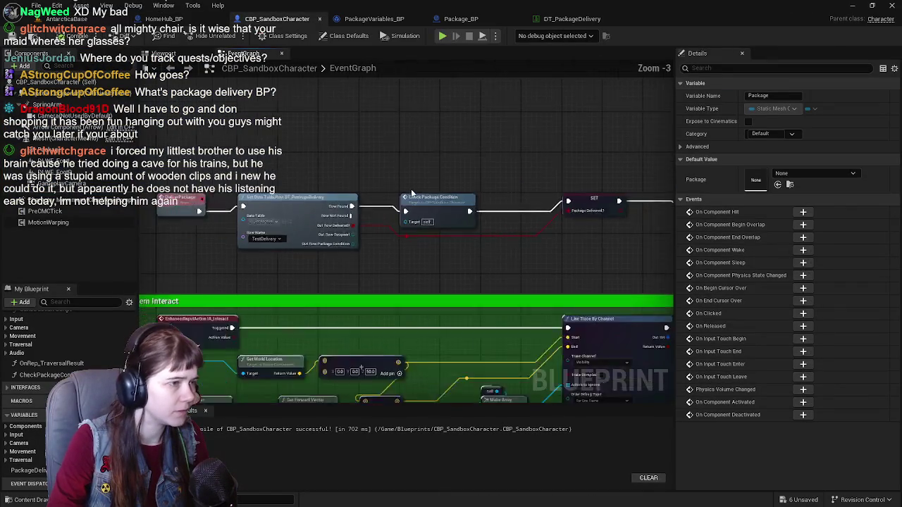
scroll(356, 189, "up", 1)
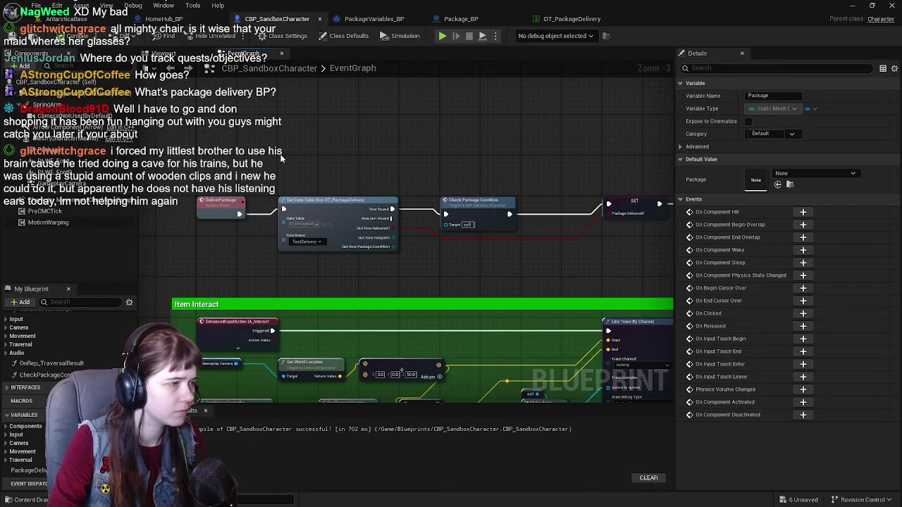
left_click(164, 18)
scroll(362, 170, "up", 2)
left_click_drag(317, 204, 194, 198)
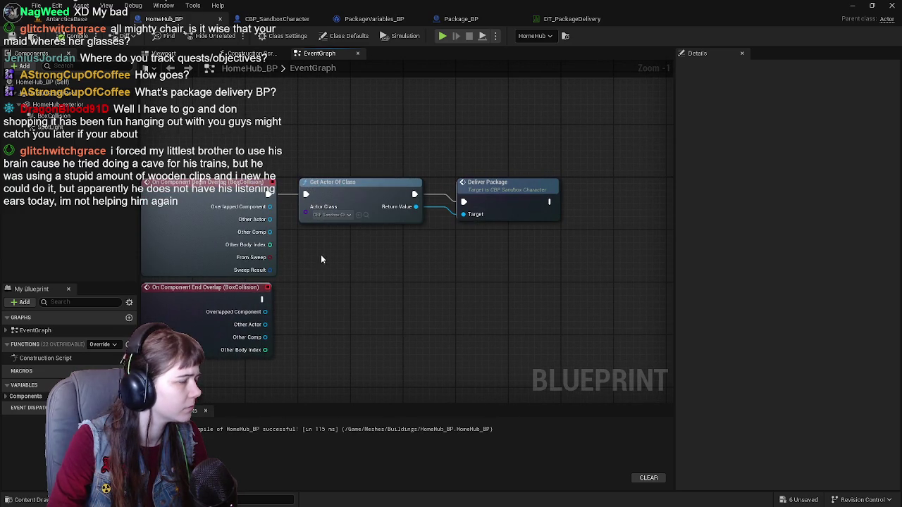
mouse_move(370, 254)
left_mouse_down()
mouse_move(443, 197)
mouse_move(508, 224)
left_mouse_up()
Put a breakpoint on HomeHub_BP's Deliver Package node and return to the AntarcticaBase level.
right_click(368, 184)
left_click(334, 263)
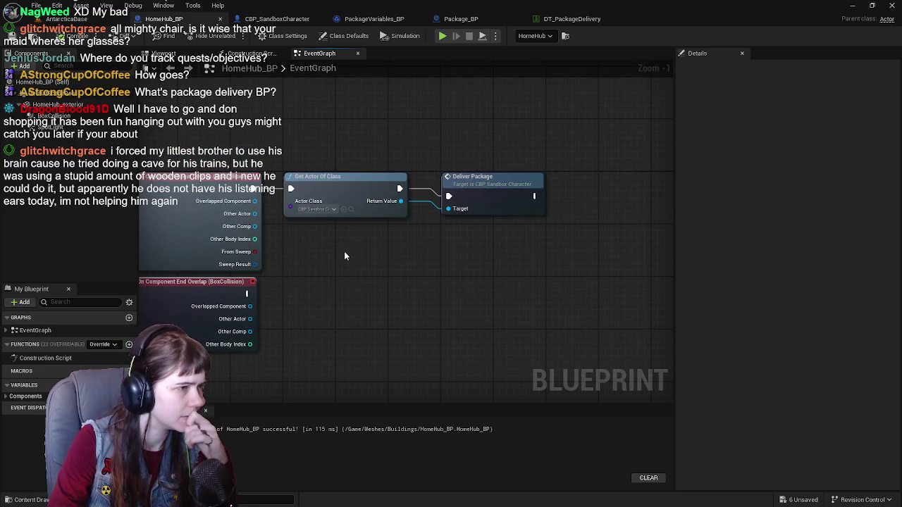
right_click(482, 185)
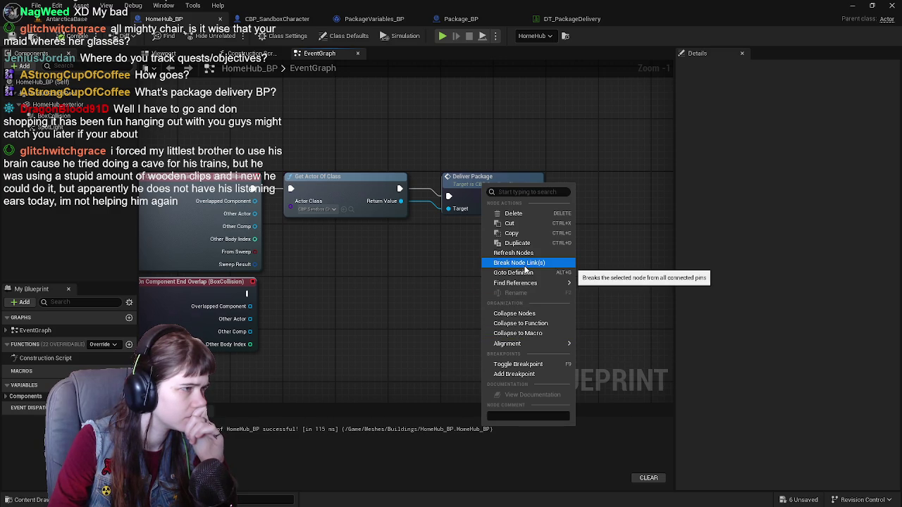
left_click(537, 364)
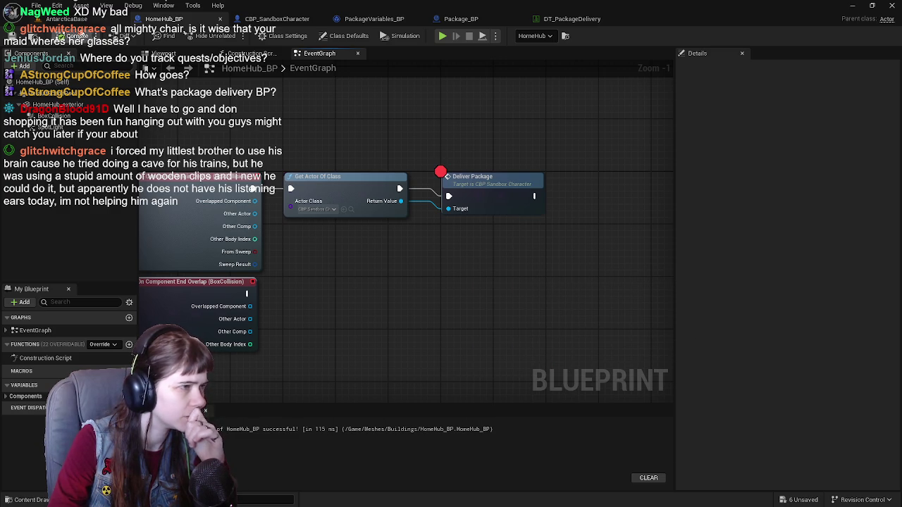
left_click(65, 19)
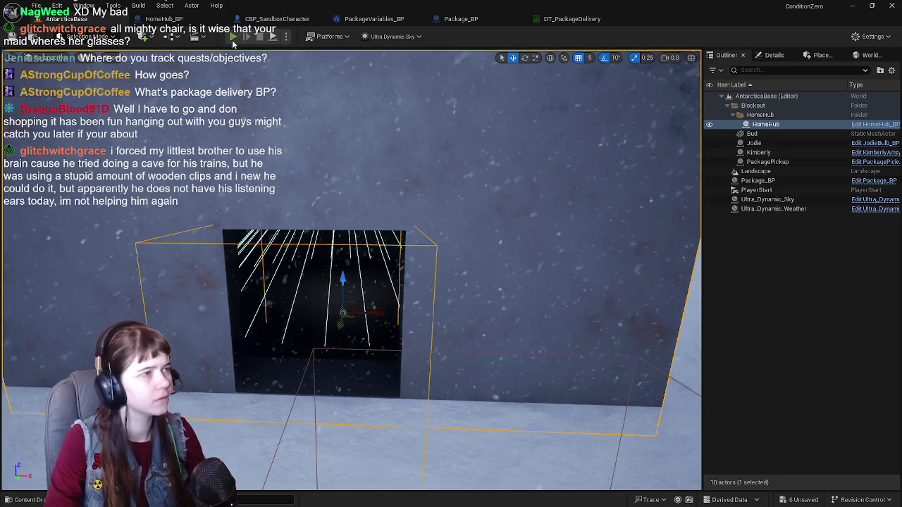
Play the level and walk the character to HomeHub until the Deliver Package breakpoint pauses, then resume.
left_click(232, 37)
key("w")
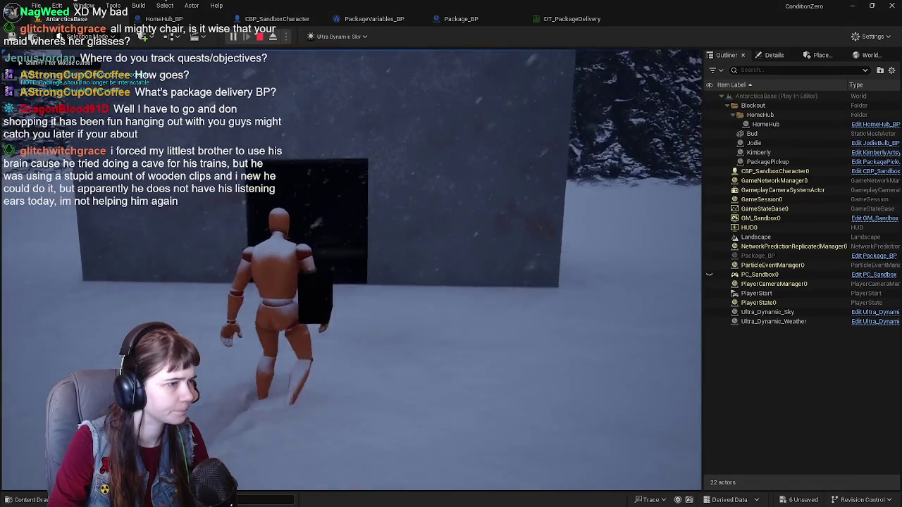
key("e")
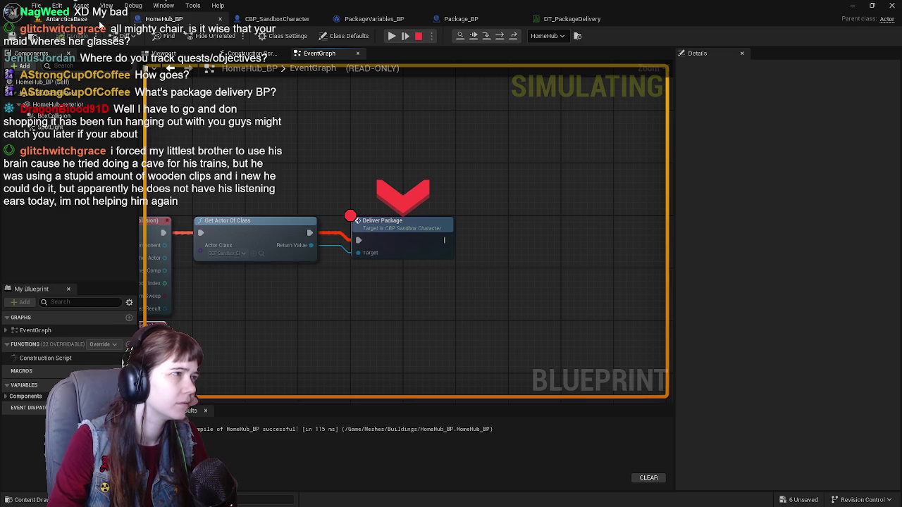
scroll(369, 131, "up", 1)
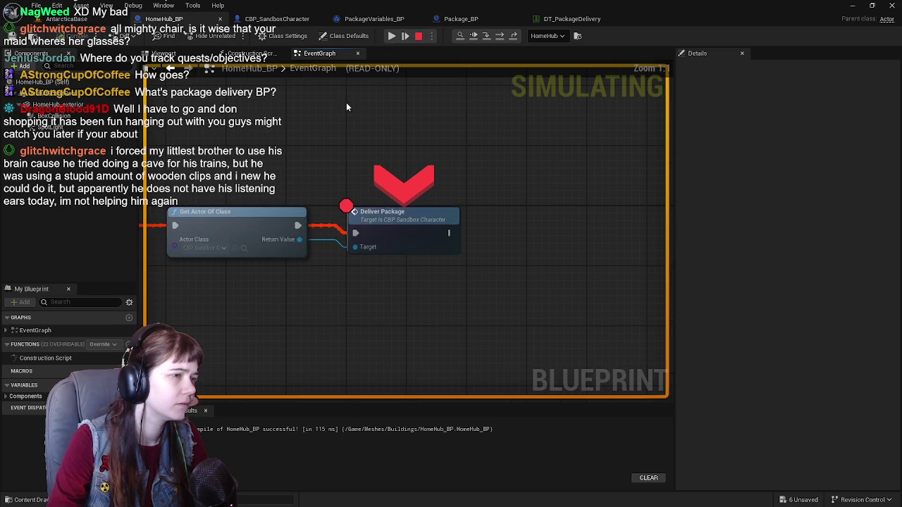
left_click(393, 36)
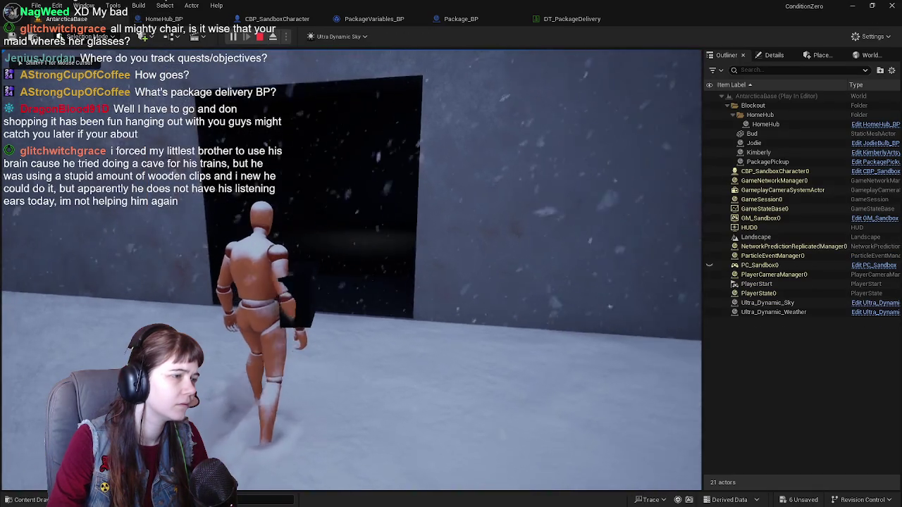
key("w")
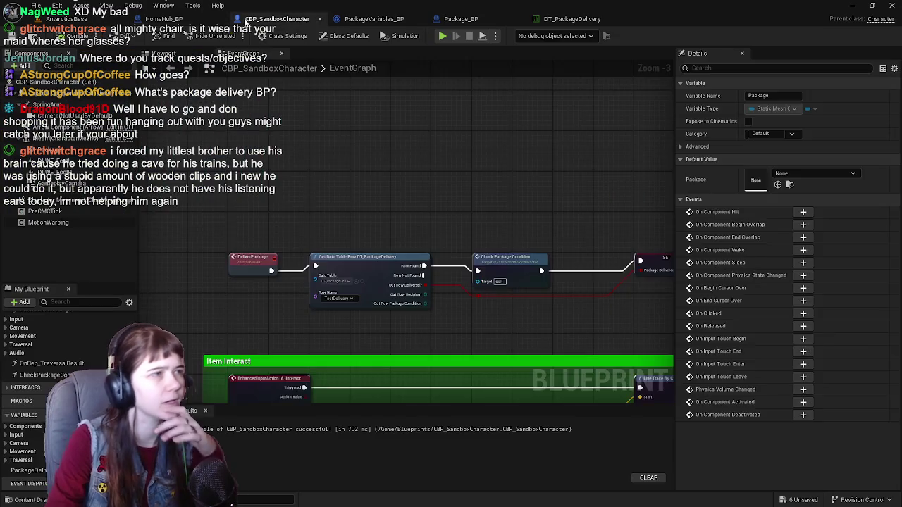
Save CBP_SandboxCharacter and go back to the AntarcticaBase level.
left_click(268, 20)
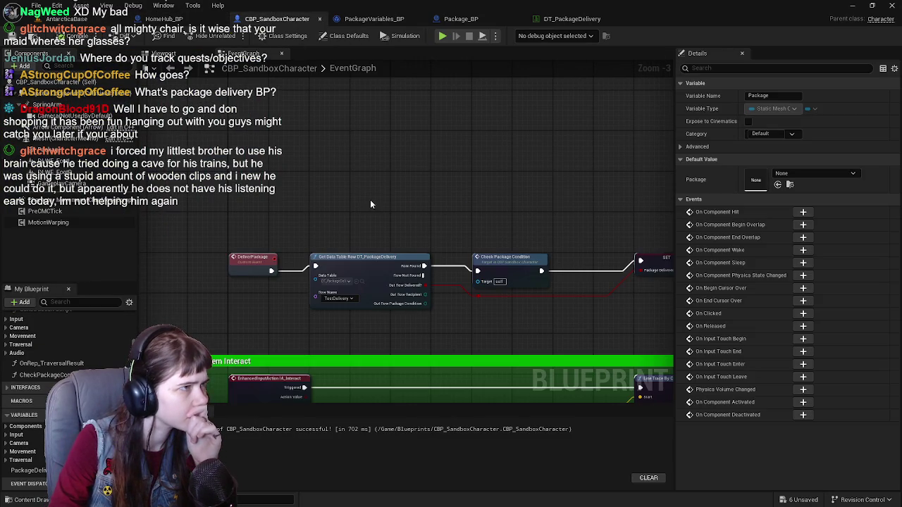
scroll(366, 185, "down", 2)
scroll(329, 157, "up", 3)
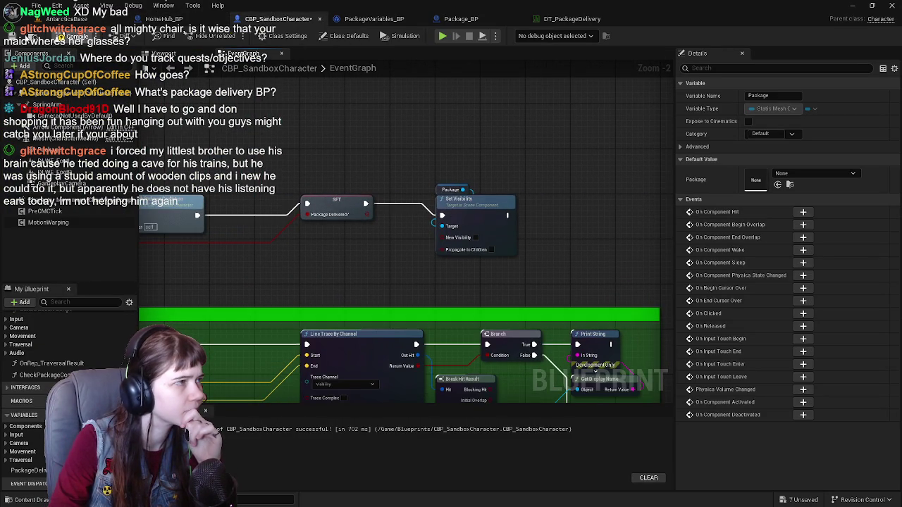
left_click(17, 37)
left_click(81, 19)
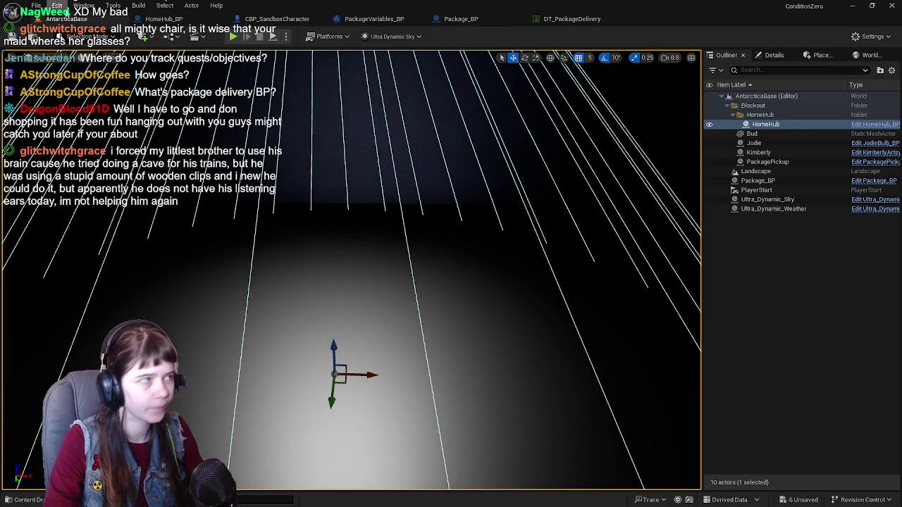
left_click(193, 19)
left_click(75, 21)
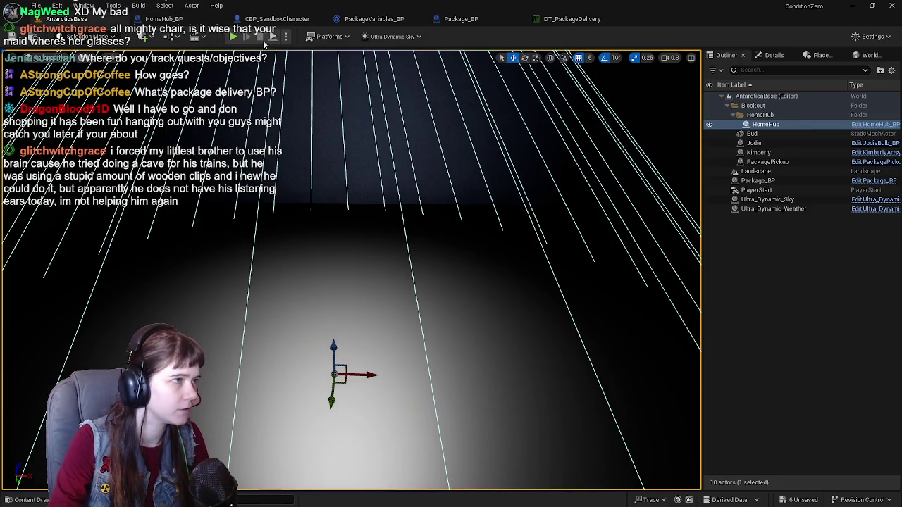
Run a second test play, resume past the breakpoint, then stop and return to HomeHub_BP's event graph.
left_click(231, 36)
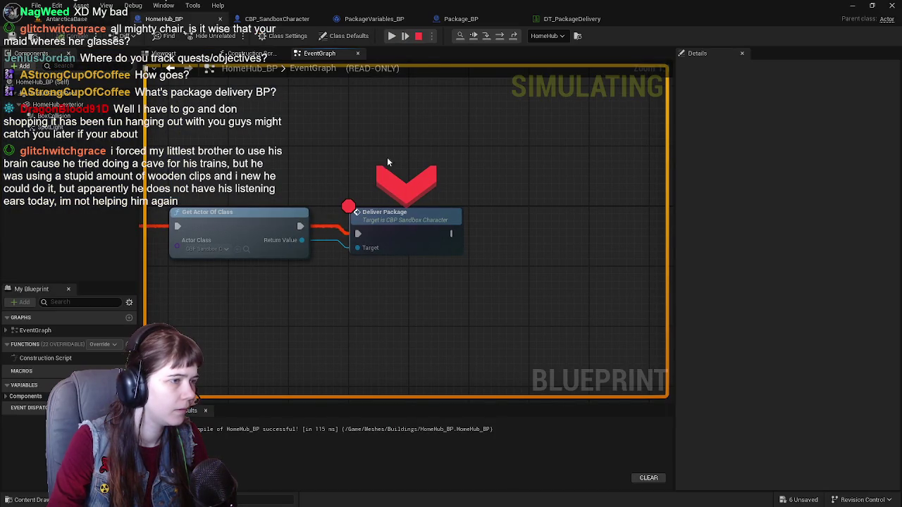
left_click(393, 36)
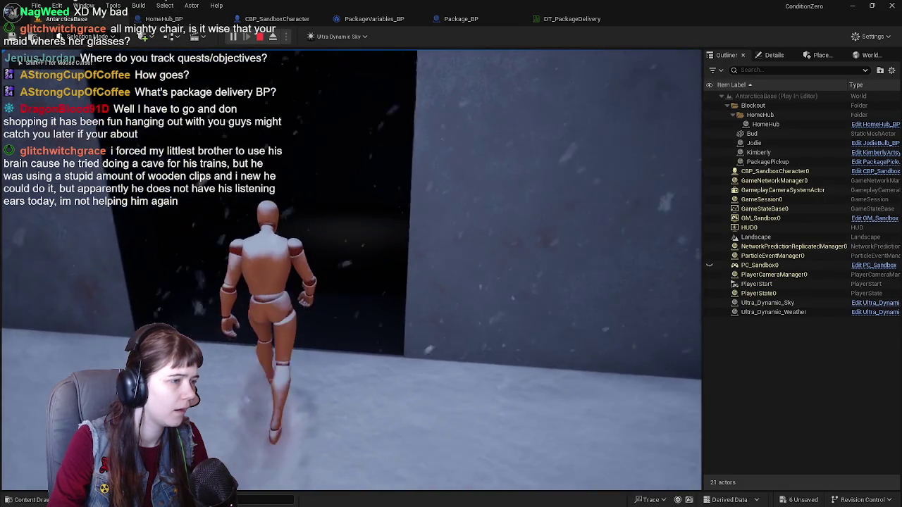
key("Escape")
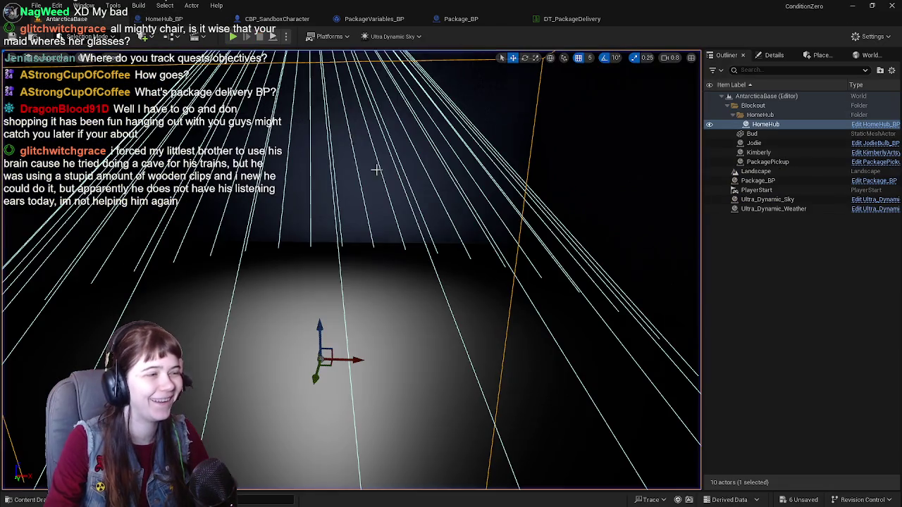
left_click(175, 22)
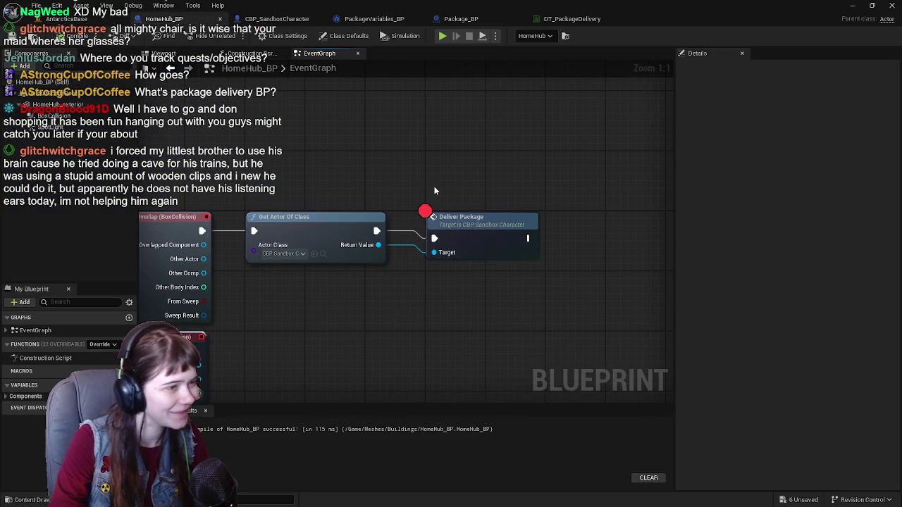
Remove the breakpoint from Deliver Package and save all assets.
right_click(463, 229)
left_click(513, 418)
key("ctrl+s")
scroll(403, 210, "down", 1)
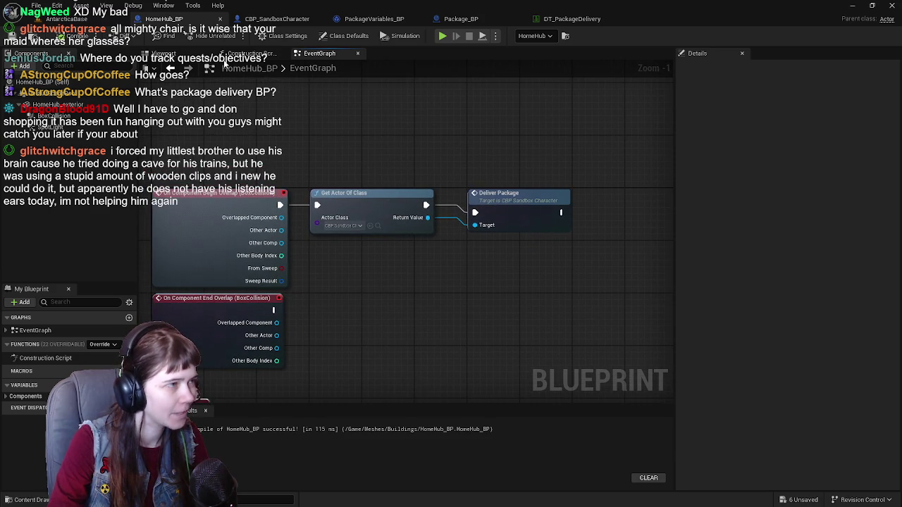
In HomeHub_BP's viewport, select the SpotLight behind the wall to view its light settings.
left_click(164, 54)
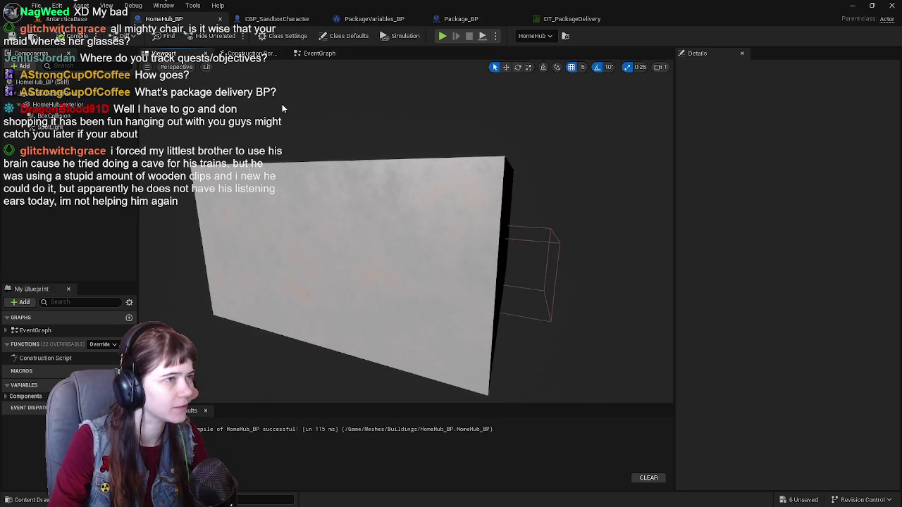
left_click_drag(473, 202, 406, 206)
left_click(371, 179)
key("w")
scroll(406, 233, "up", 5)
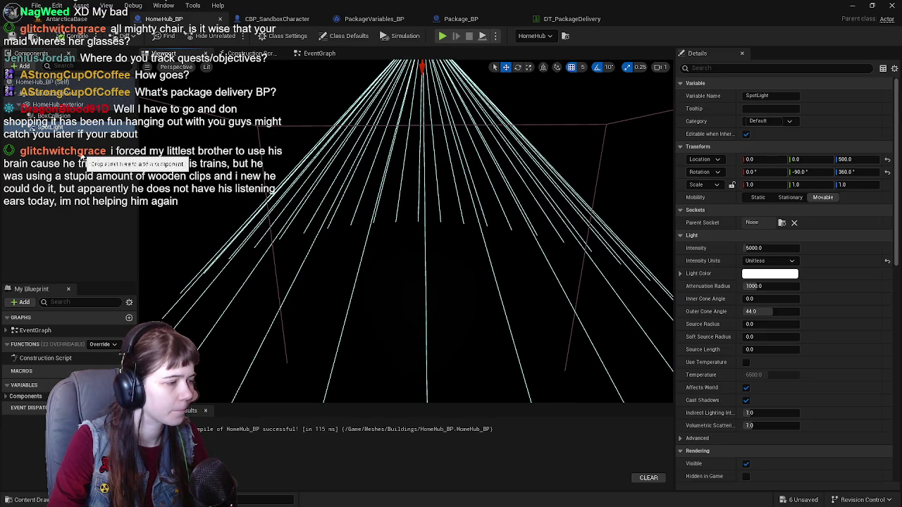
Check CBP_SandboxCharacter's Package mesh component and find its asset in Content/Meshes.
left_click(271, 18)
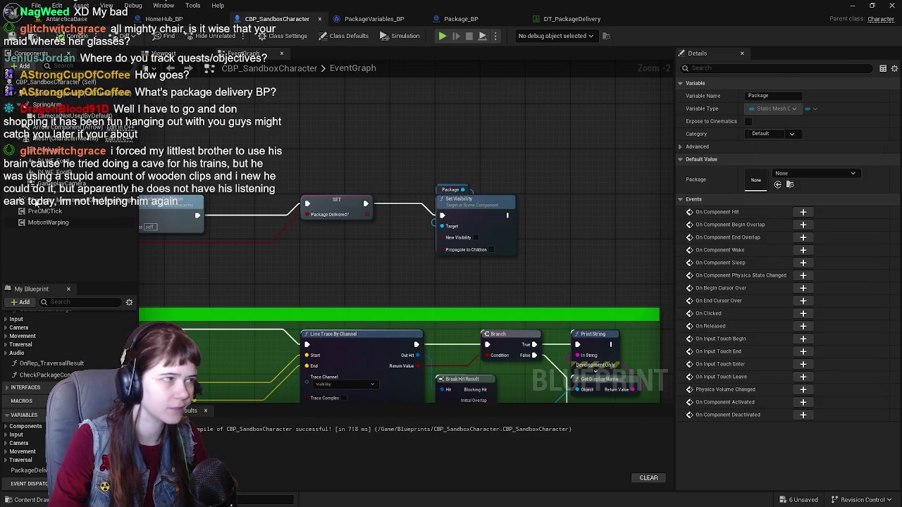
left_click(35, 150)
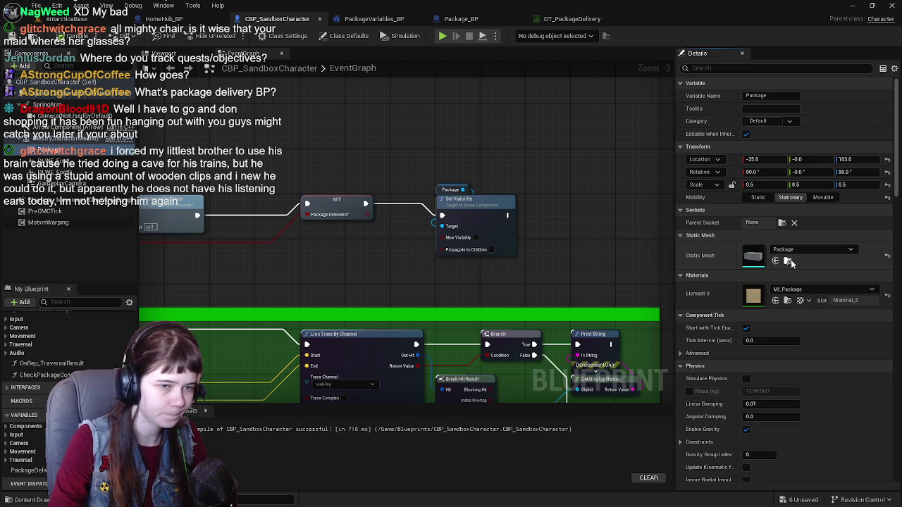
left_click(788, 261)
left_click(190, 22)
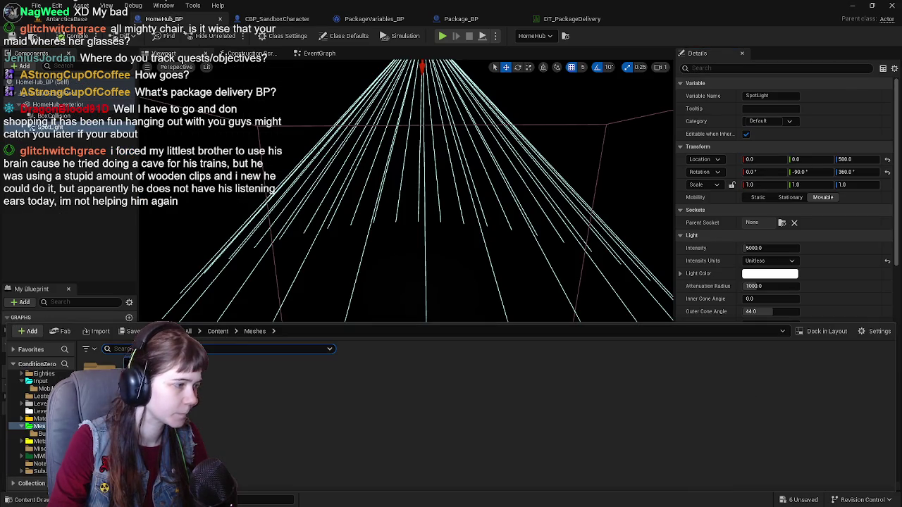
Attach Package under HomeHub_exterior, rotate it to 180/0/180 and raise it to Z 105.
mouse_move(49, 116)
left_mouse_down()
mouse_move(60, 138)
mouse_move(56, 128)
left_mouse_up()
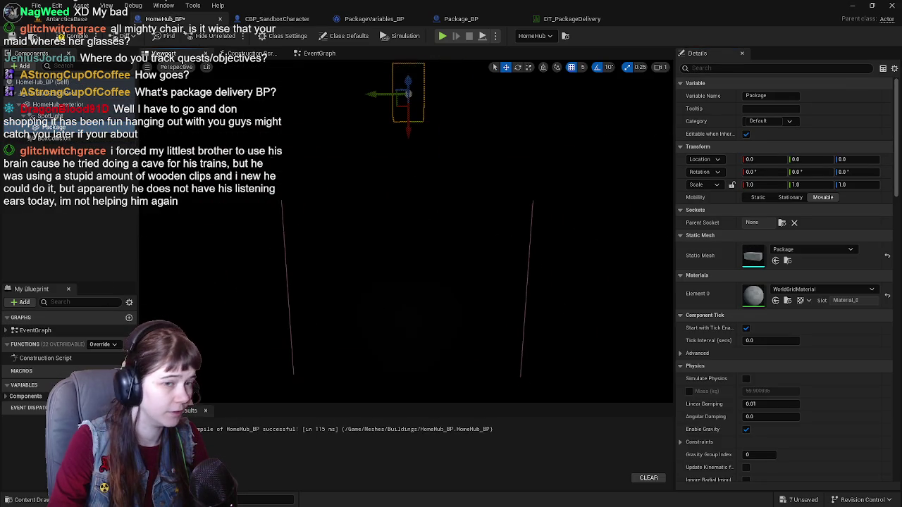
left_click_drag(53, 128, 50, 111)
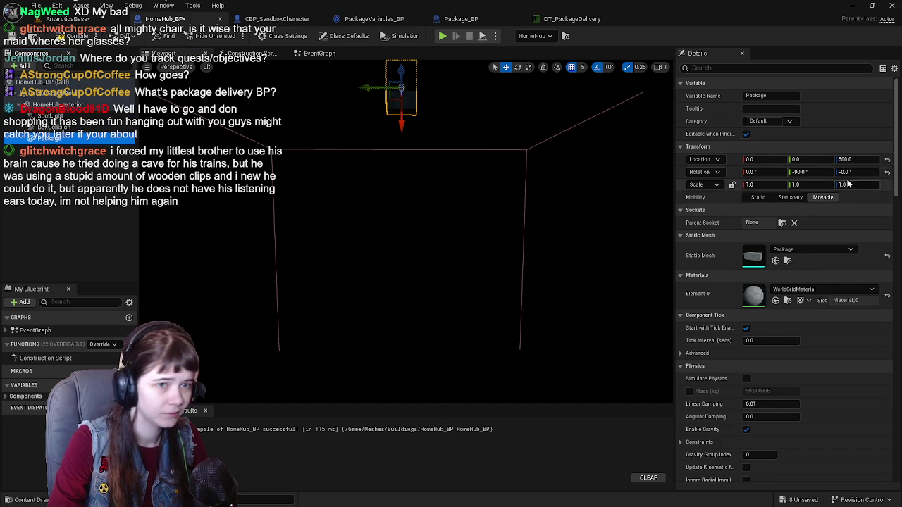
key("f")
left_click_drag(405, 232, 480, 233)
key("f")
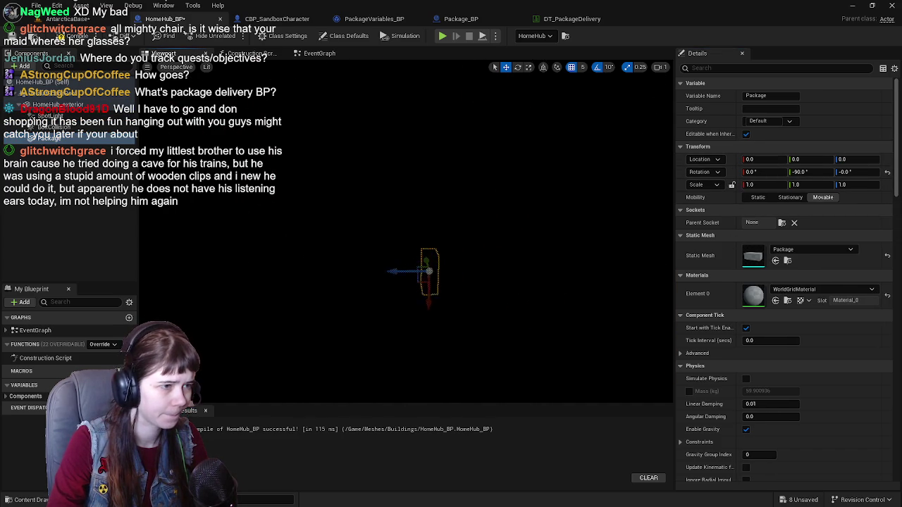
key("e")
left_click_drag(440, 247, 447, 321)
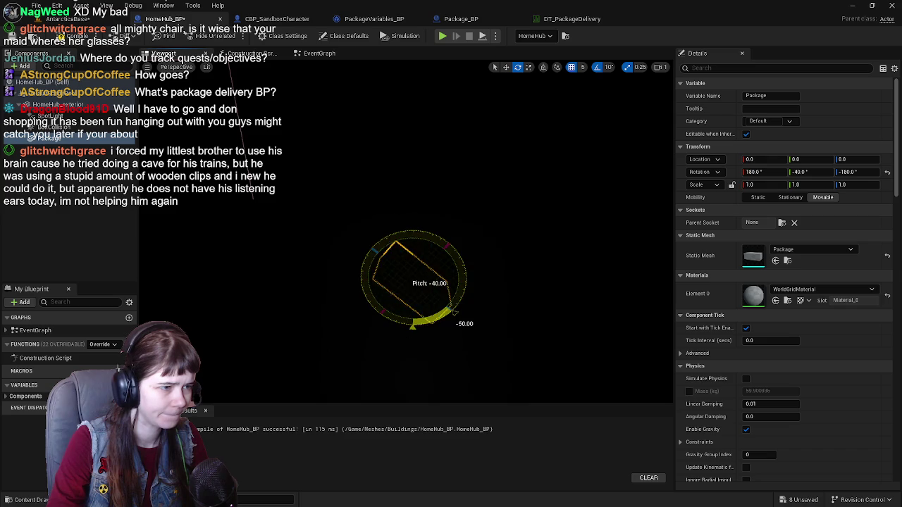
left_click_drag(464, 285, 450, 243)
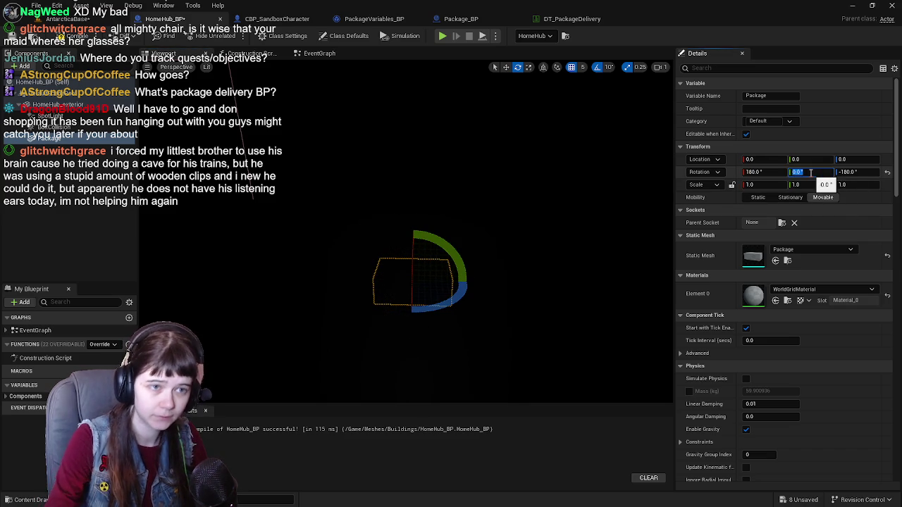
key("Return")
key("w")
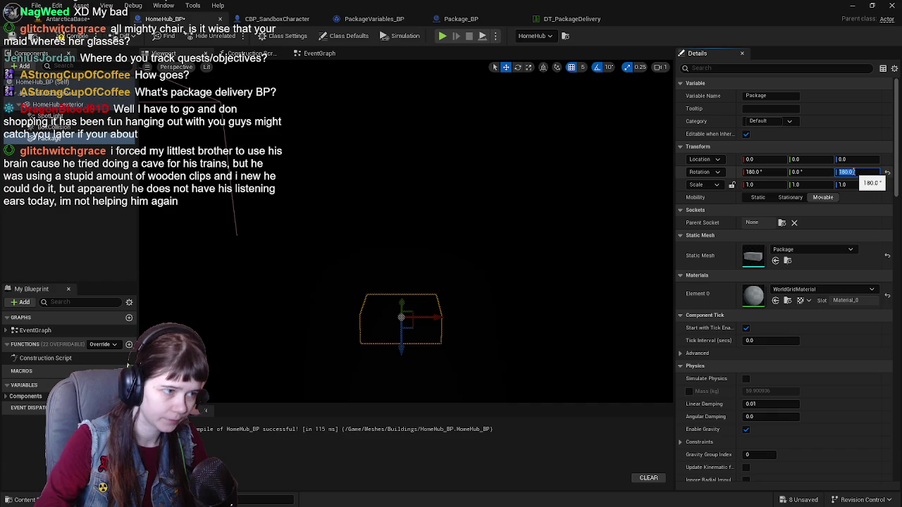
key("Return")
mouse_move(381, 358)
left_mouse_down()
mouse_move(378, 261)
mouse_move(378, 280)
left_mouse_up()
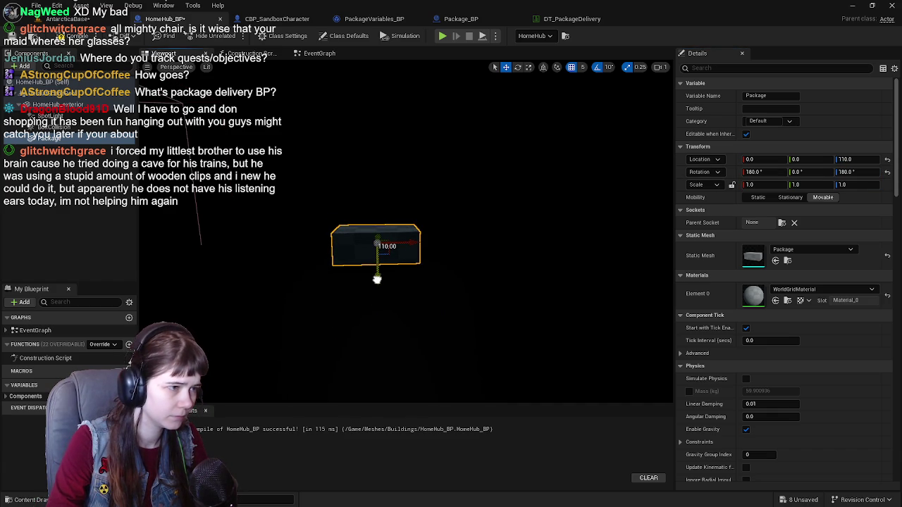
Give the Package box the MI_Package material on Element 0, then compile and save all.
left_click(783, 290)
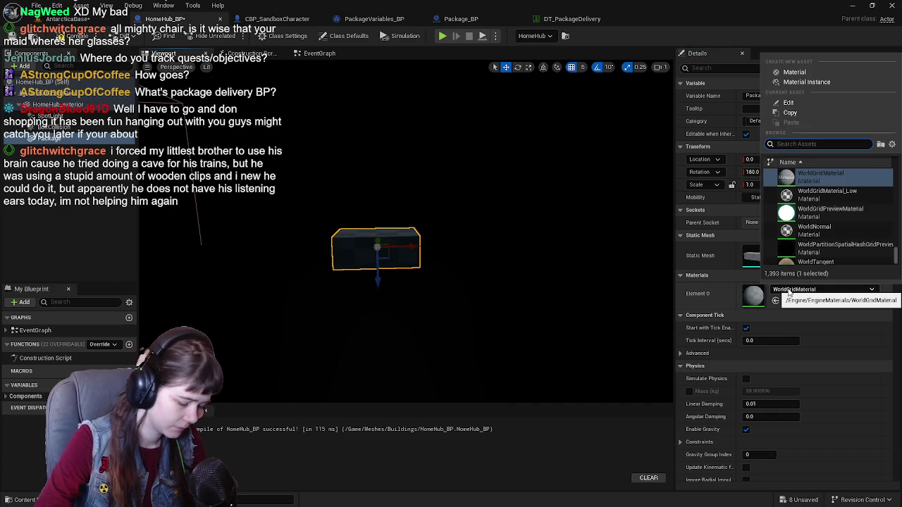
type("package")
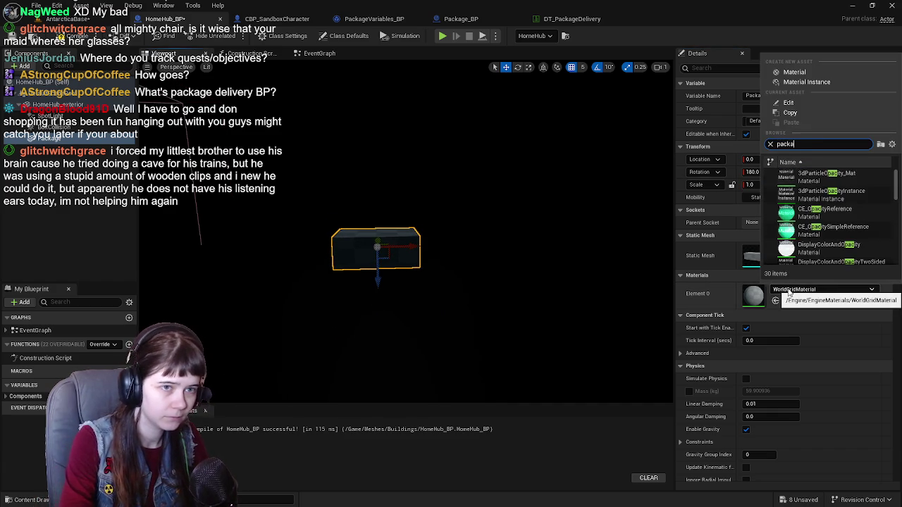
left_click(814, 176)
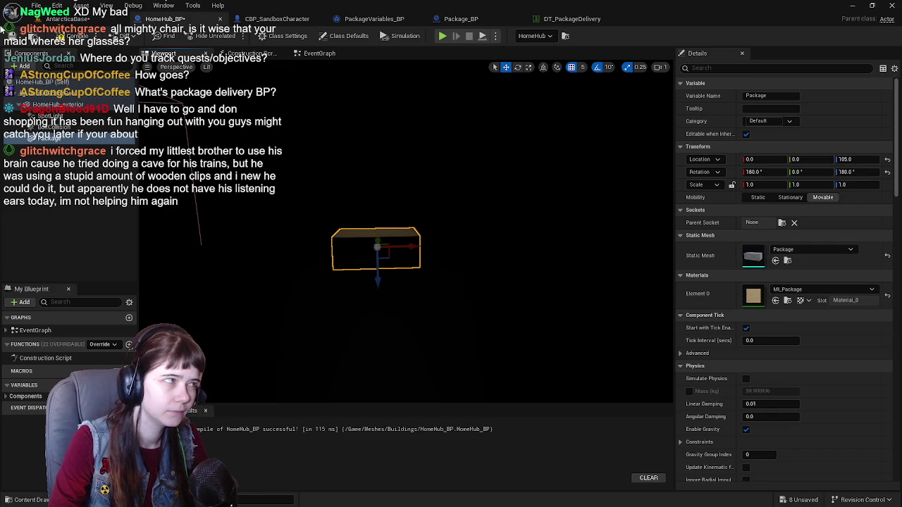
key("F7")
left_click(74, 21)
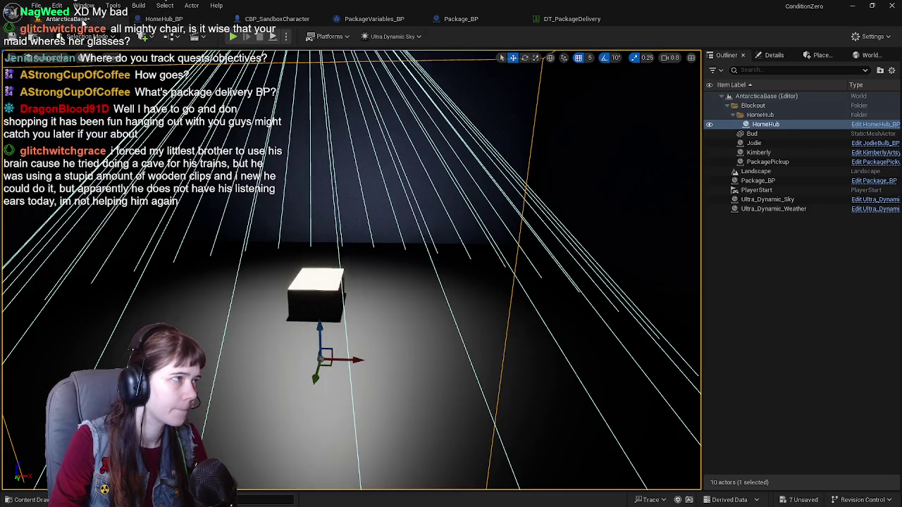
key("ctrl+s")
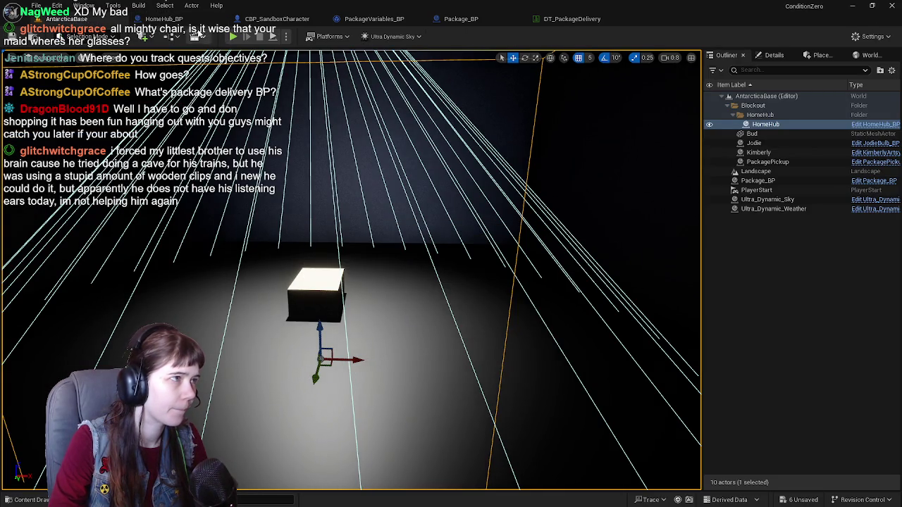
key("ctrl+Tab")
scroll(767, 322, "down", 15)
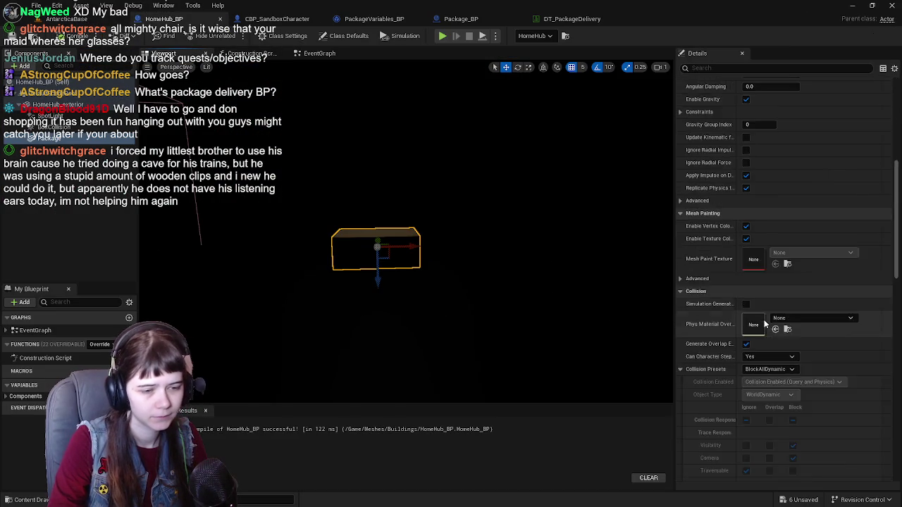
Uncheck the Package mesh's Rendering > Visible so it starts hidden.
scroll(766, 322, "down", 5)
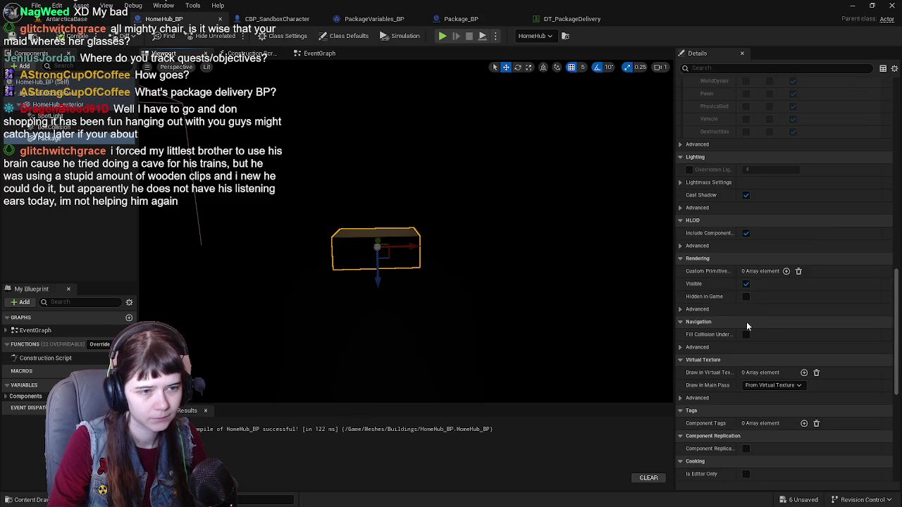
left_click(746, 283)
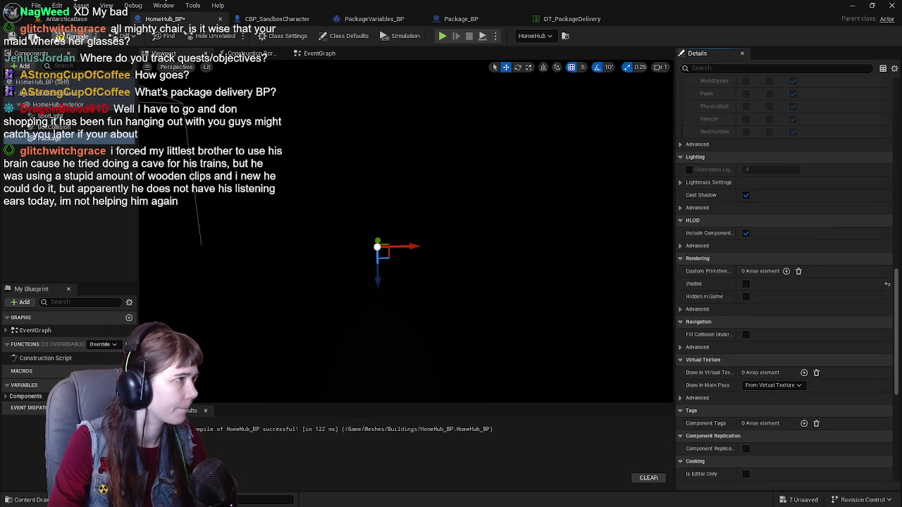
left_click(315, 53)
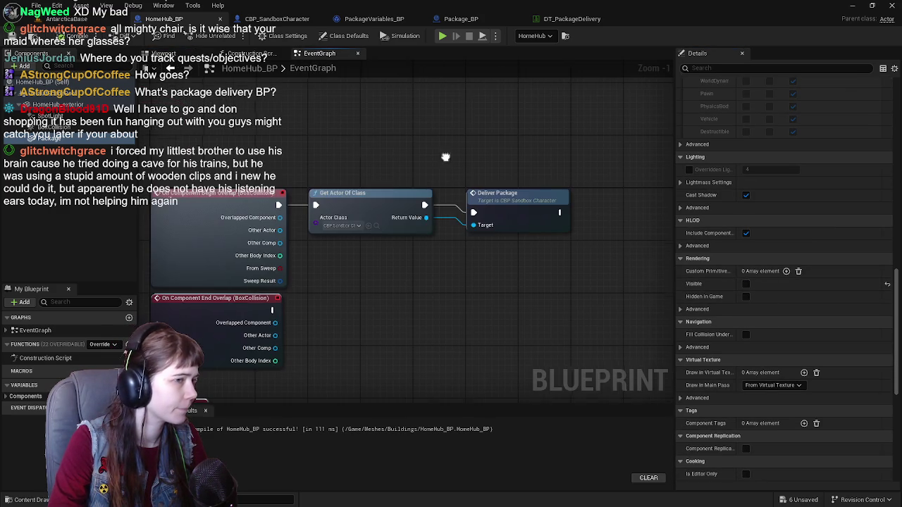
Add a Set Visibility node targeting Package, with New Visibility checked, beside Deliver Package.
left_click_drag(447, 162, 265, 155)
mouse_move(55, 139)
left_mouse_down()
mouse_move(359, 262)
mouse_move(350, 261)
mouse_move(422, 229)
left_mouse_up()
type("sets")
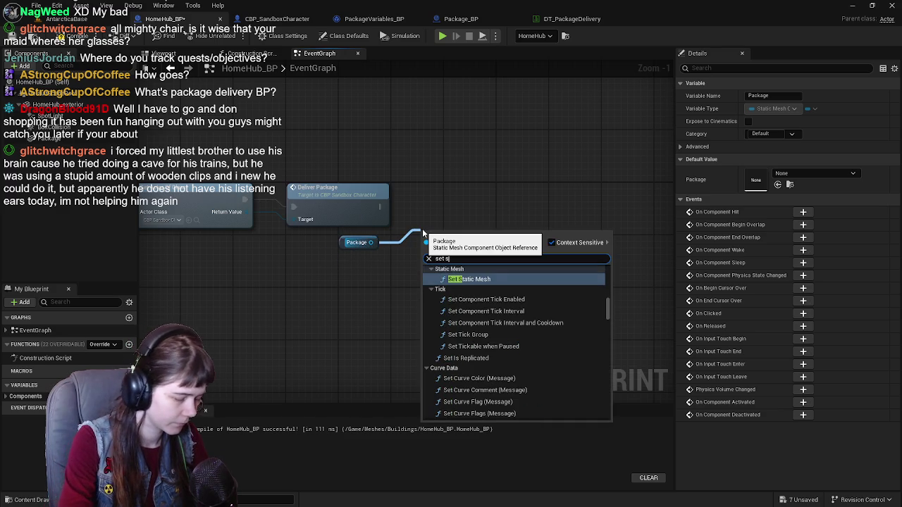
key("BackSpace")
type("visi")
key("Return")
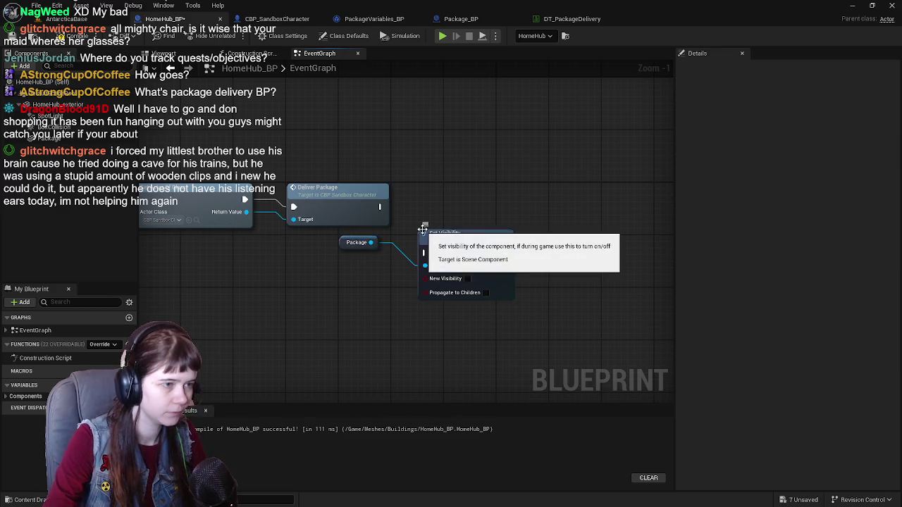
left_click_drag(448, 242, 468, 197)
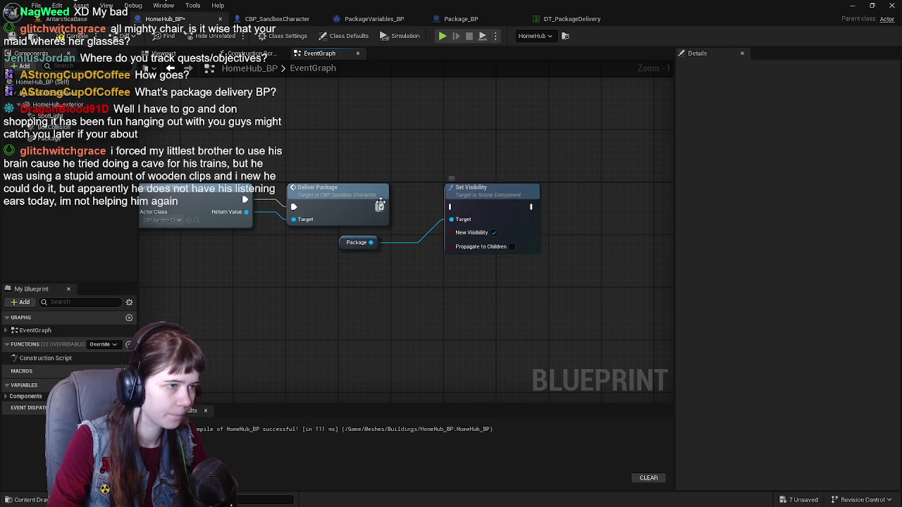
scroll(380, 166, "down", 1)
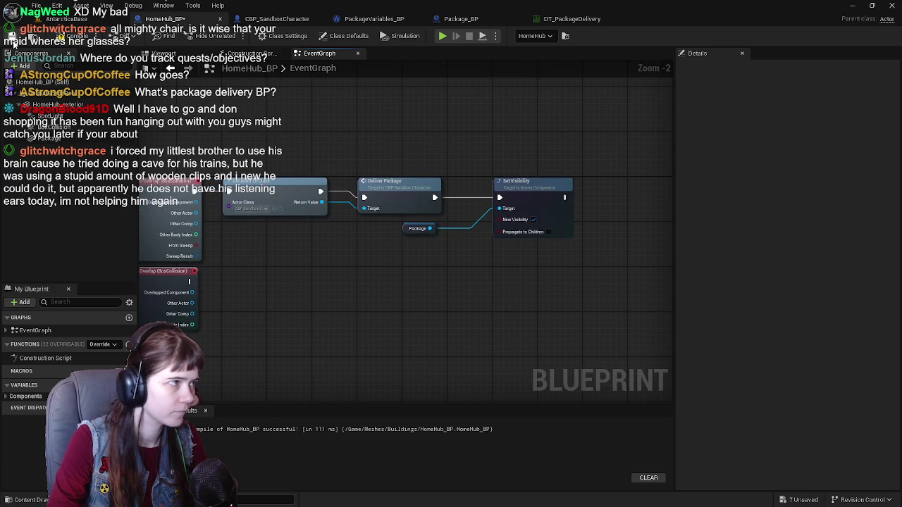
left_click(89, 24)
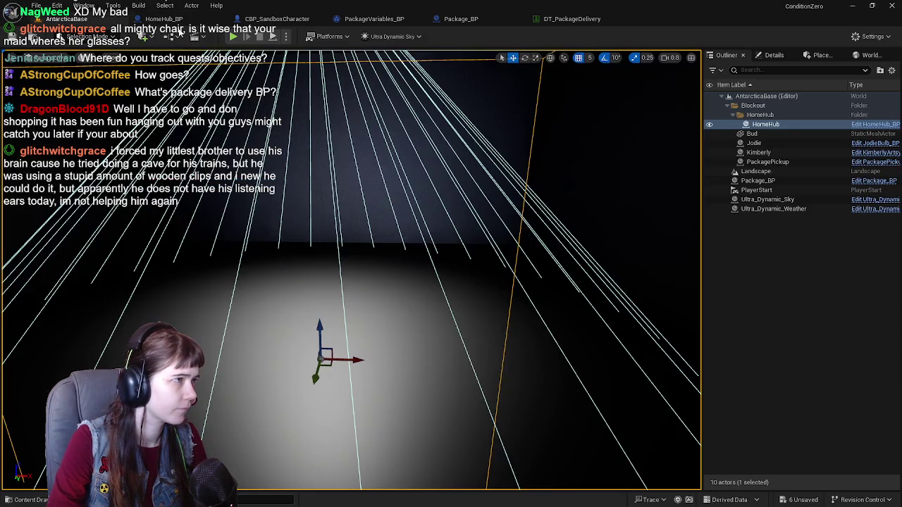
Play the level and walk the mannequin into HomeHub up to the lit package box, then stop.
key("alt+p")
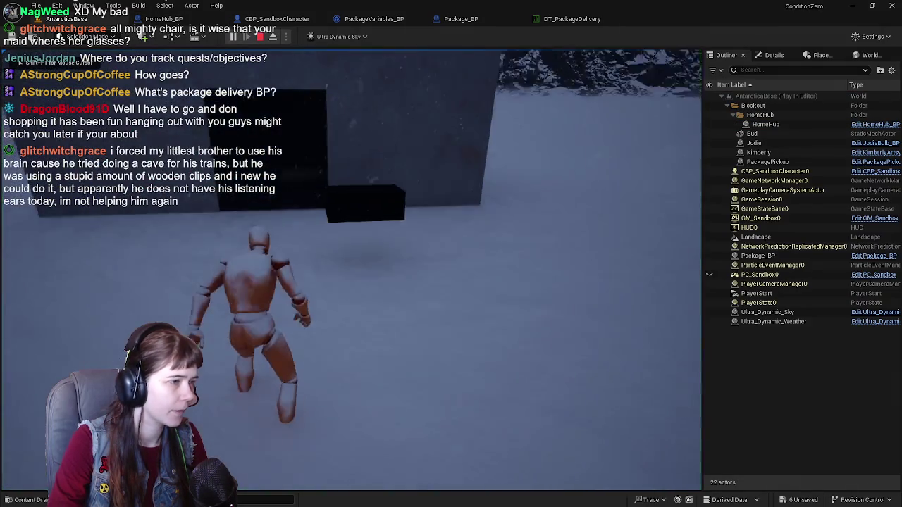
key("w")
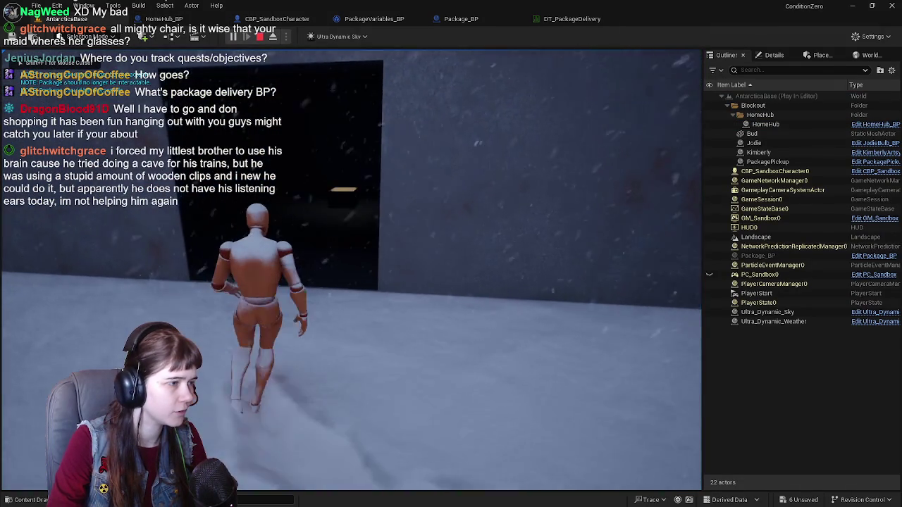
key("w")
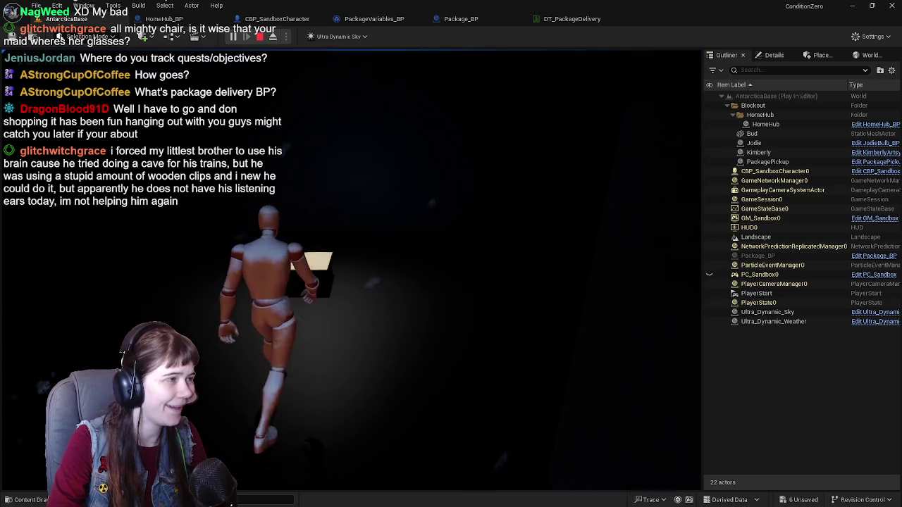
key("w")
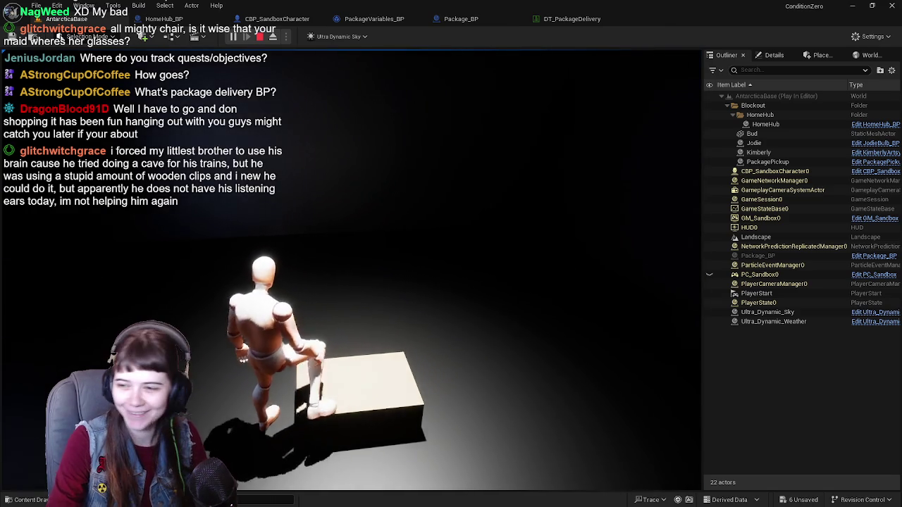
key("s")
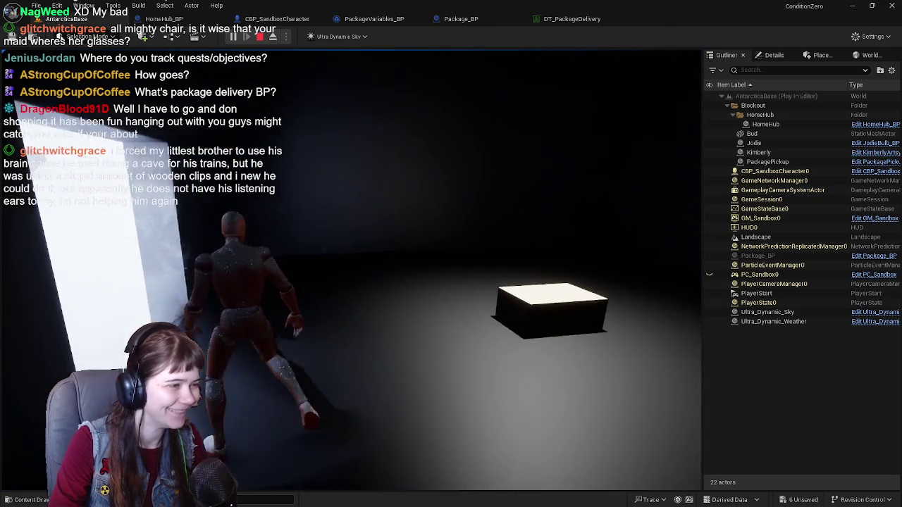
key("w")
key("s")
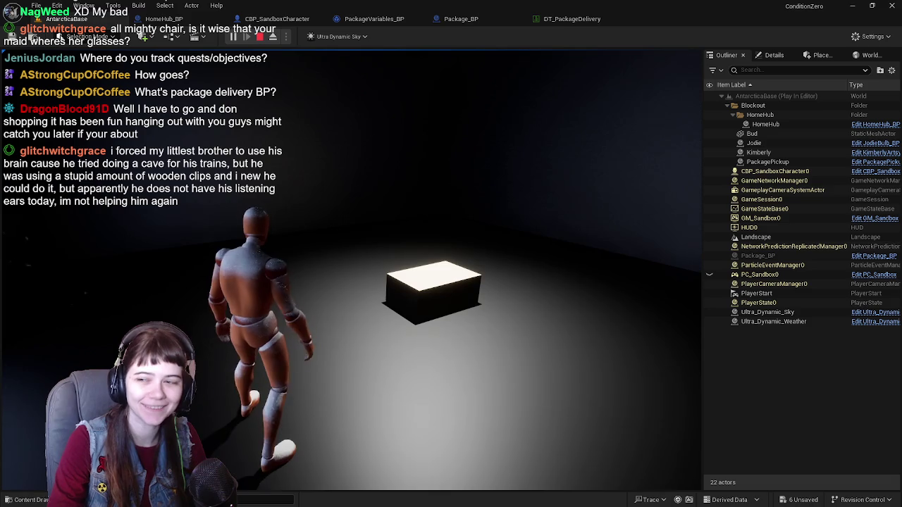
key("w")
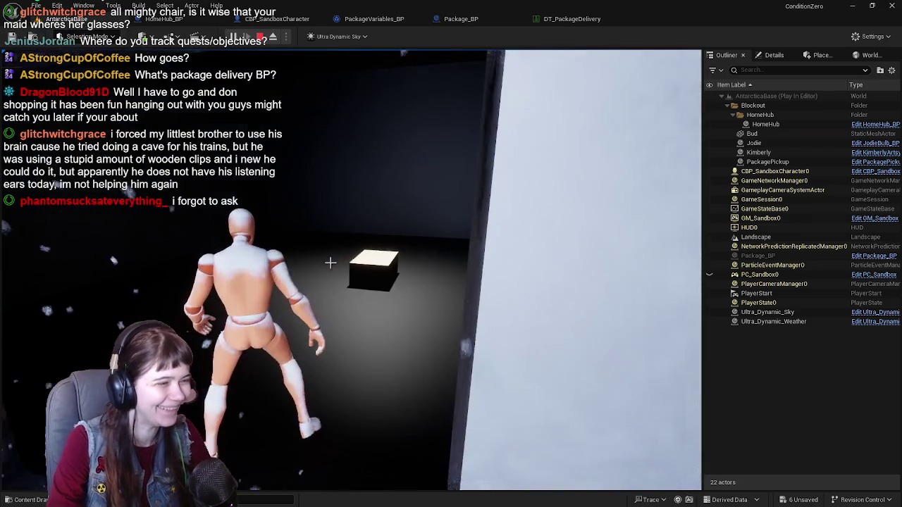
key("Escape")
Replay from HomeHub's doorway, walking past the revealed package box before stopping.
key("s")
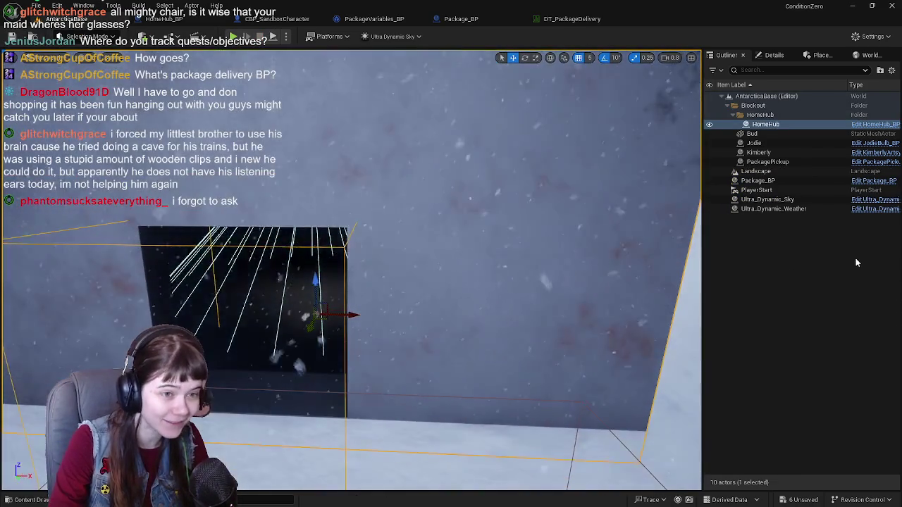
key("Escape")
key("w")
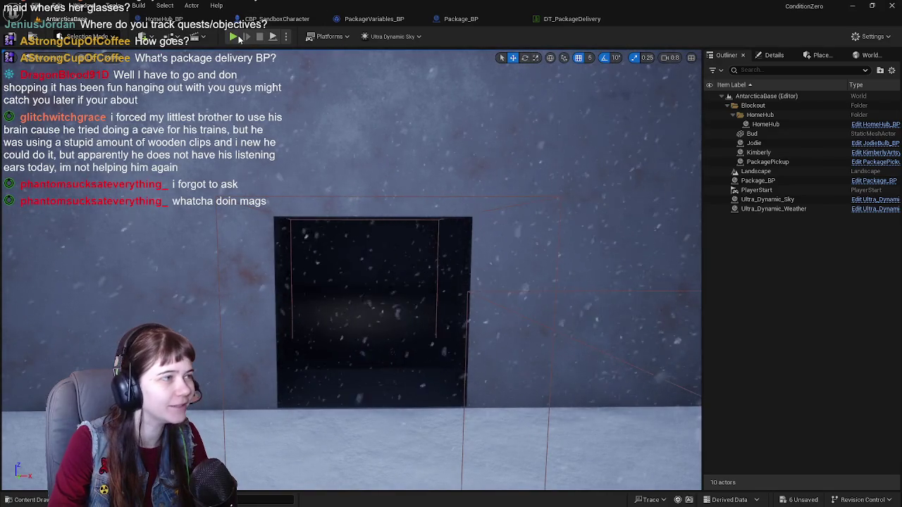
key("alt+p")
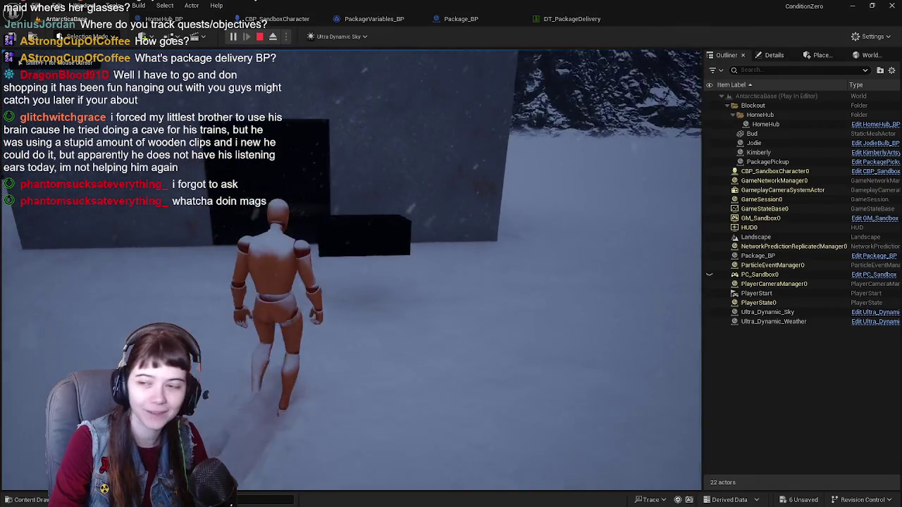
key("w")
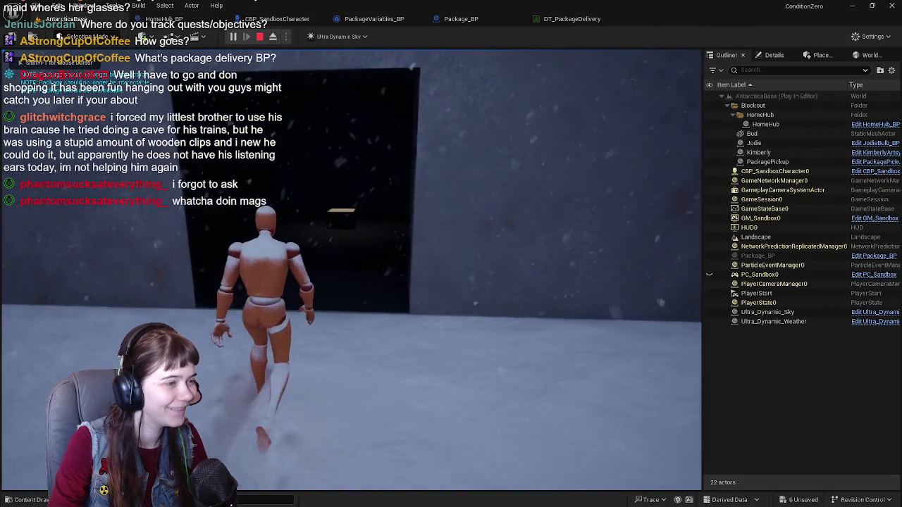
key("w")
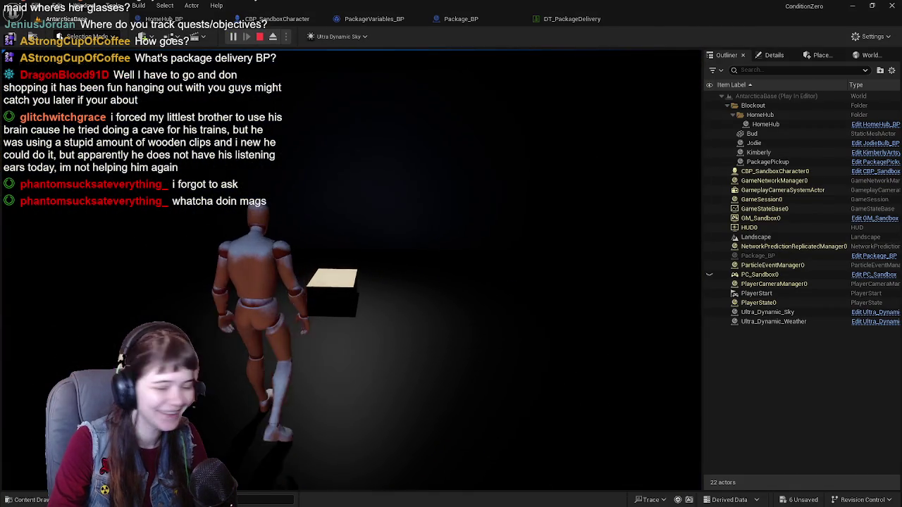
key("a")
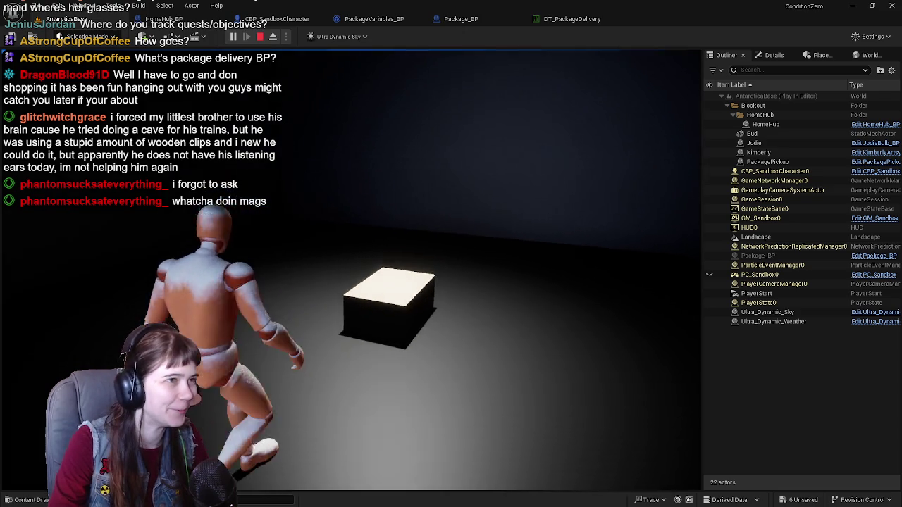
key("w")
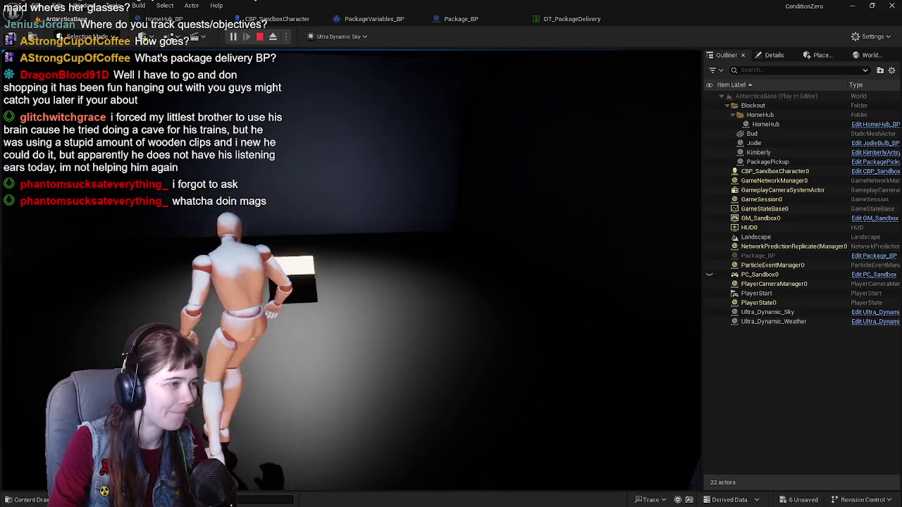
key("w")
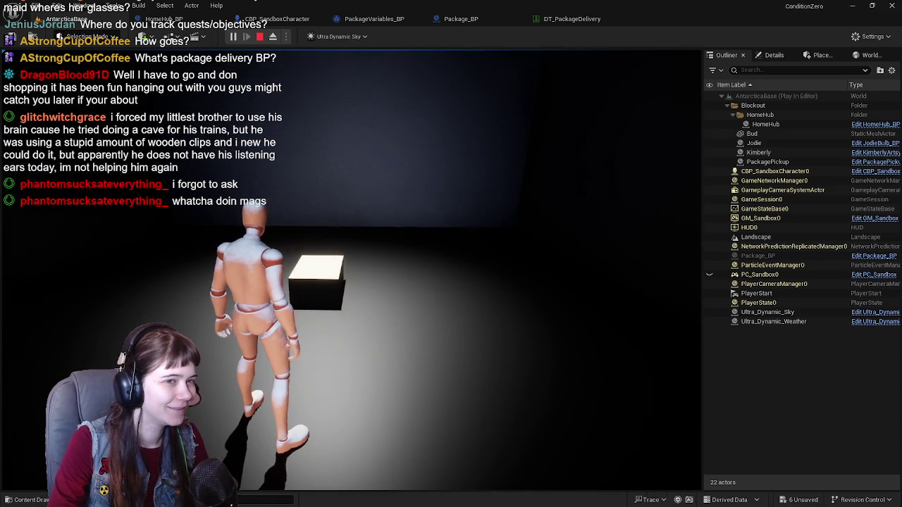
key("Escape")
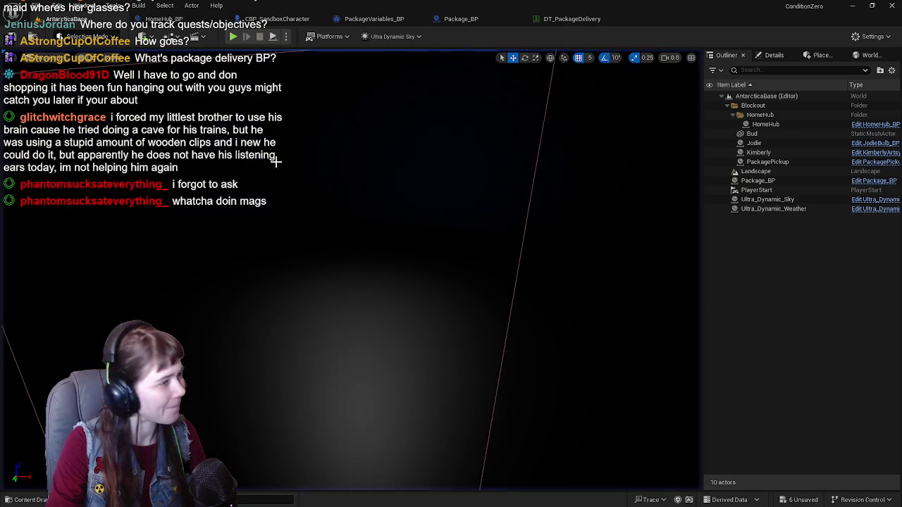
left_click(160, 20)
Jump from HomeHub_BP's Deliver Package node into its CBP_SandboxCharacter implementation above Item Interact.
mouse_move(354, 130)
left_mouse_down()
mouse_move(392, 257)
mouse_move(336, 261)
left_mouse_up()
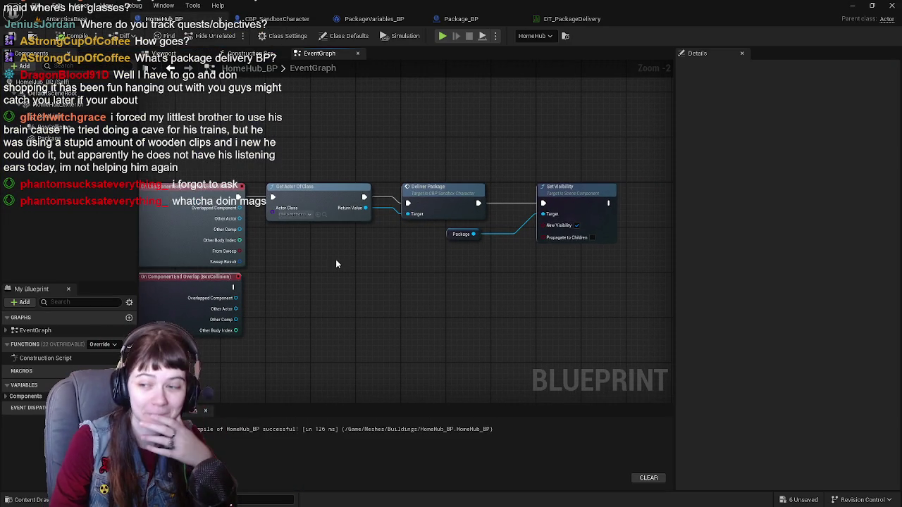
scroll(351, 283, "down", 3)
scroll(332, 303, "up", 3)
left_click_drag(333, 303, 336, 327)
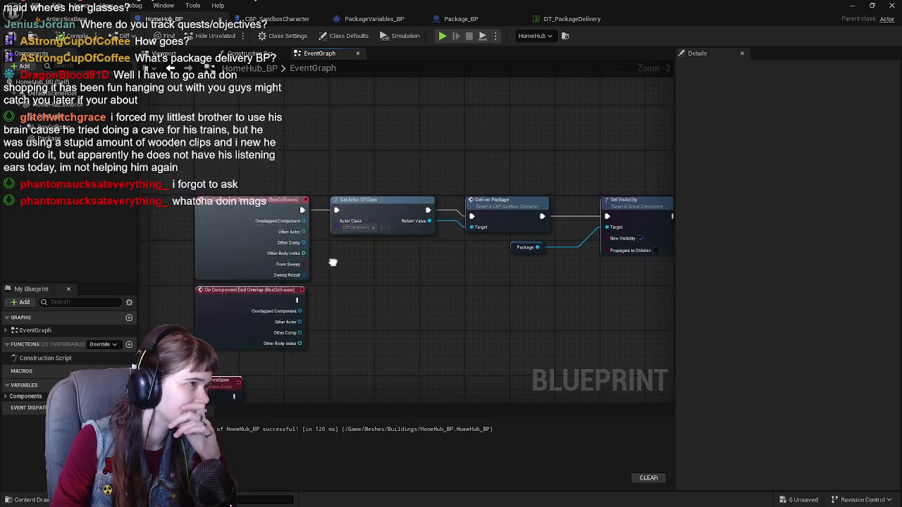
double_click(493, 203)
left_click_drag(417, 150, 401, 154)
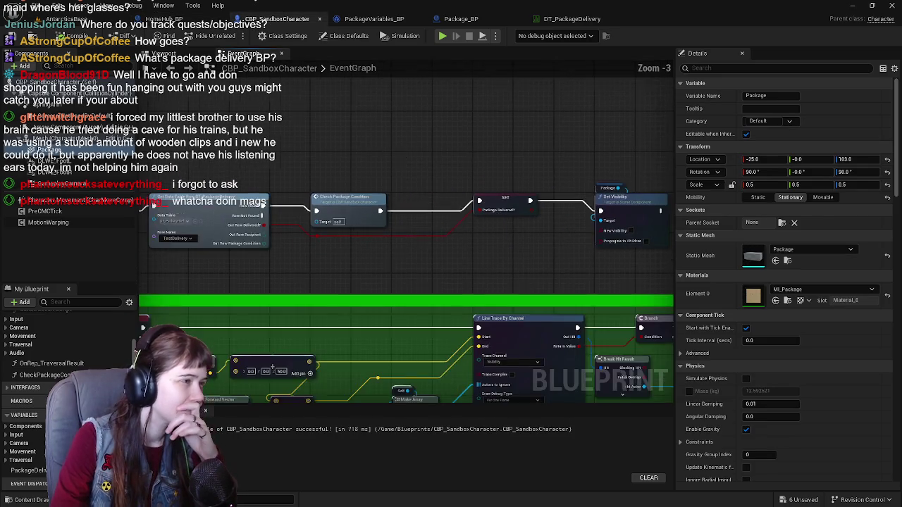
scroll(463, 161, "down", 1)
mouse_move(461, 164)
left_mouse_down()
mouse_move(402, 146)
mouse_move(468, 193)
mouse_move(334, 119)
mouse_move(280, 45)
mouse_move(195, 57)
mouse_move(458, 103)
left_mouse_up()
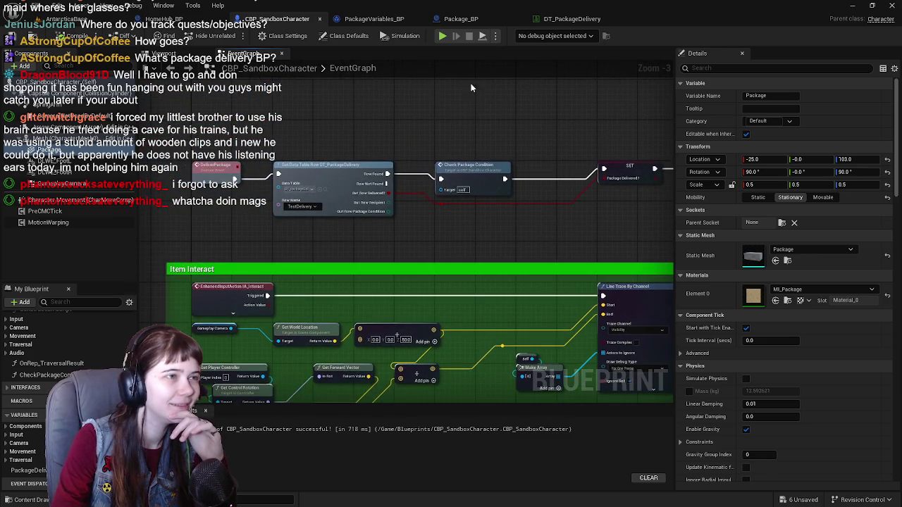
Look through the DT_PackageDelivery and PackageVariables_BP tabs, then return to CBP_SandboxCharacter's graph.
left_click(568, 19)
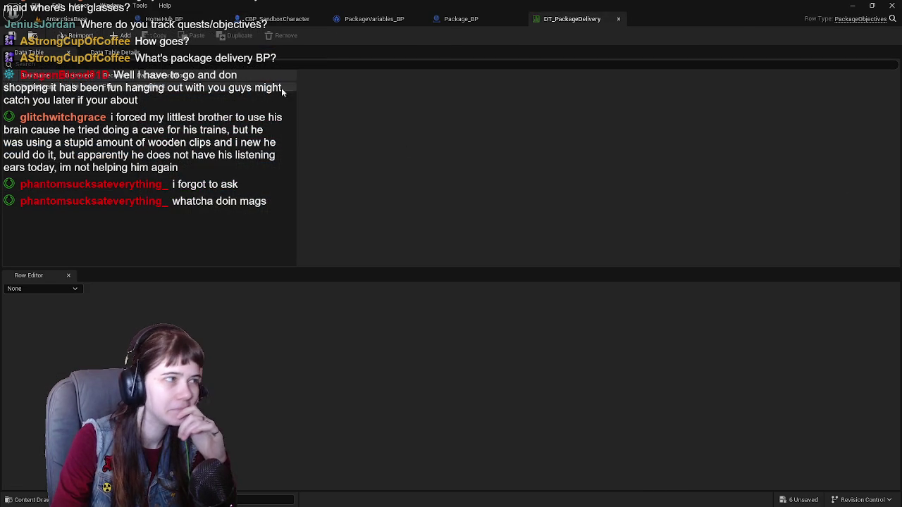
left_click(284, 23)
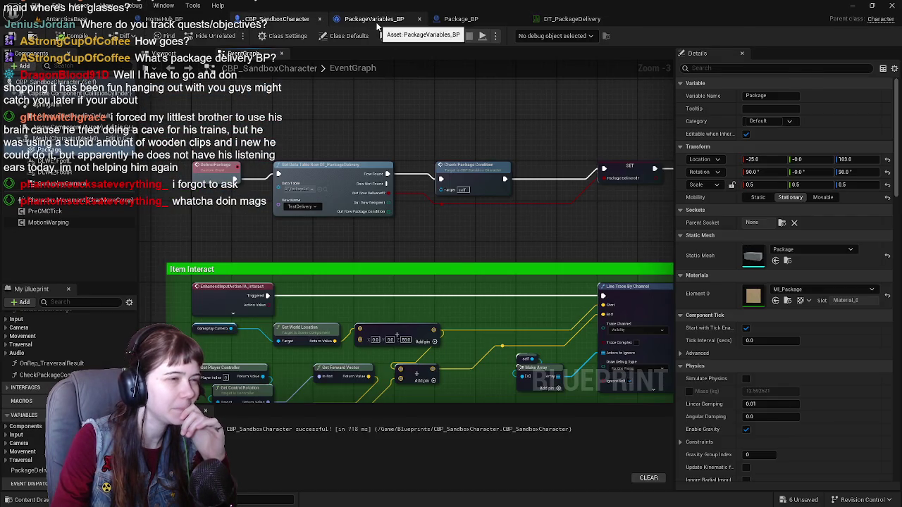
left_click(377, 24)
scroll(390, 160, "up", 1)
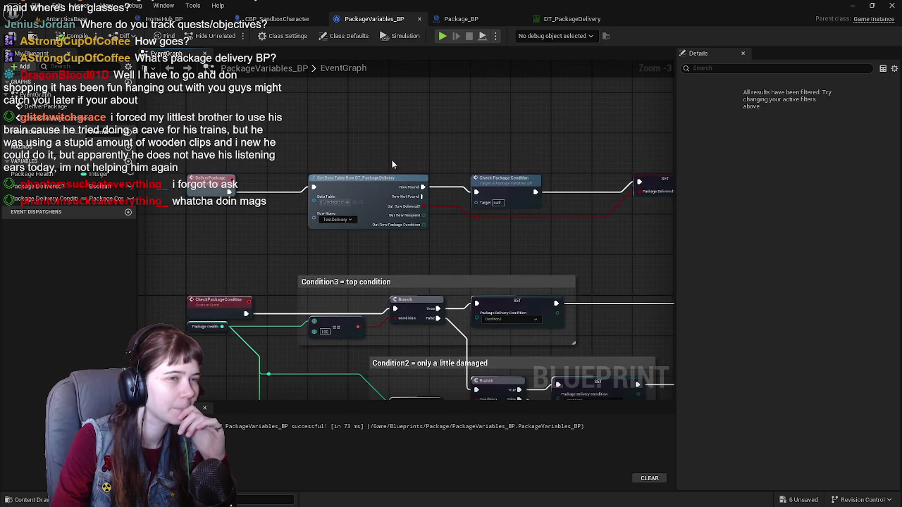
left_click(277, 19)
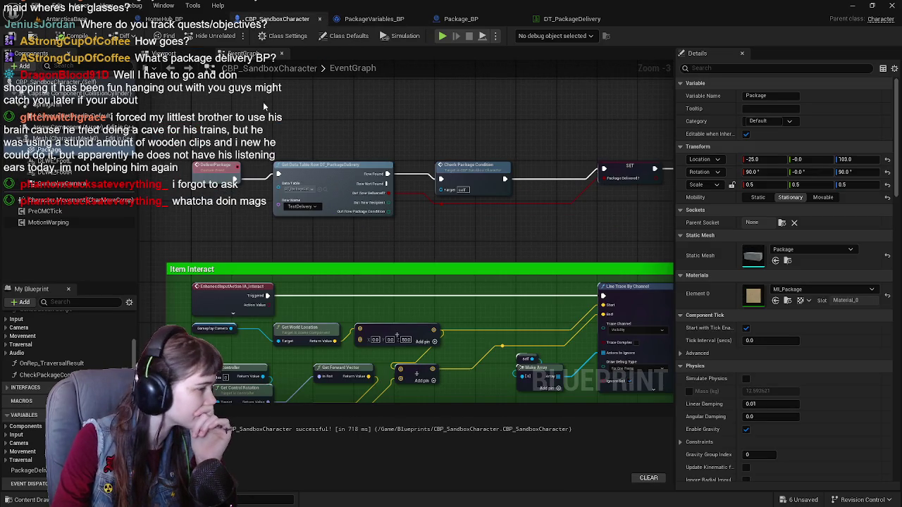
left_click_drag(281, 133, 301, 144)
Open the DT_PackageDelivery table showing its Delivered?, Recipient and PackageCondition columns.
scroll(315, 142, "down", 1)
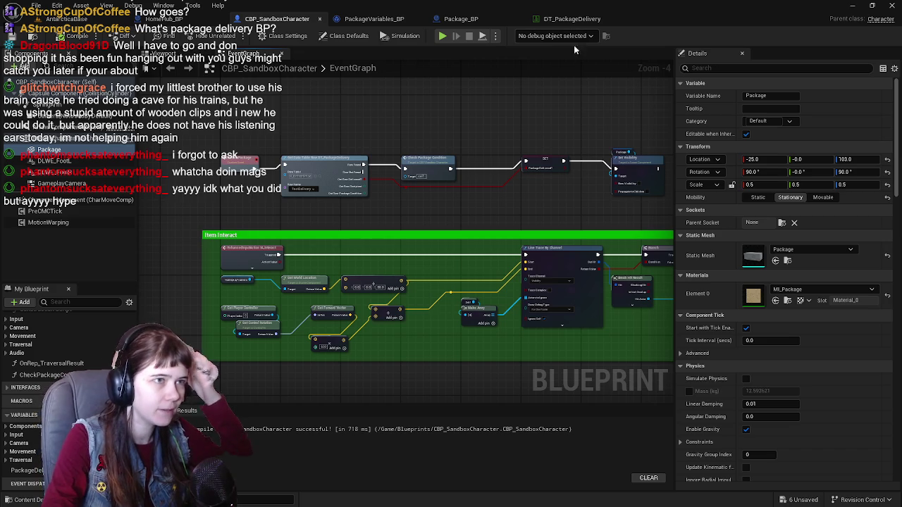
left_click(587, 21)
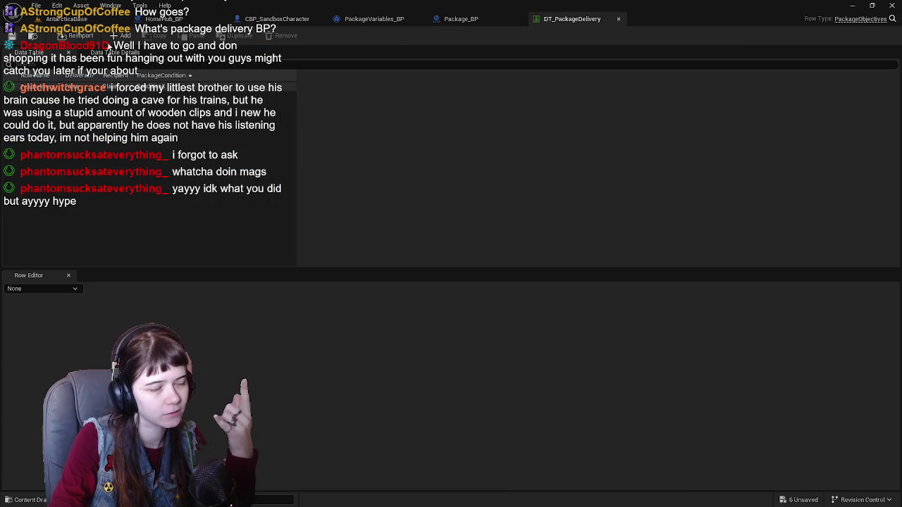
Add a new row to the table and rename the first row to Bud.
left_click(122, 36)
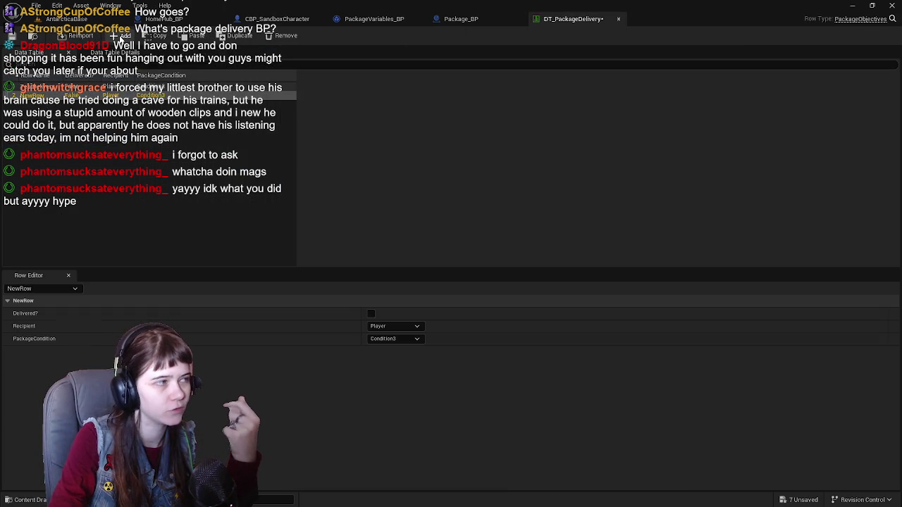
key("Up")
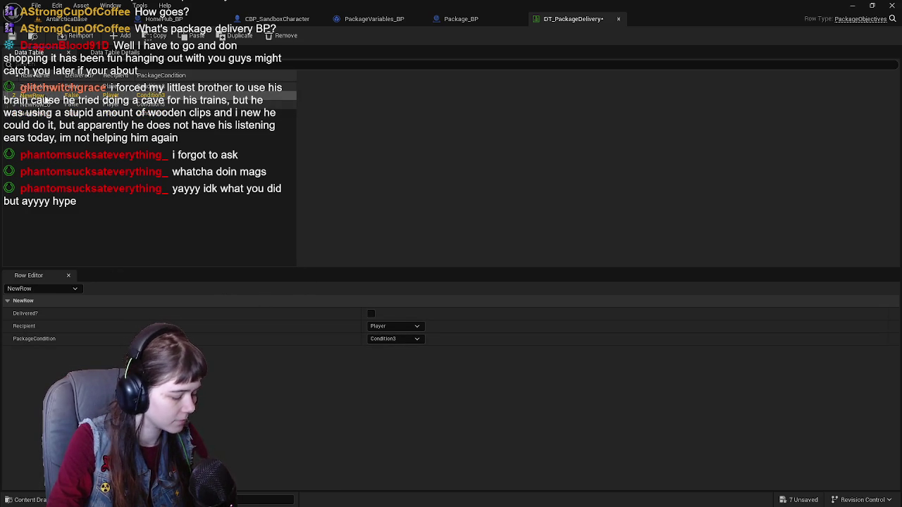
double_click(44, 99)
type("Pack")
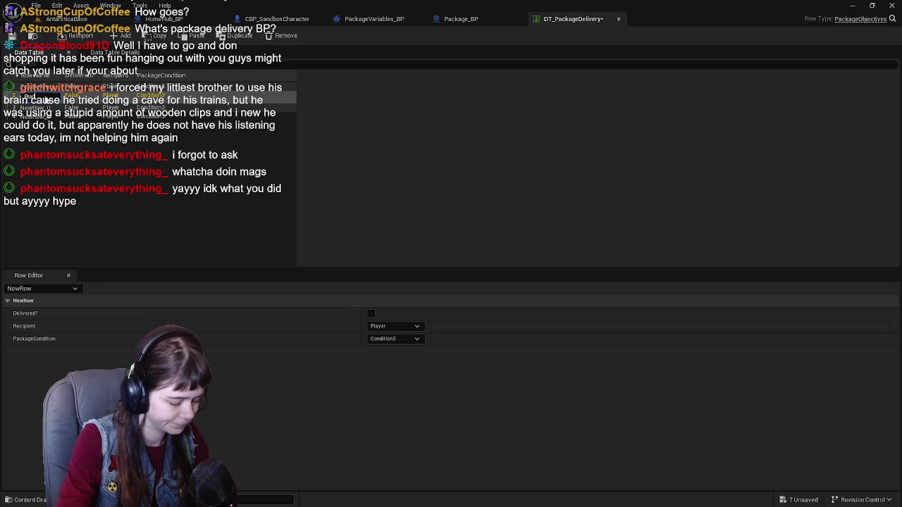
type("Nearby")
key("Return")
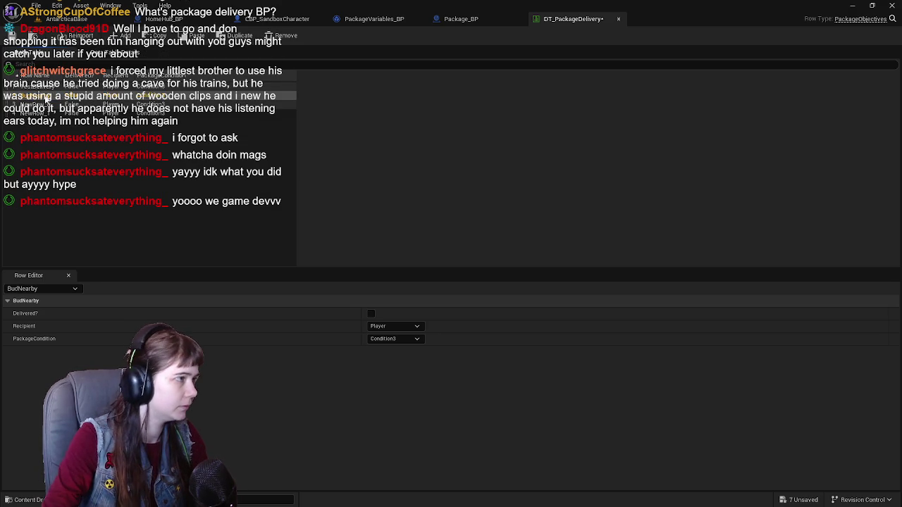
double_click(46, 99)
type("Bud")
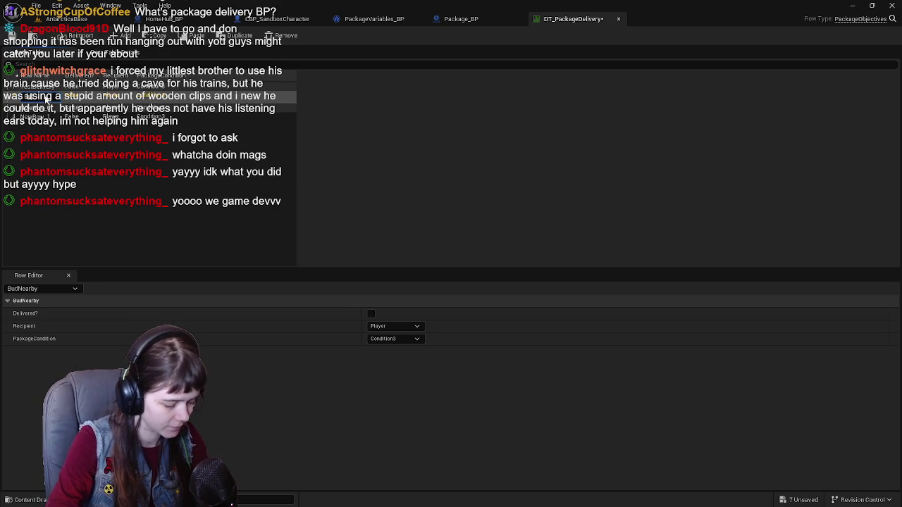
key("Return")
Rename the new rows Kimberly and Jodie, save, and review the Bud and TestDelivery fields.
left_click(47, 106)
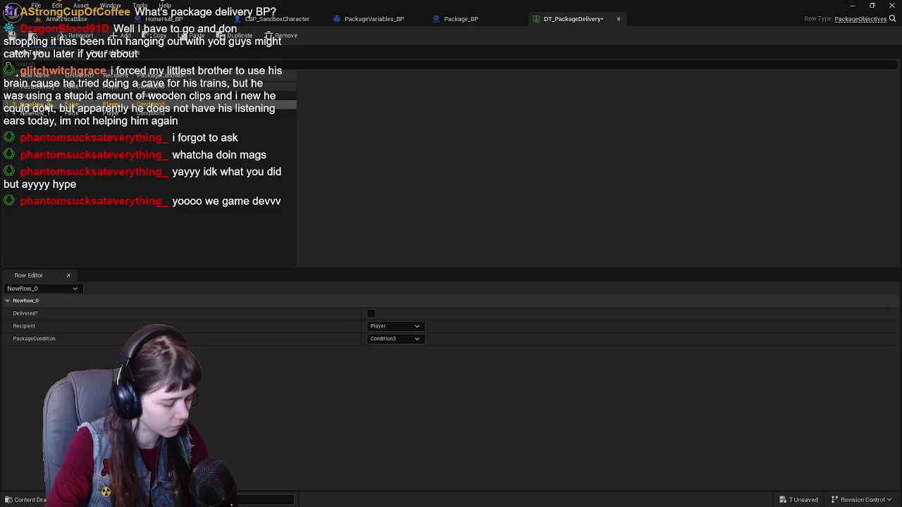
type("Kim")
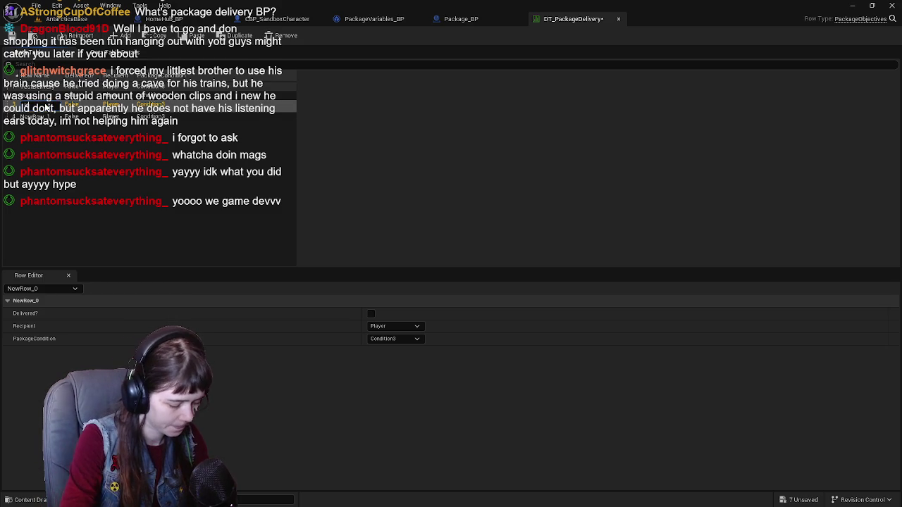
key("Return")
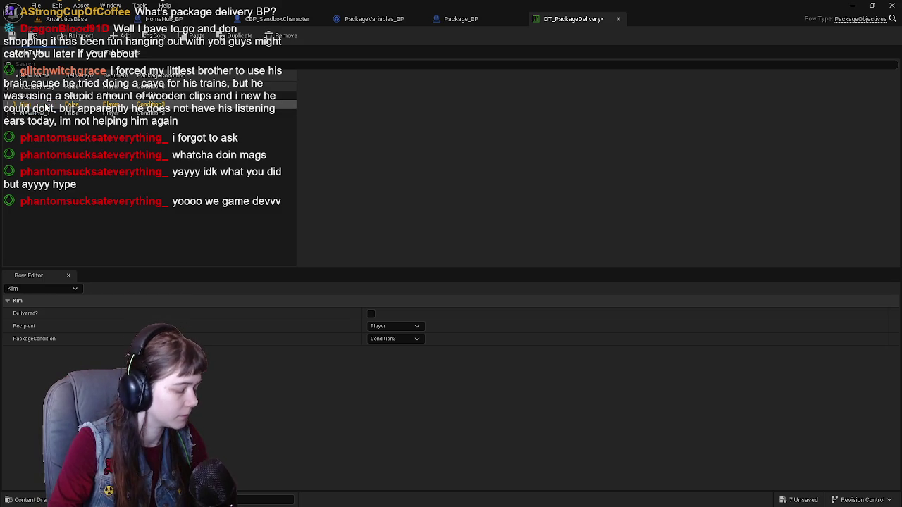
double_click(47, 106)
type("Kimberly")
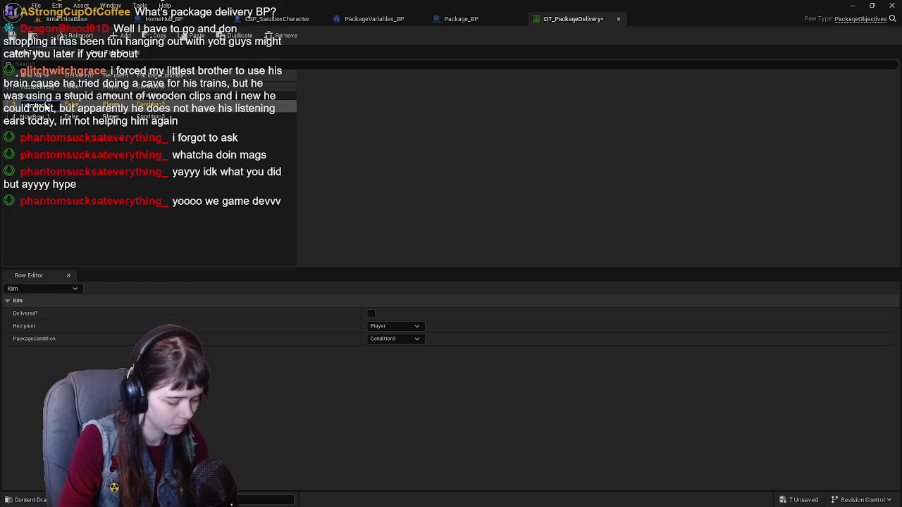
key("Return")
left_click(40, 114)
double_click(41, 114)
type("Jodie")
key("Return")
key("ctrl+s")
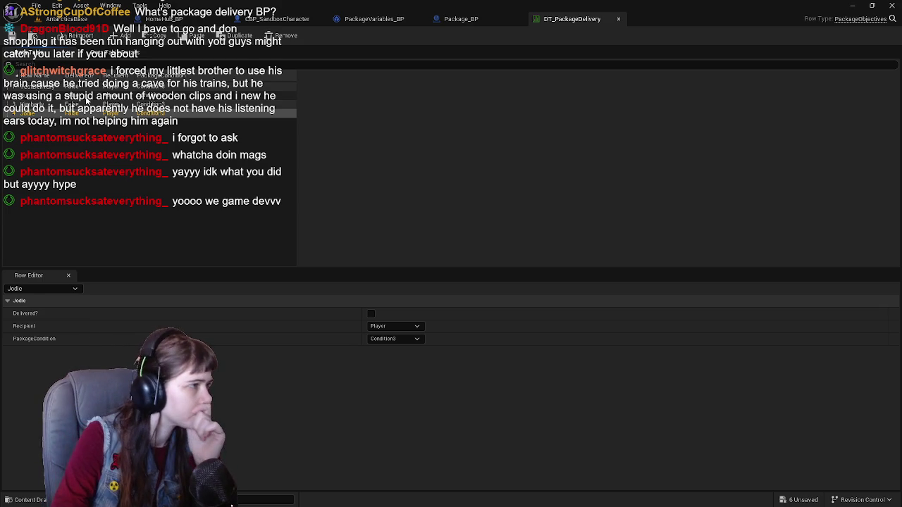
left_click(87, 98)
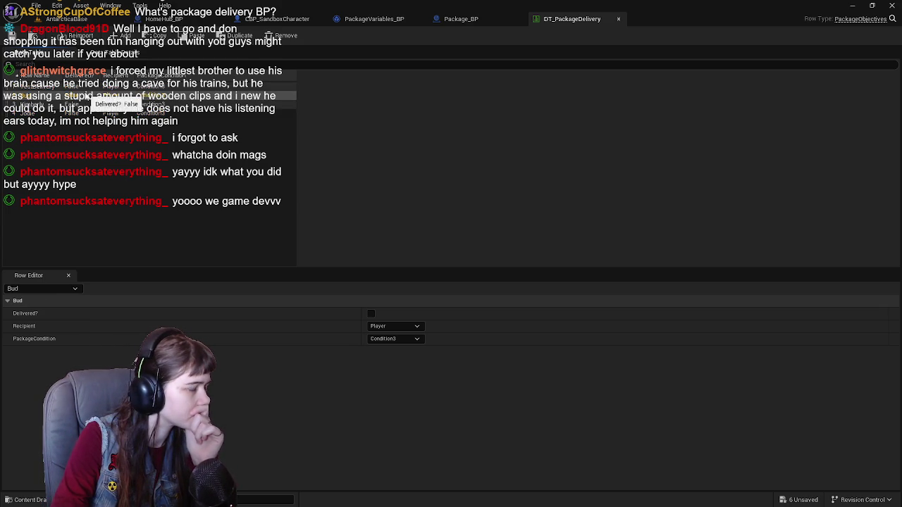
left_click(82, 87)
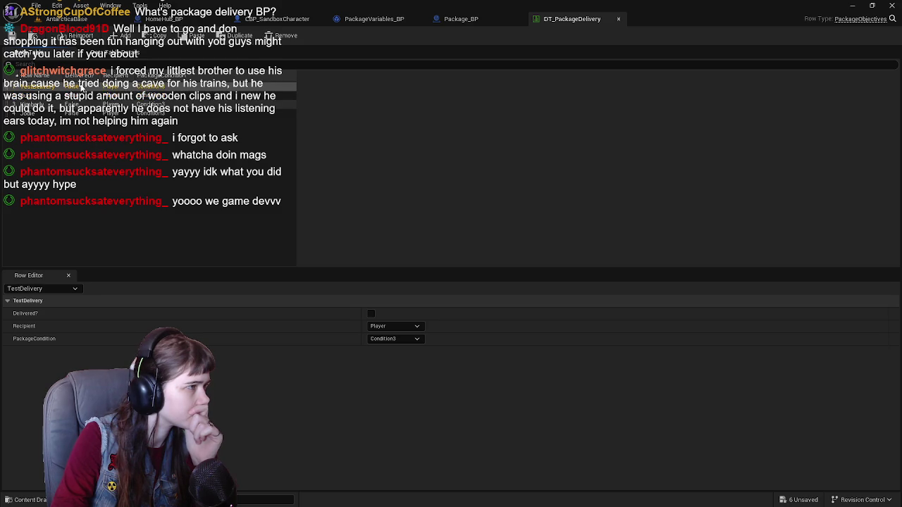
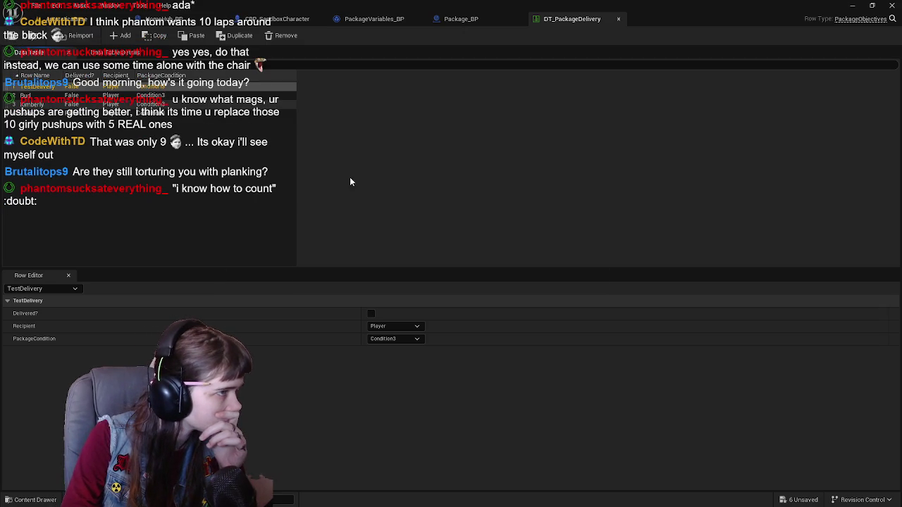
Delete the leftover Get Actor Of Class and Attach Actor To Actor nodes in Package_BP.
left_click(476, 24)
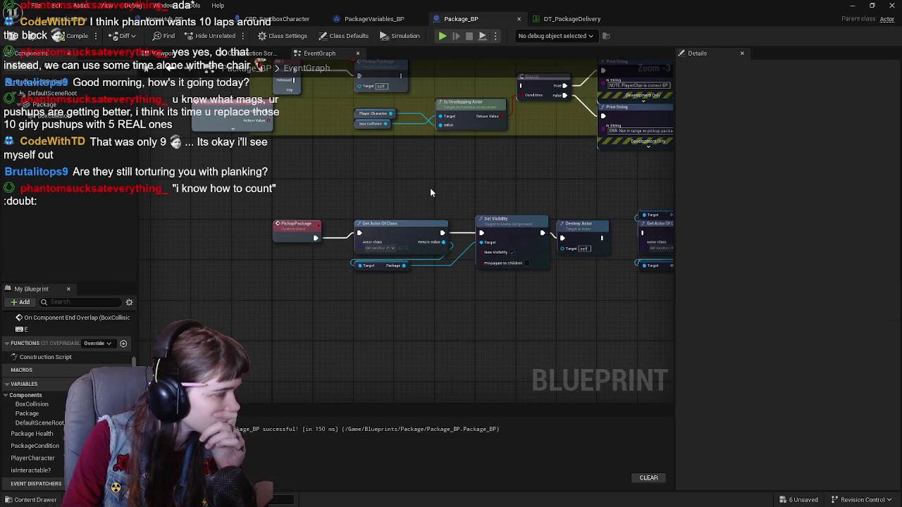
scroll(400, 241, "down", 1)
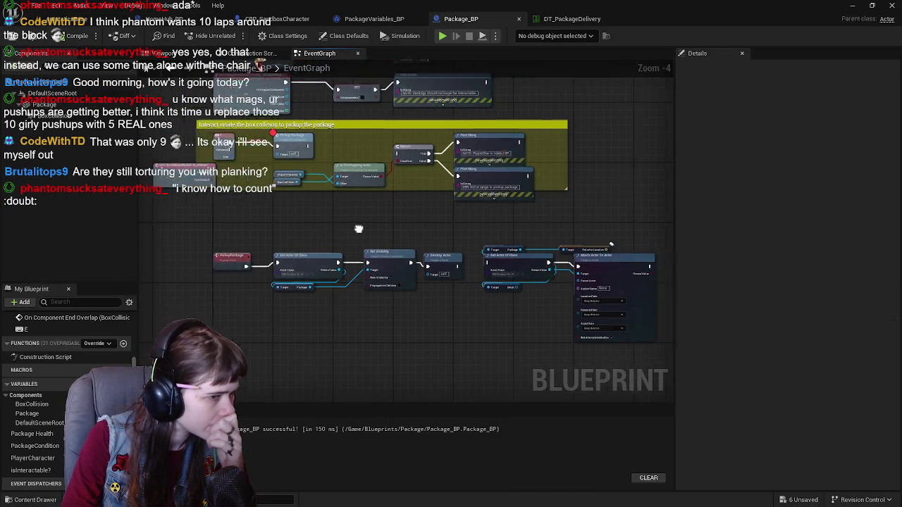
mouse_move(328, 199)
left_mouse_down()
mouse_move(423, 281)
mouse_move(516, 323)
left_mouse_up()
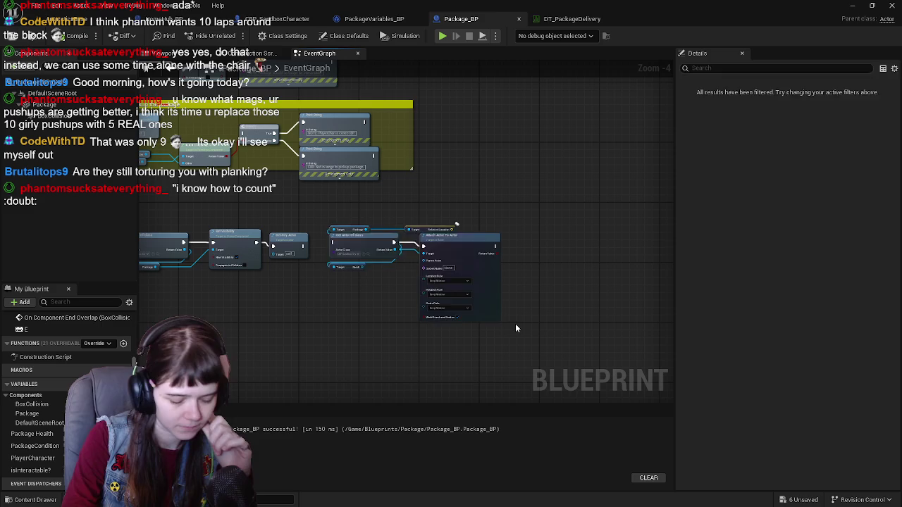
key("Delete")
scroll(280, 208, "up", 1)
left_click_drag(279, 208, 484, 201)
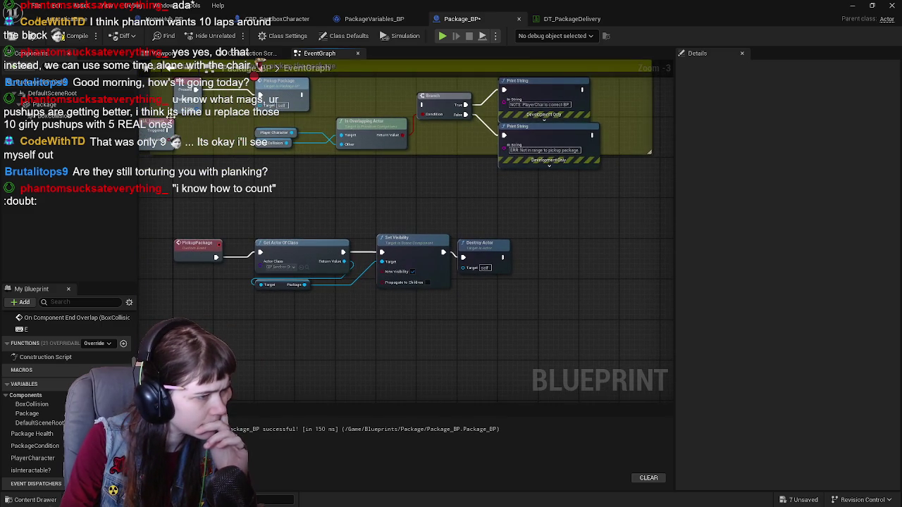
Save Package_BP and review its pickup graph, briefly checking the DT_PackageDelivery data table.
left_click(12, 36)
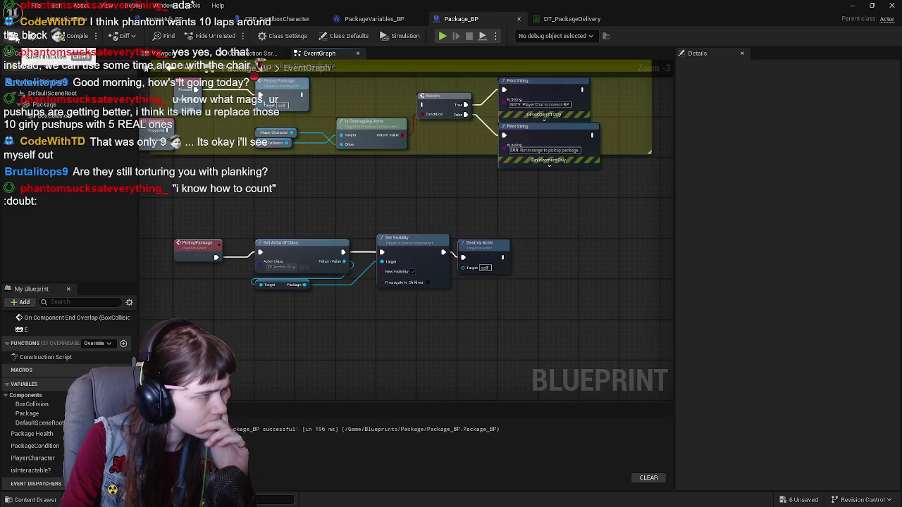
scroll(354, 214, "down", 1)
scroll(315, 196, "up", 1)
mouse_move(429, 232)
left_mouse_down()
mouse_move(418, 263)
mouse_move(456, 221)
left_mouse_up()
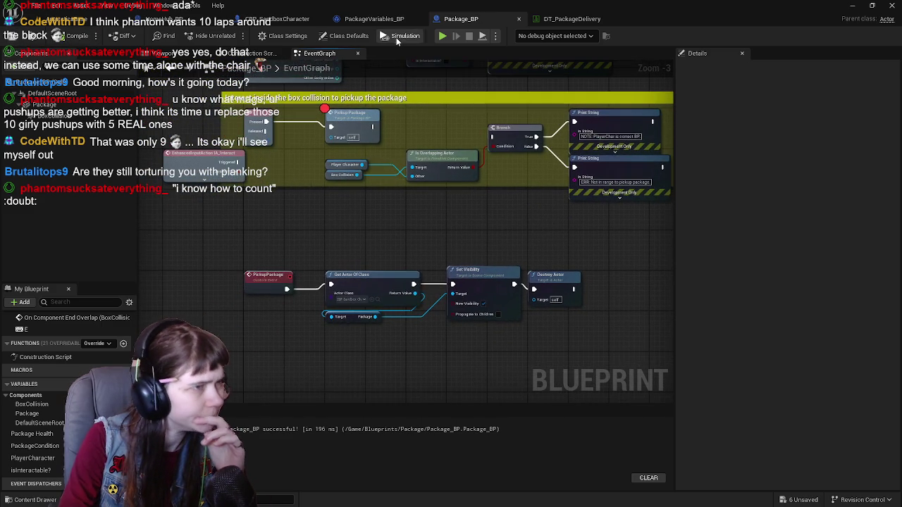
left_click(567, 19)
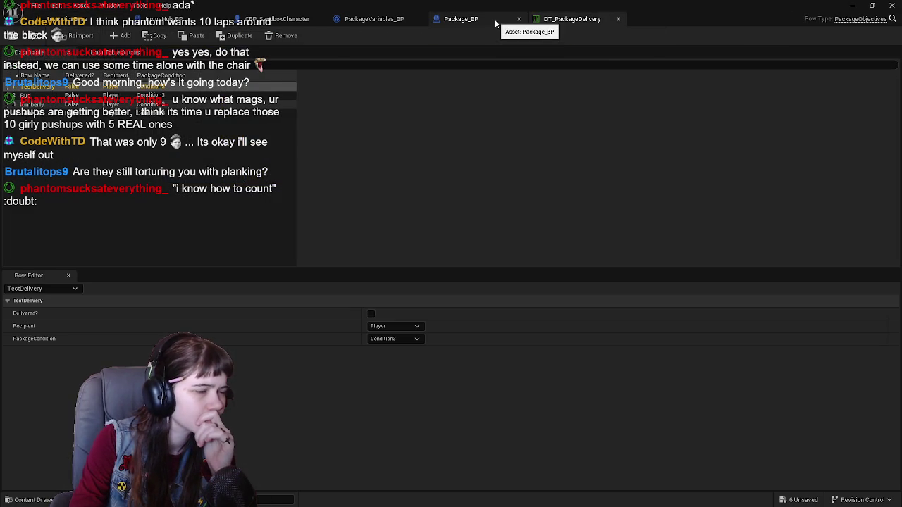
left_click(495, 24)
left_click_drag(412, 224, 399, 252)
scroll(398, 251, "up", 2)
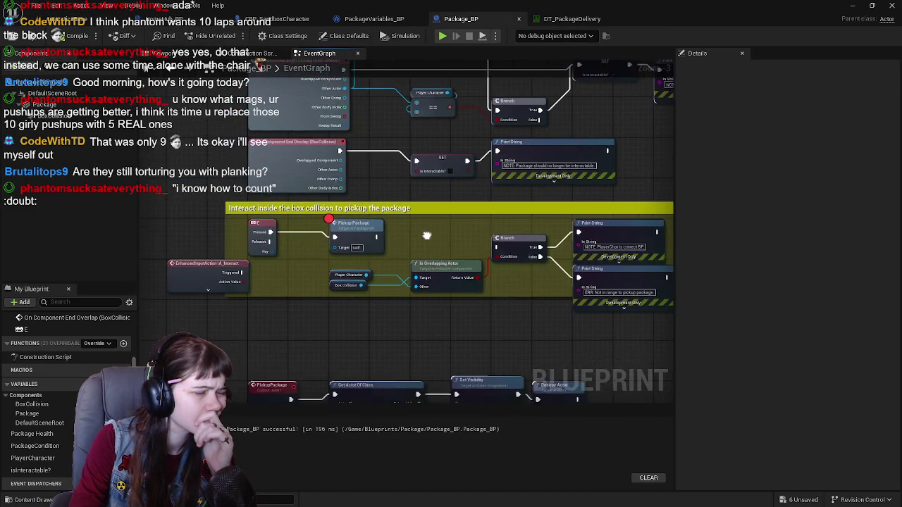
scroll(426, 239, "down", 2)
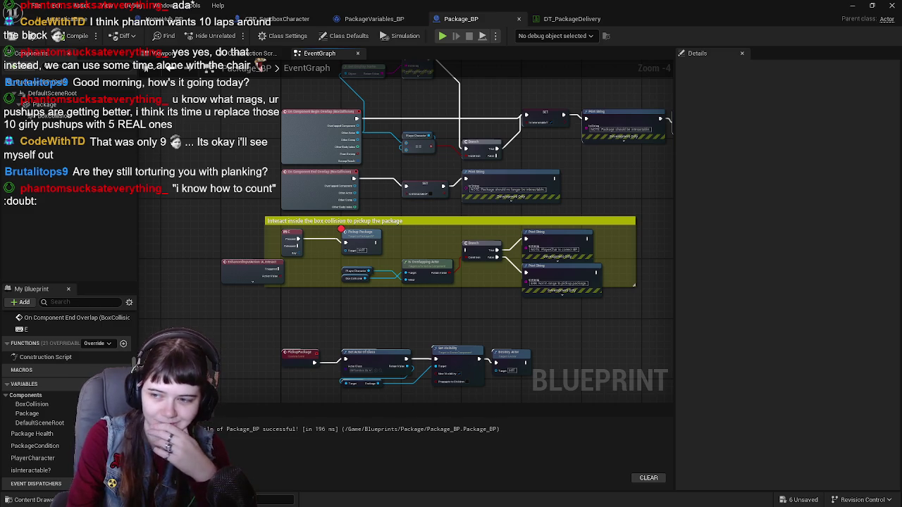
Review the Package_BP pickup comment section, then return to the AntarcticaBase level viewport.
scroll(416, 278, "up", 2)
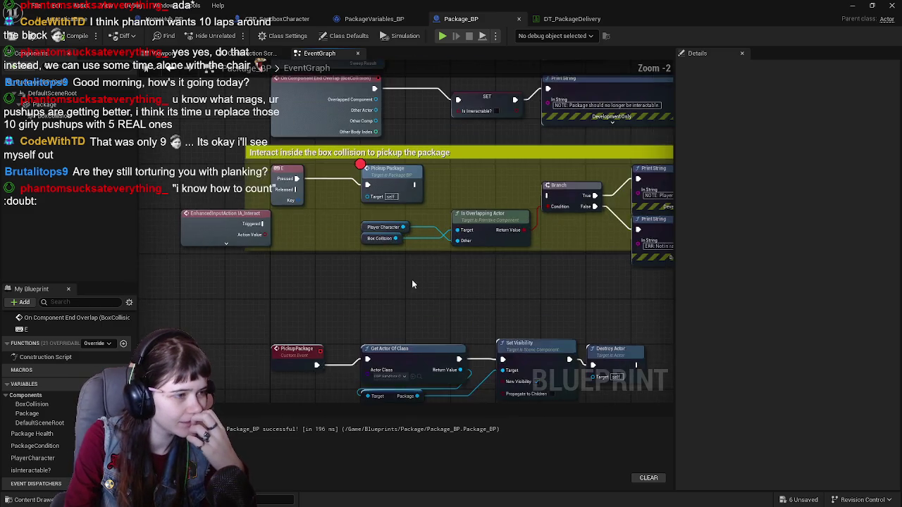
left_click_drag(317, 293, 318, 318)
left_click_drag(319, 286, 346, 344)
left_click(80, 19)
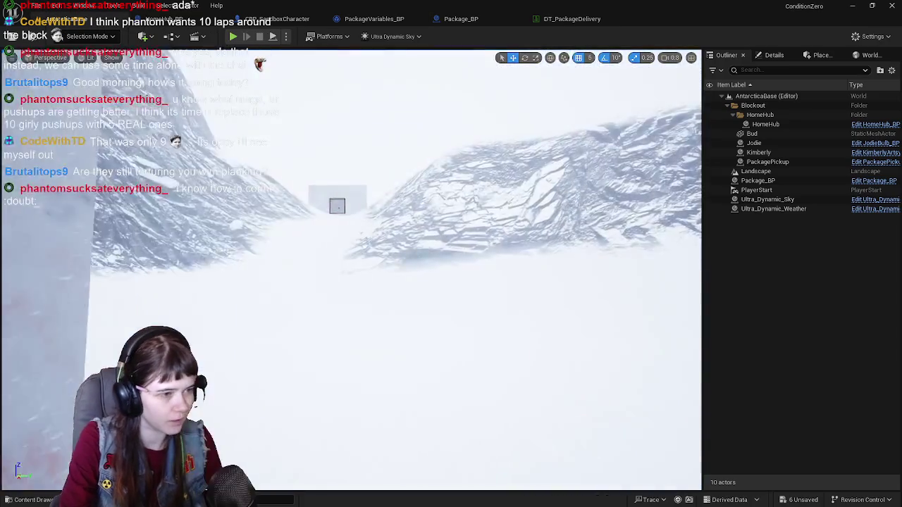
Select and focus the PackagePickup actor in the level, then edit PackagePickup_BP.
scroll(351, 269, "up", 5)
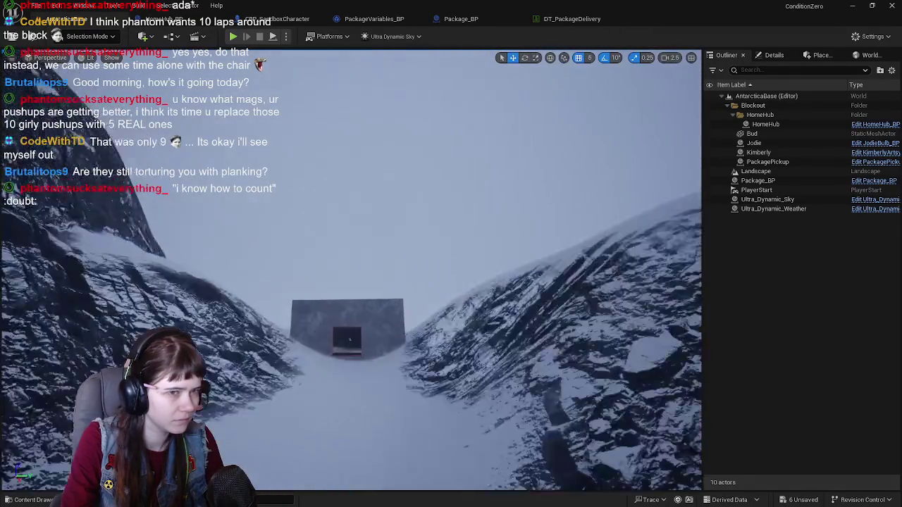
scroll(342, 320, "up", 3)
left_click(439, 286)
key("f")
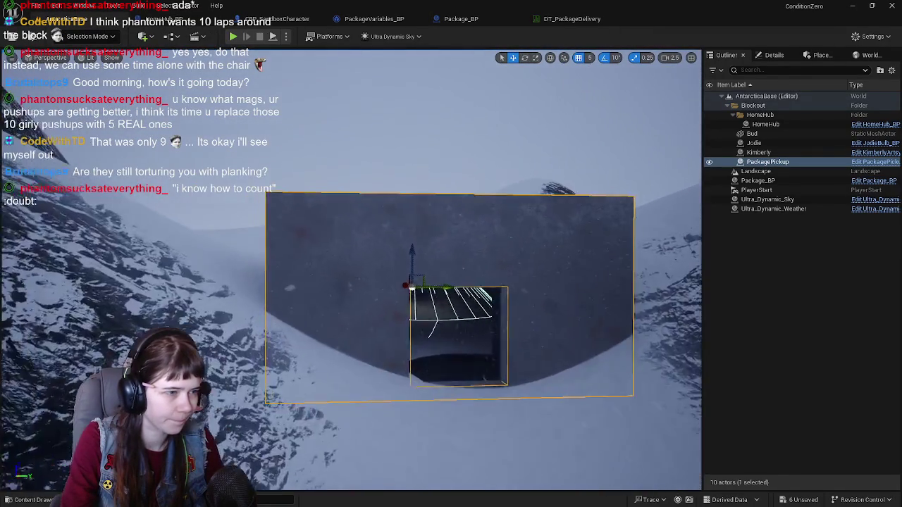
key("f")
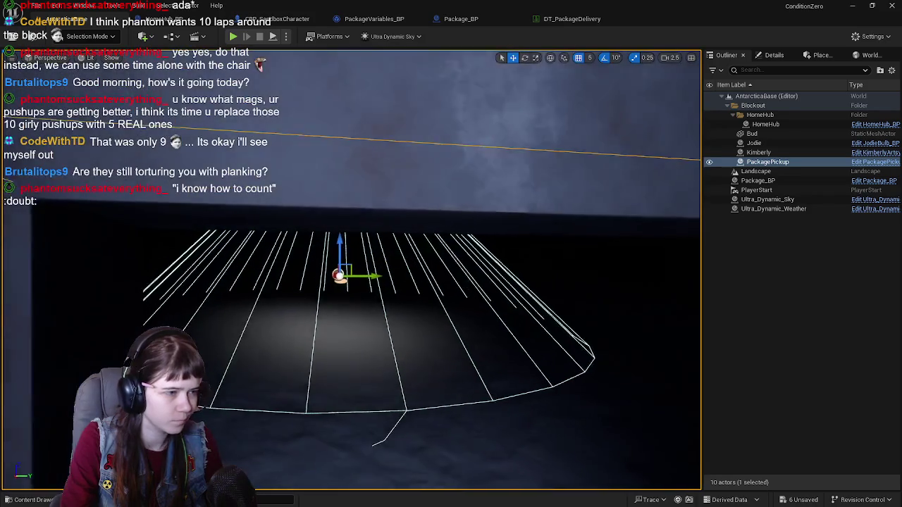
scroll(374, 216, "down", 5)
scroll(374, 216, "up", 3)
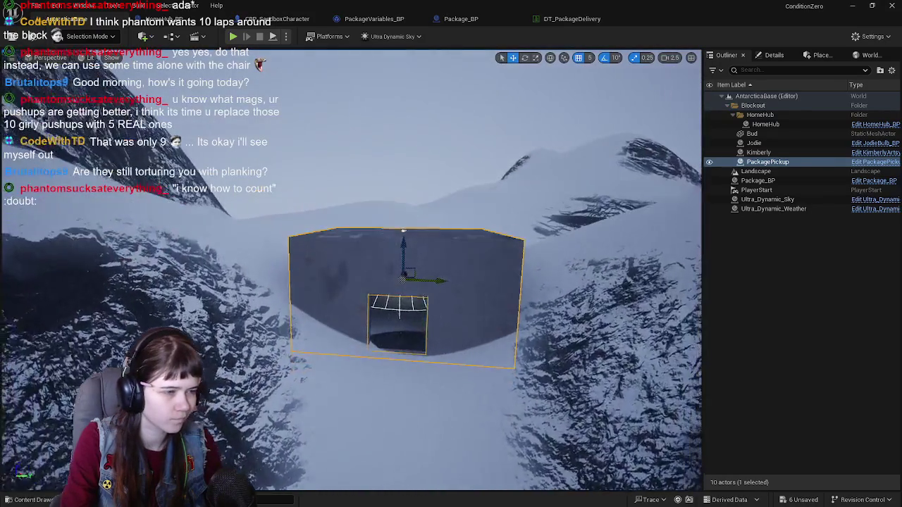
scroll(374, 217, "up", 5)
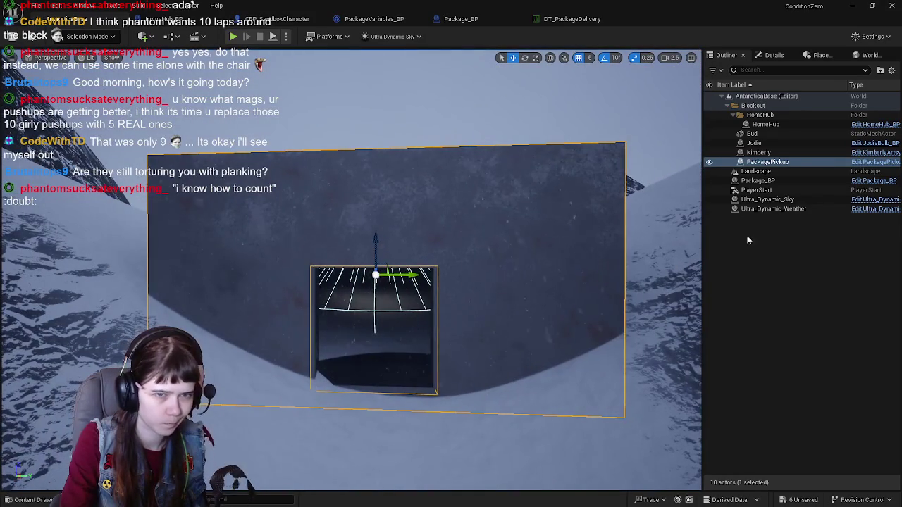
left_click(867, 163)
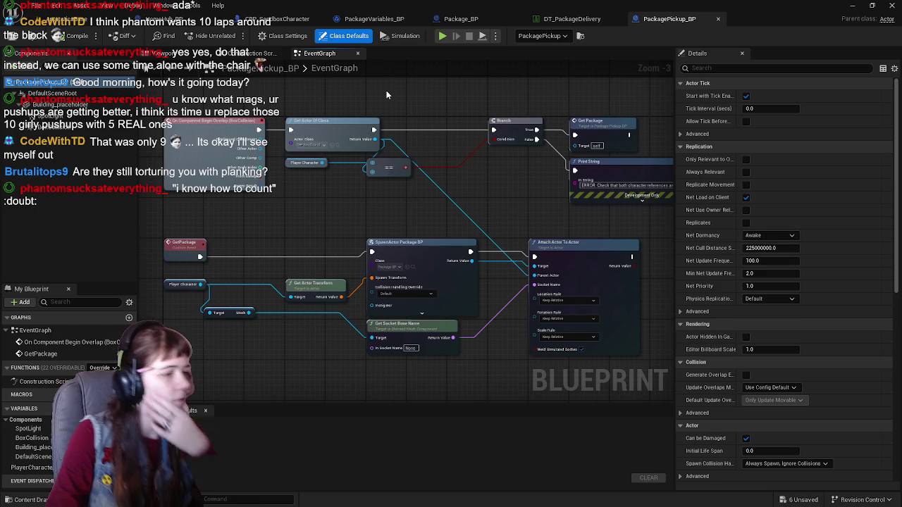
Delete the package spawning nodes and the Attach Actor To Actor node from PackagePickup_BP.
scroll(304, 209, "up", 1)
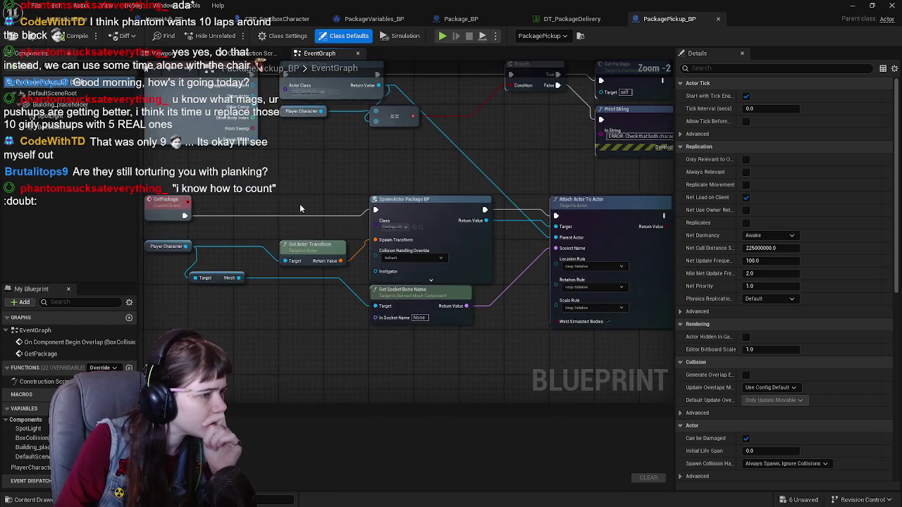
mouse_move(164, 247)
left_mouse_down()
mouse_move(171, 259)
mouse_move(505, 361)
left_mouse_up()
key("Delete")
left_click(578, 215)
key("Delete")
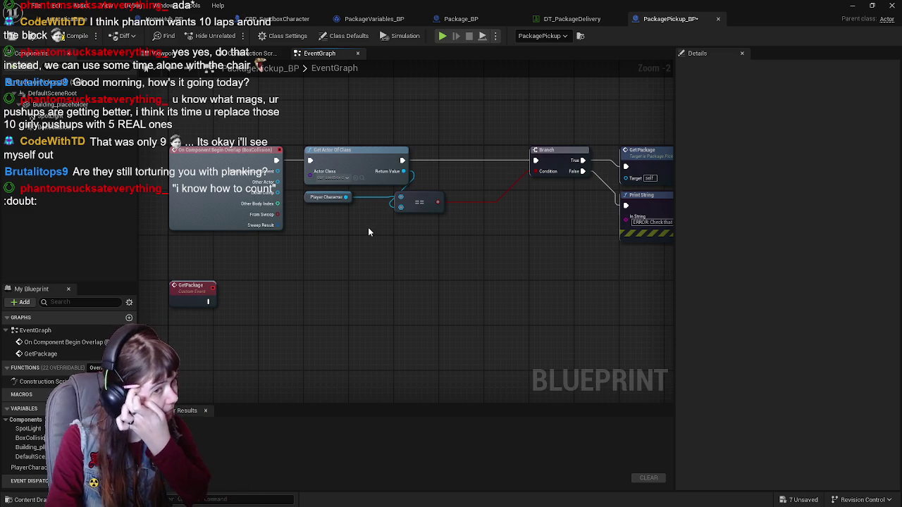
Delete the overlap check, Branch, Get Package and Print String nodes, then compile.
left_click_drag(340, 119, 498, 225)
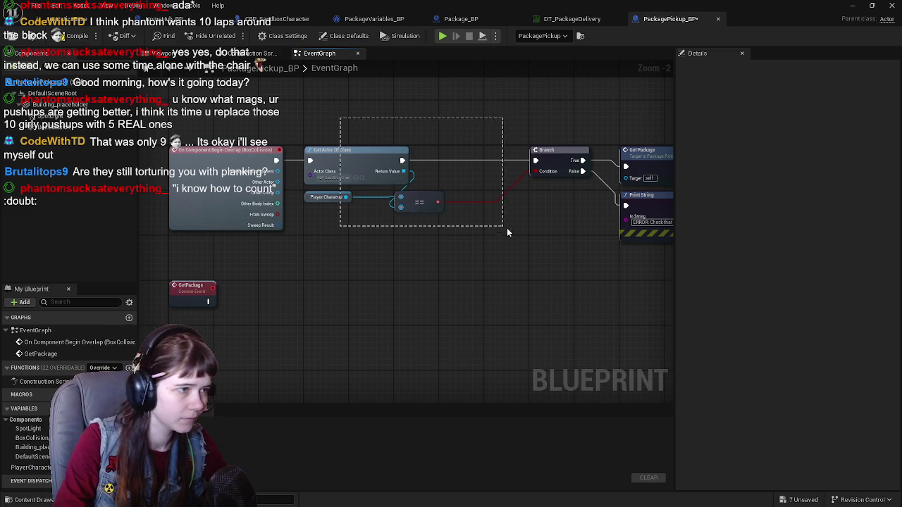
key("Delete")
left_click_drag(426, 141, 527, 239)
key("Delete")
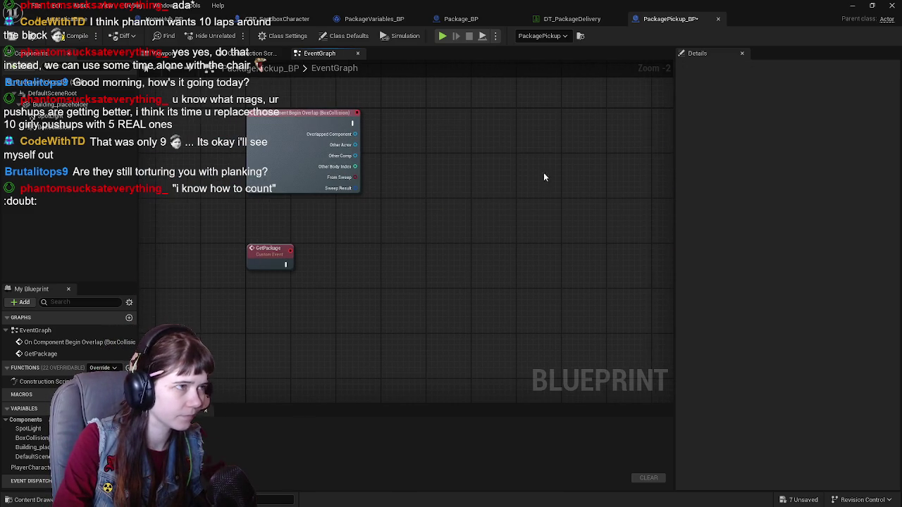
left_click(62, 37)
Inspect the Package mesh component's properties in Package_BP.
left_click(499, 22)
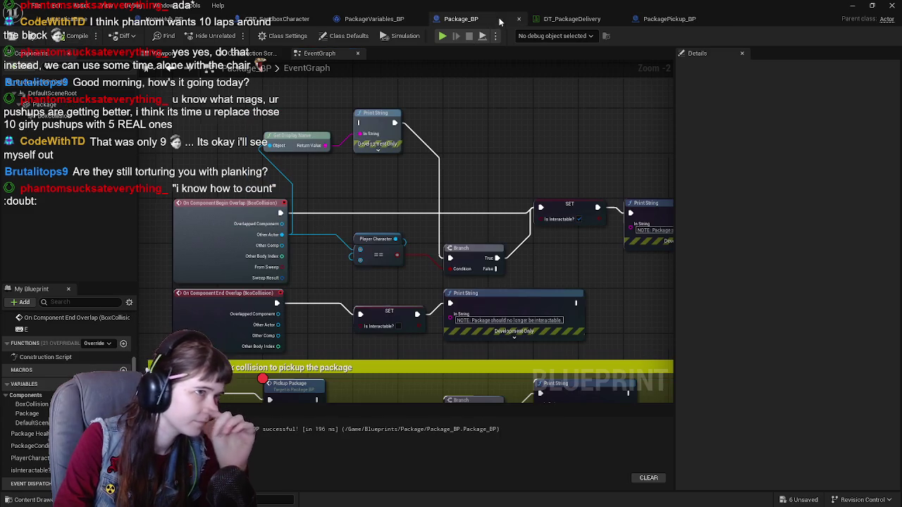
mouse_move(420, 225)
left_mouse_down()
mouse_move(390, 203)
mouse_move(408, 100)
left_mouse_up()
scroll(381, 208, "down", 1)
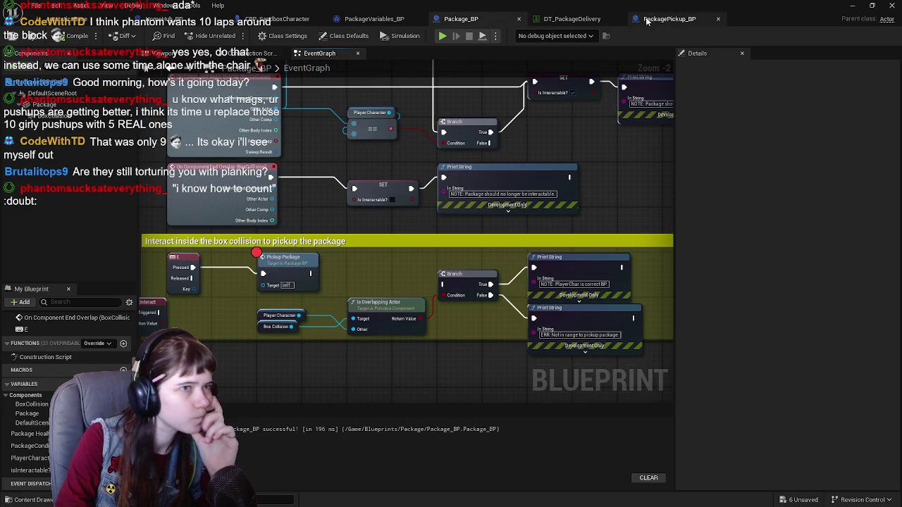
left_click(44, 104)
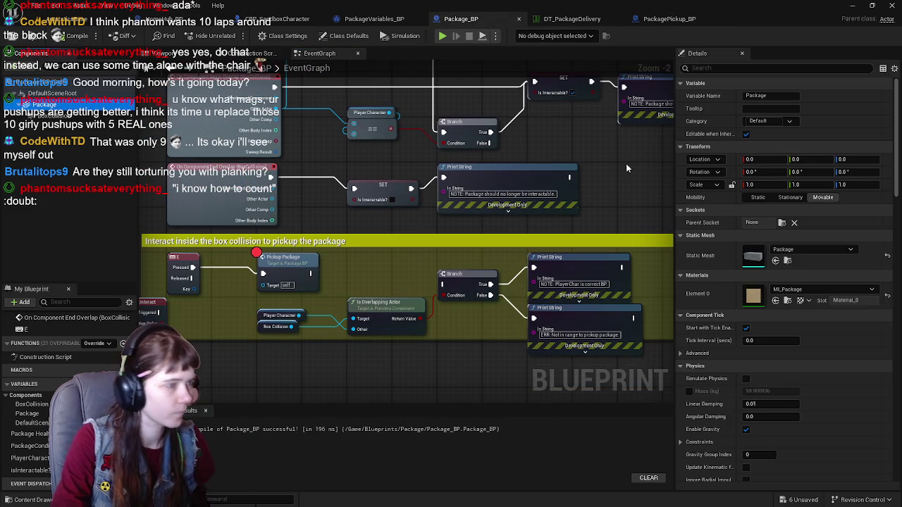
key("ctrl+space")
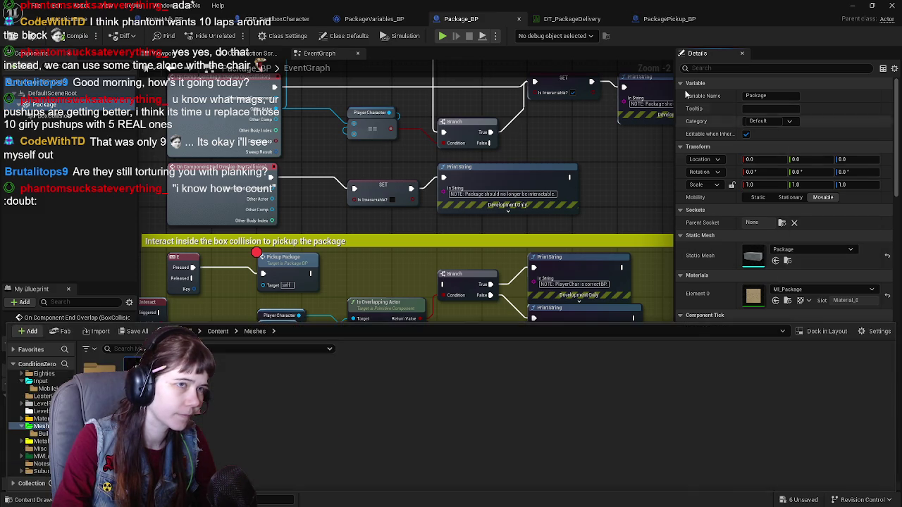
Add the Package static mesh from the Content Drawer as a new PackagePickup_BP component.
left_click(669, 19)
left_click(166, 53)
mouse_move(336, 272)
left_mouse_down()
mouse_move(254, 257)
mouse_move(410, 203)
left_mouse_up()
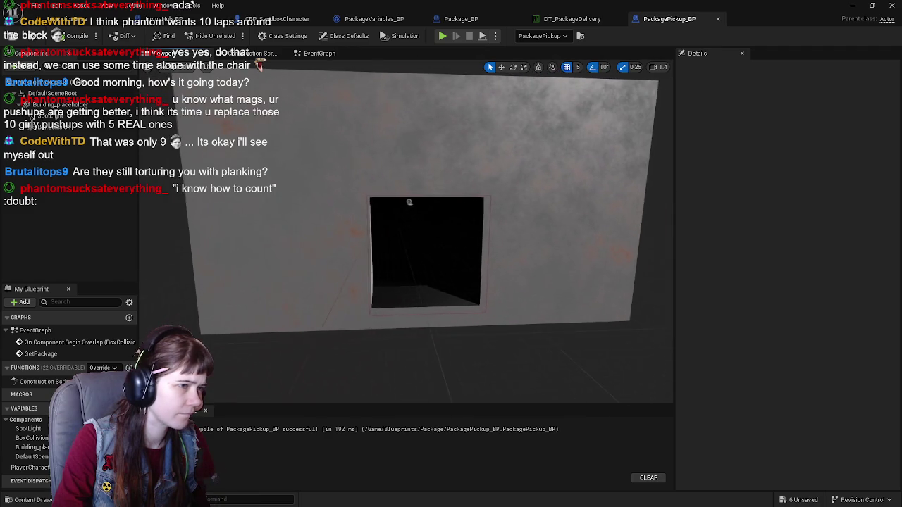
left_click_drag(423, 254, 413, 248)
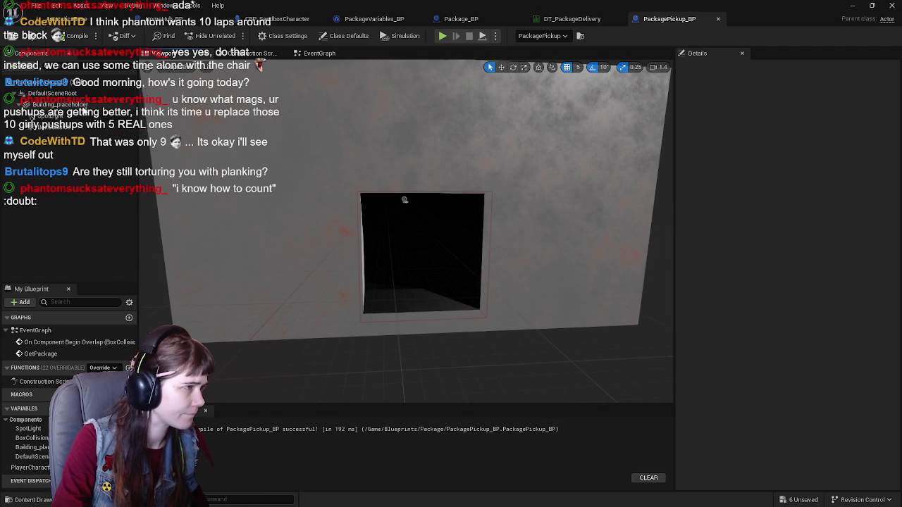
left_click(71, 105)
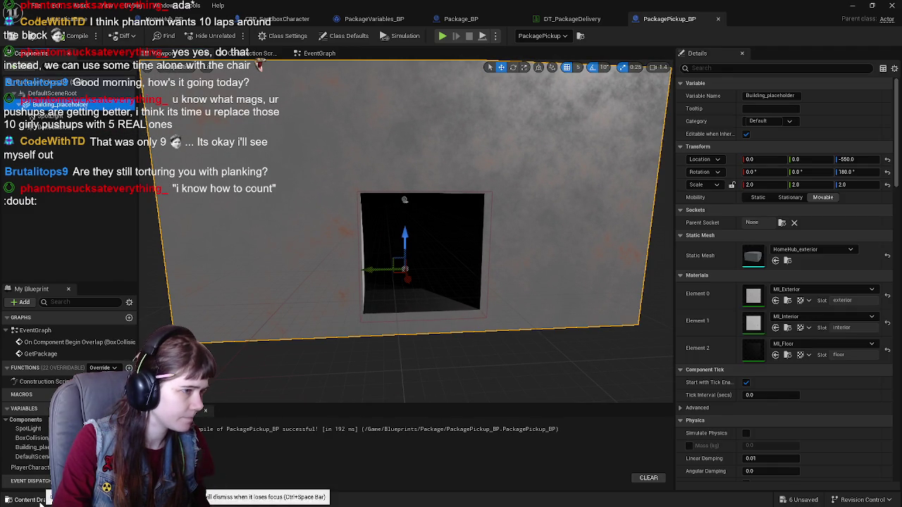
left_click(55, 217)
key("ctrl+space")
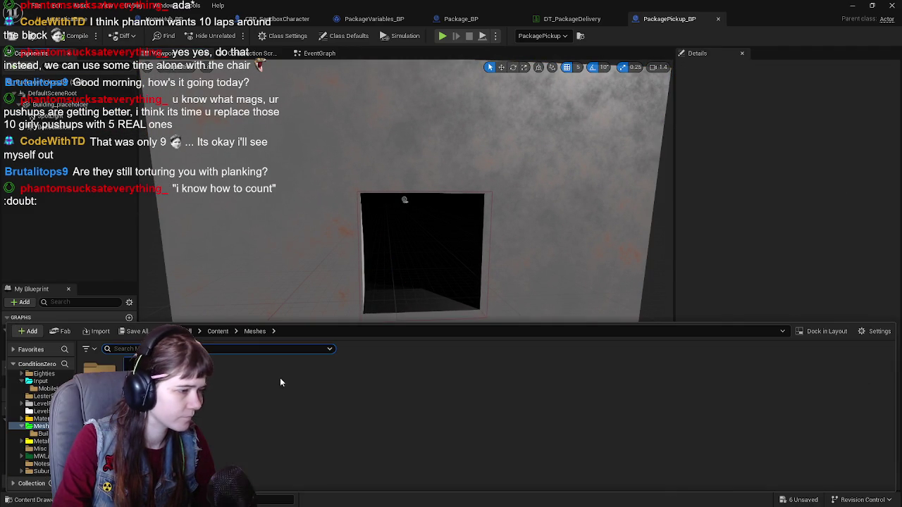
mouse_move(98, 367)
left_mouse_down()
mouse_move(116, 205)
mouse_move(60, 123)
mouse_move(58, 144)
left_mouse_up()
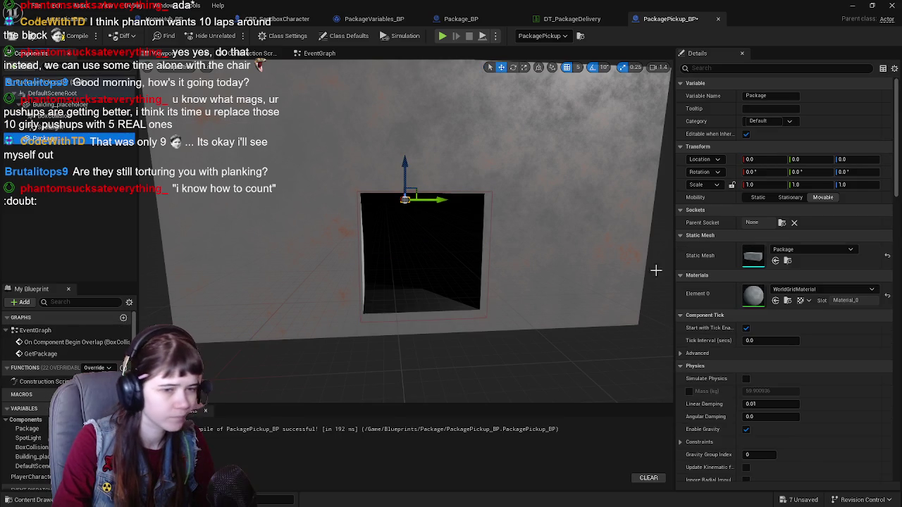
Assign the MI_Package material to the Package component's Element 0.
left_click(821, 289)
type("package")
key("Return")
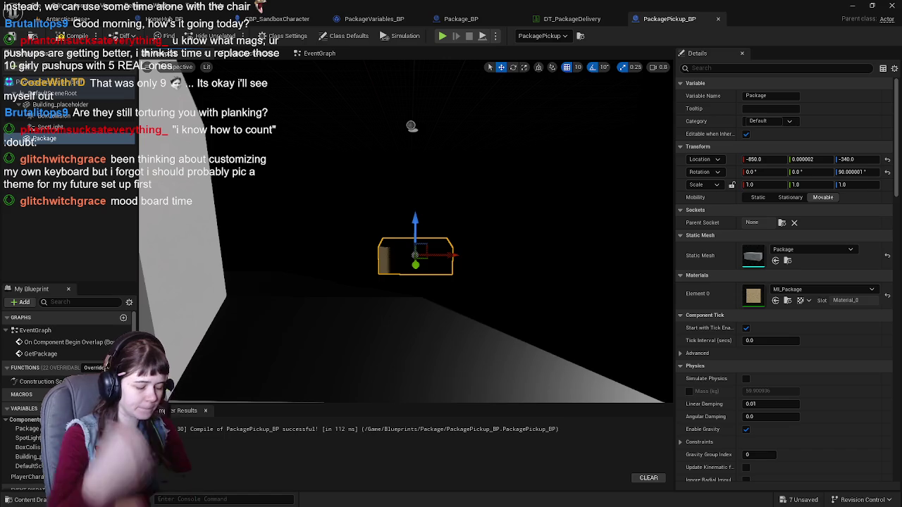
Move the package to -890, 0, -110 inside the building and verify it in the level.
left_click_drag(423, 317, 338, 284)
mouse_move(458, 232)
left_mouse_down()
mouse_move(380, 246)
mouse_move(406, 217)
mouse_move(419, 124)
mouse_move(399, 182)
left_mouse_up()
mouse_move(392, 227)
left_mouse_down()
mouse_move(391, 141)
mouse_move(486, 136)
mouse_move(471, 140)
left_mouse_up()
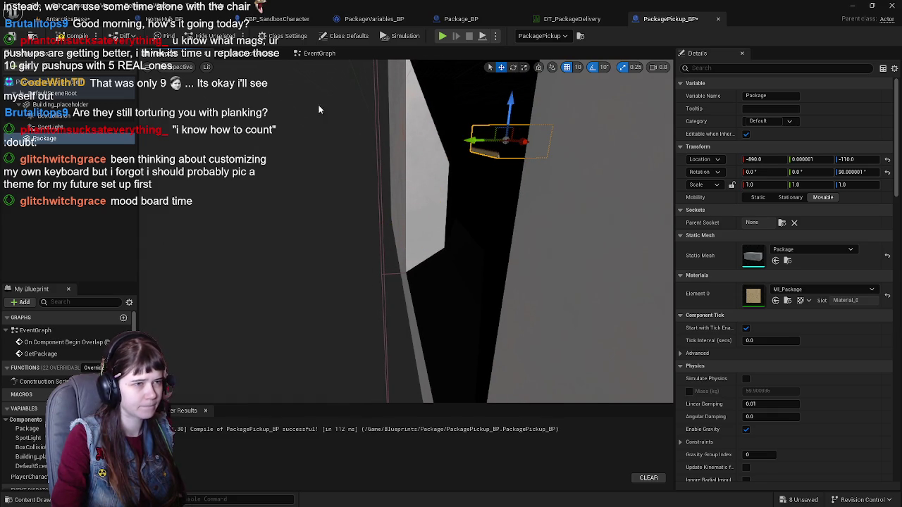
left_click(71, 18)
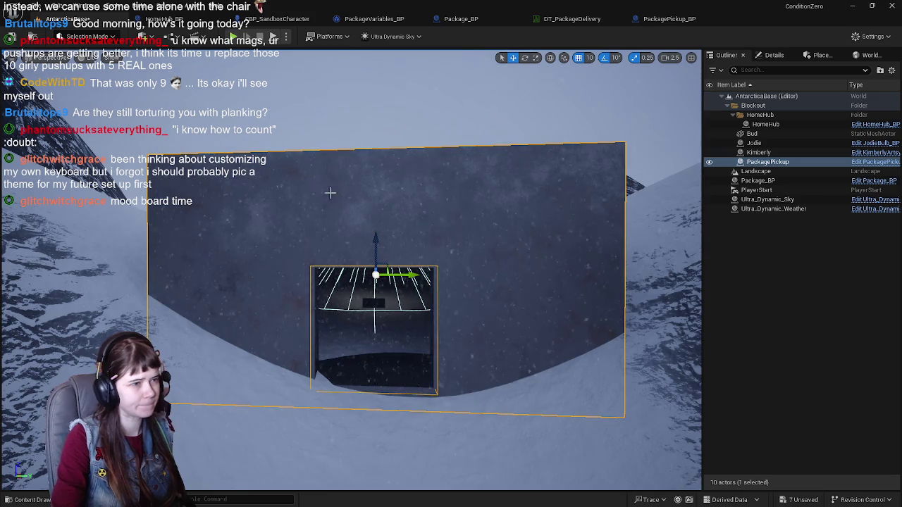
key("f")
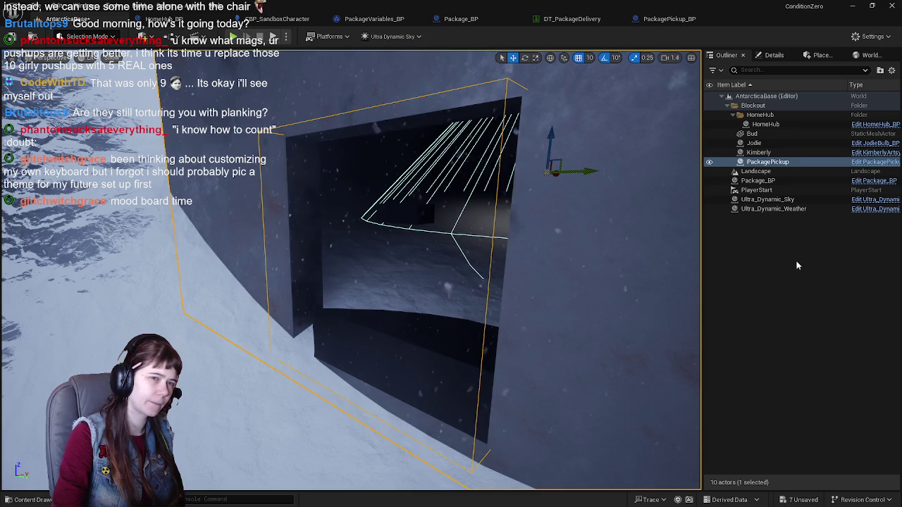
left_click(673, 21)
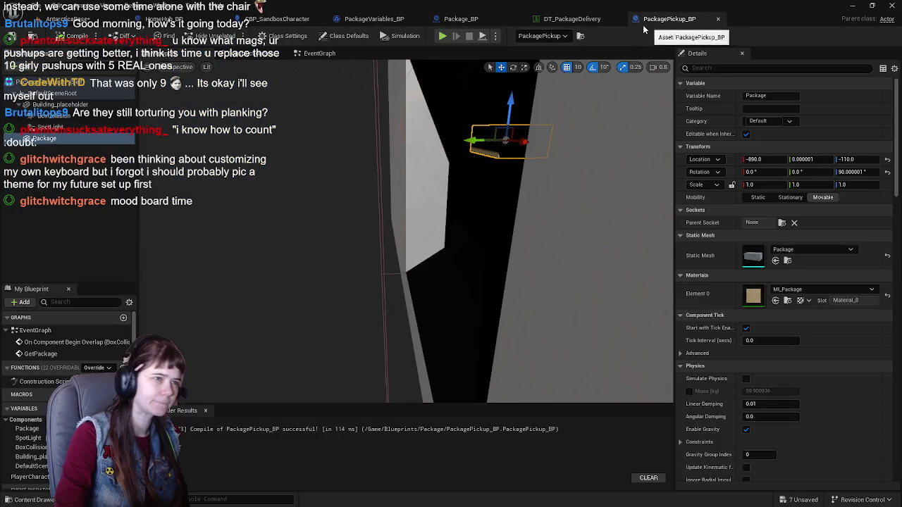
Delete the GetPackage custom event from PackagePickup_BP's event graph.
left_click(310, 54)
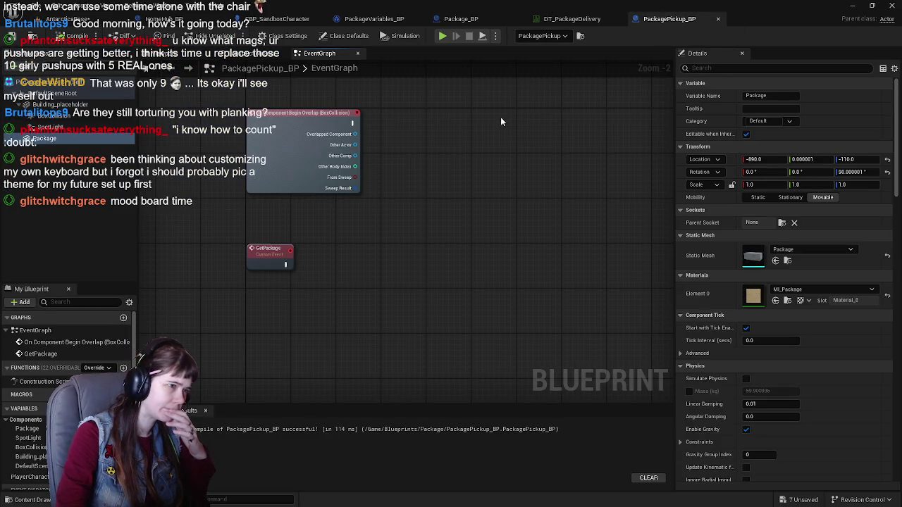
left_click(461, 19)
left_click_drag(287, 190, 421, 172)
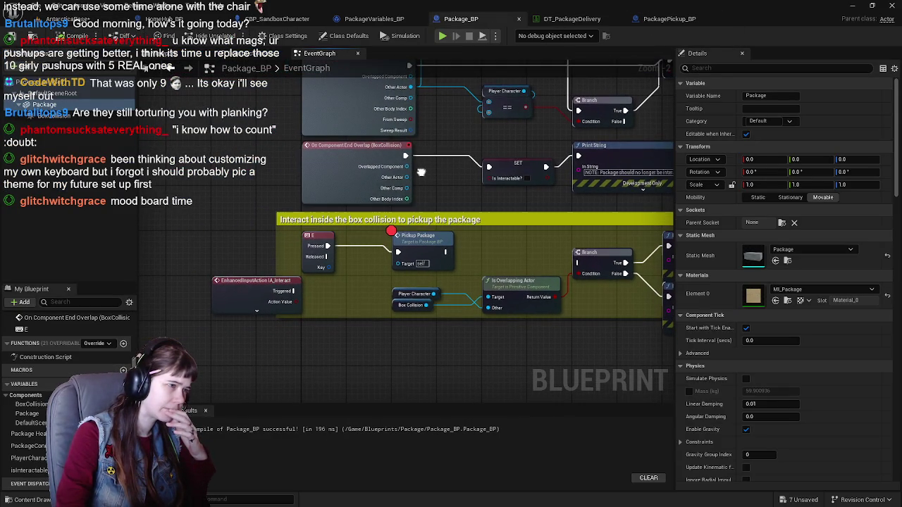
left_click(666, 19)
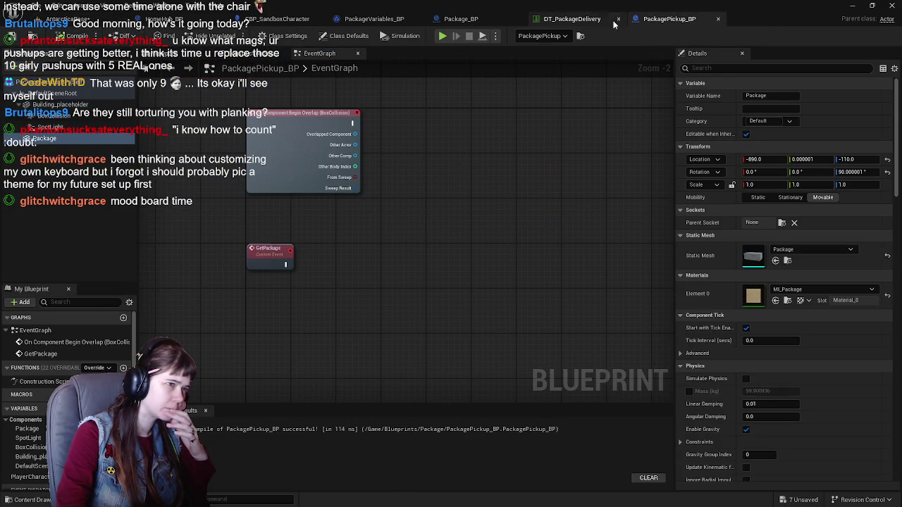
left_click(267, 248)
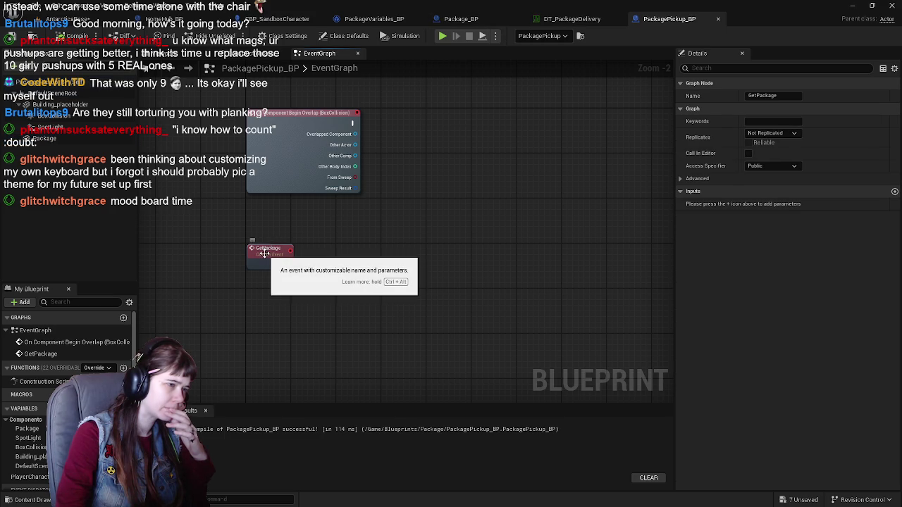
key("Delete")
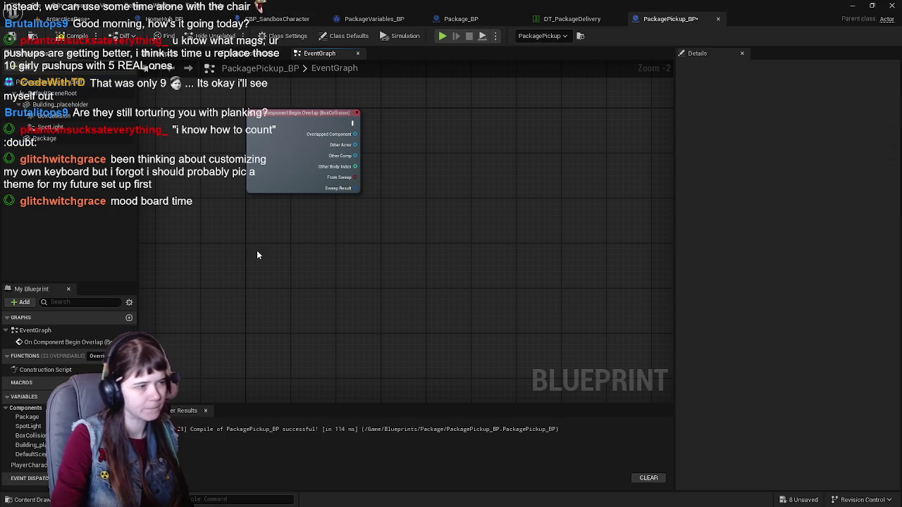
Copy Package_BP's PickupPackage chain into PackagePickup_BP and remove its Destroy Actor node.
left_click(461, 19)
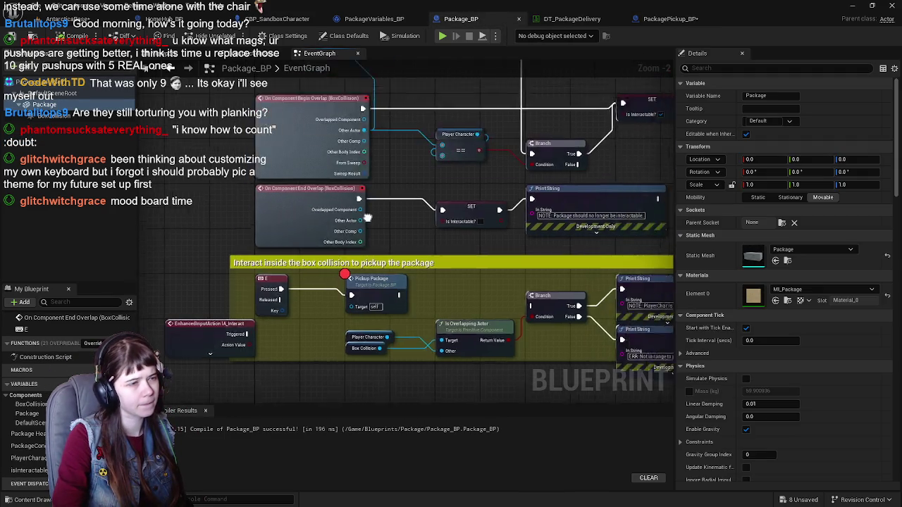
double_click(289, 340)
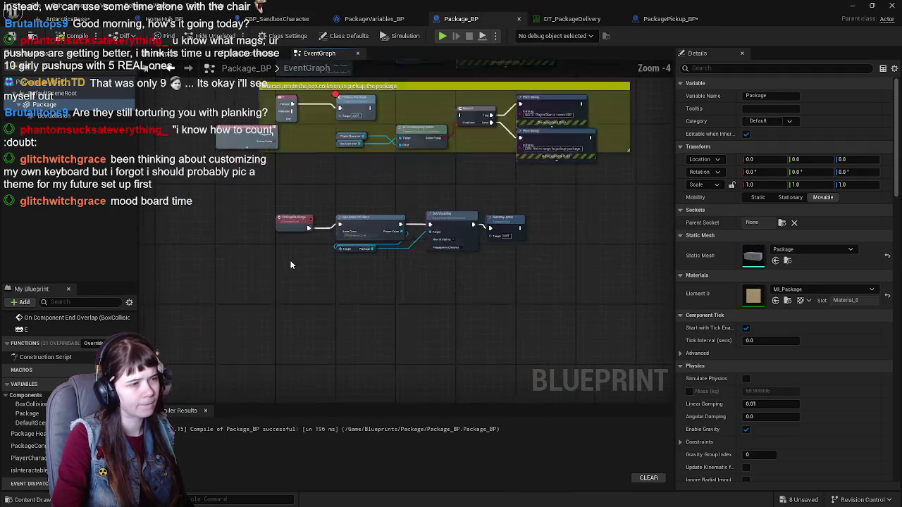
left_click_drag(310, 213, 269, 232)
left_click(561, 305)
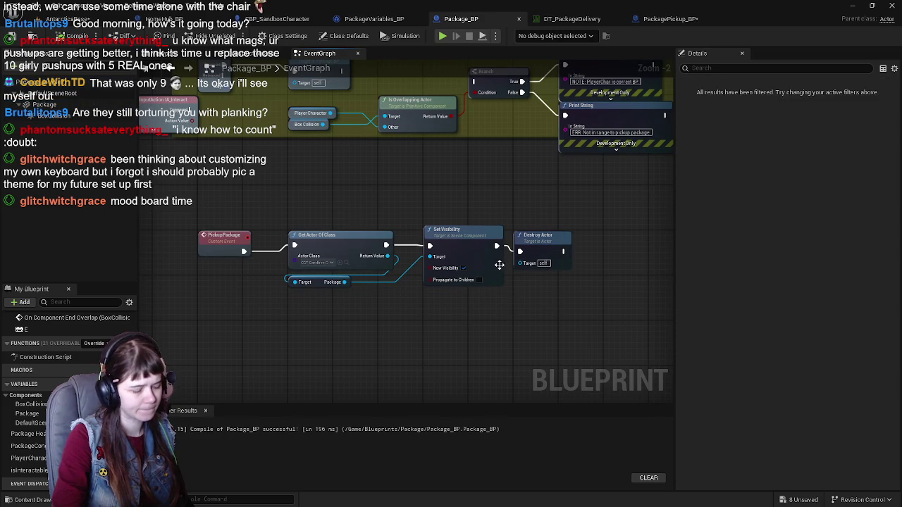
left_click(669, 19)
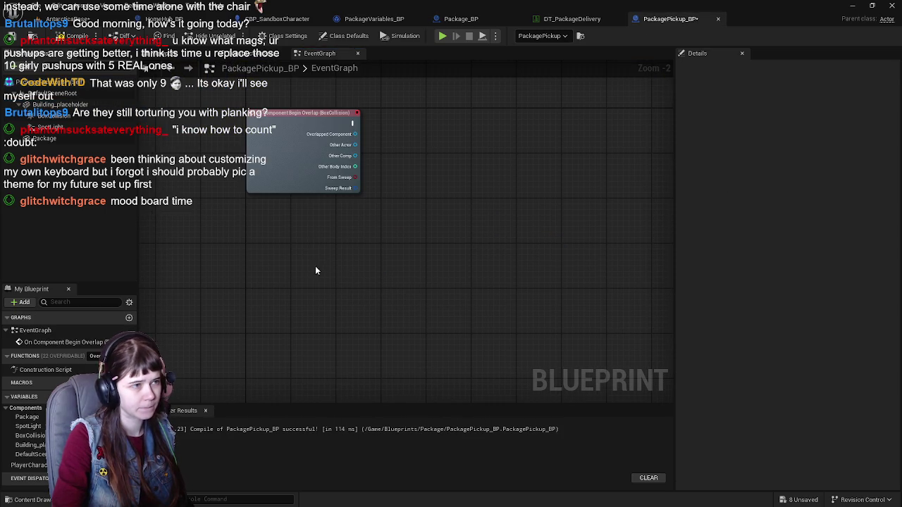
key("ctrl+v")
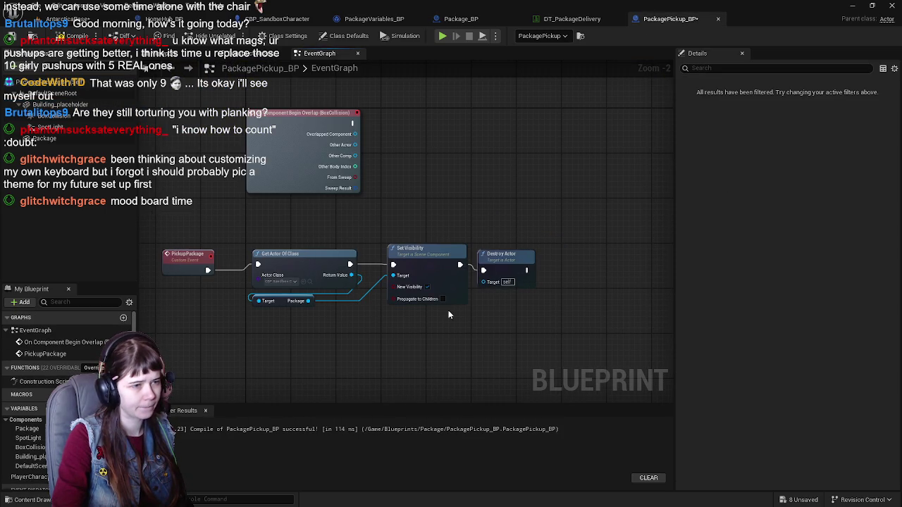
left_click_drag(187, 261, 270, 256)
scroll(585, 255, "up", 2)
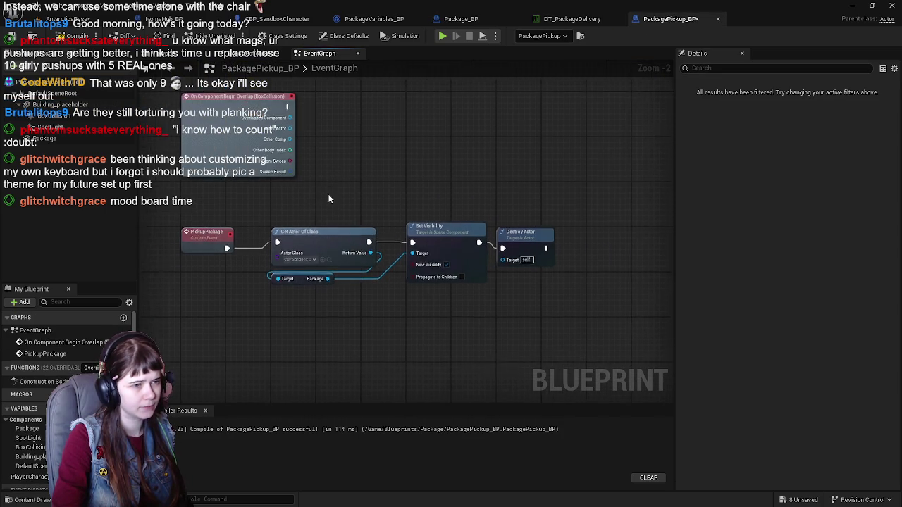
right_click(601, 251)
left_click(624, 263)
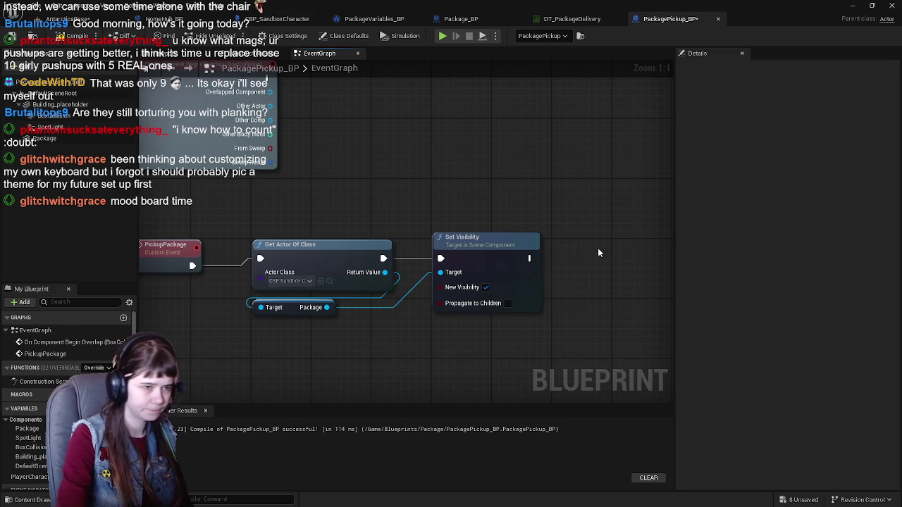
Wrap Get Actor Of Class and Set Visibility in a 'hide visibility in warehouse' comment, then compile and save.
scroll(494, 245, "down", 1)
left_click_drag(315, 227, 492, 320)
key("c")
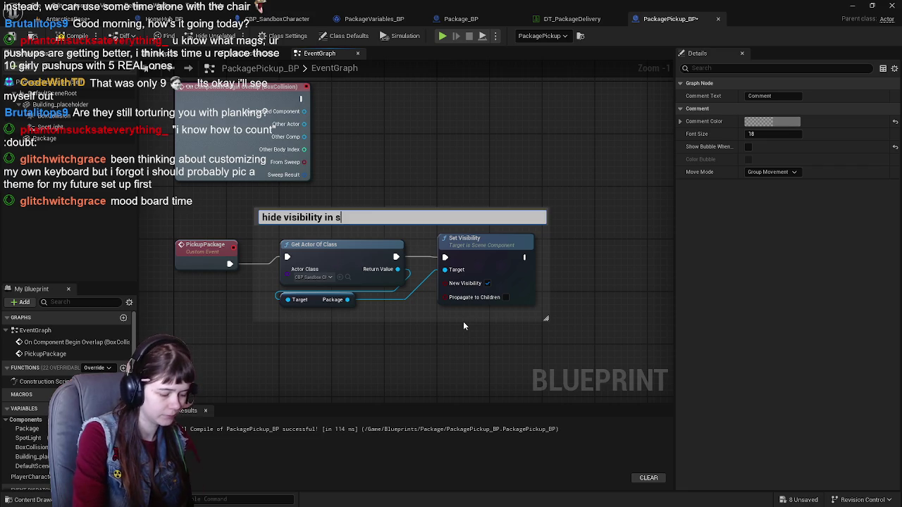
type("warehouse")
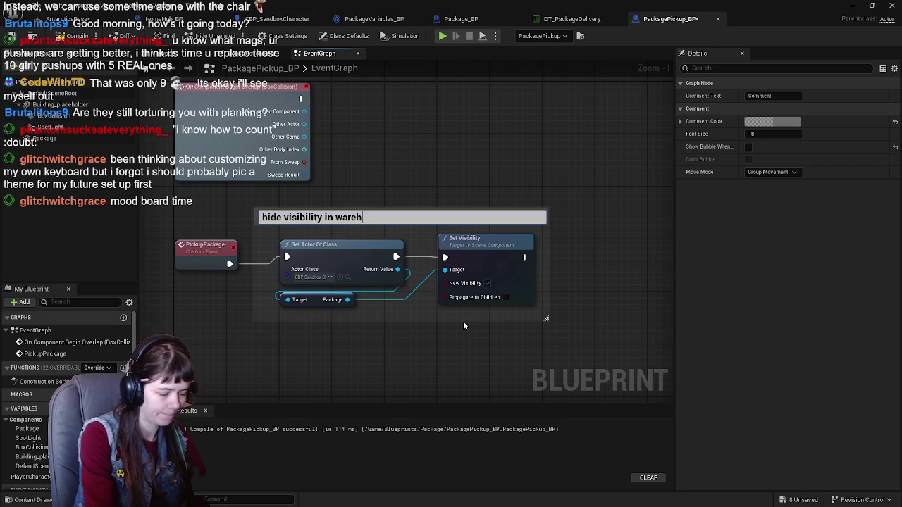
key("Return")
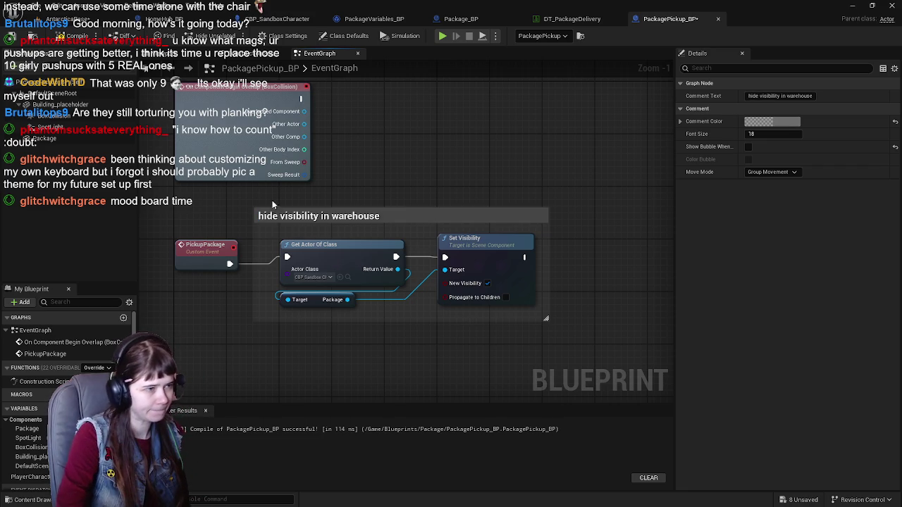
left_click(564, 326)
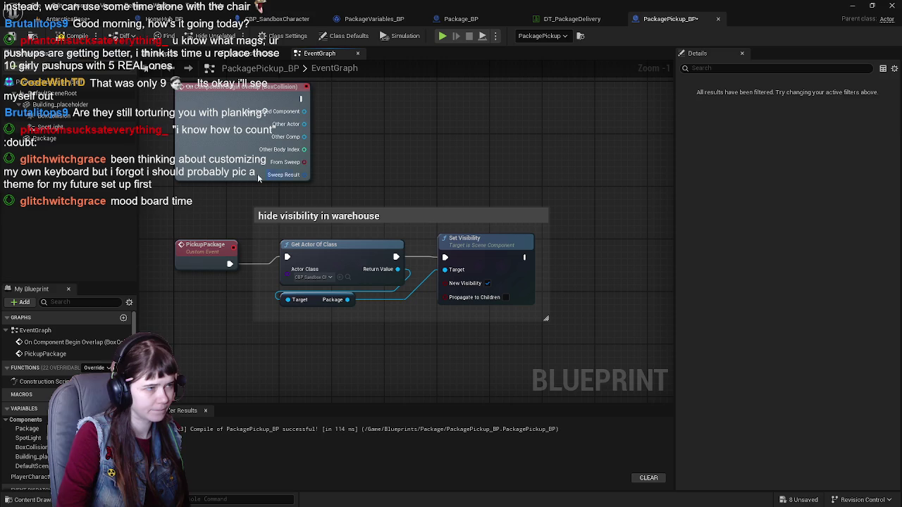
left_click(74, 36)
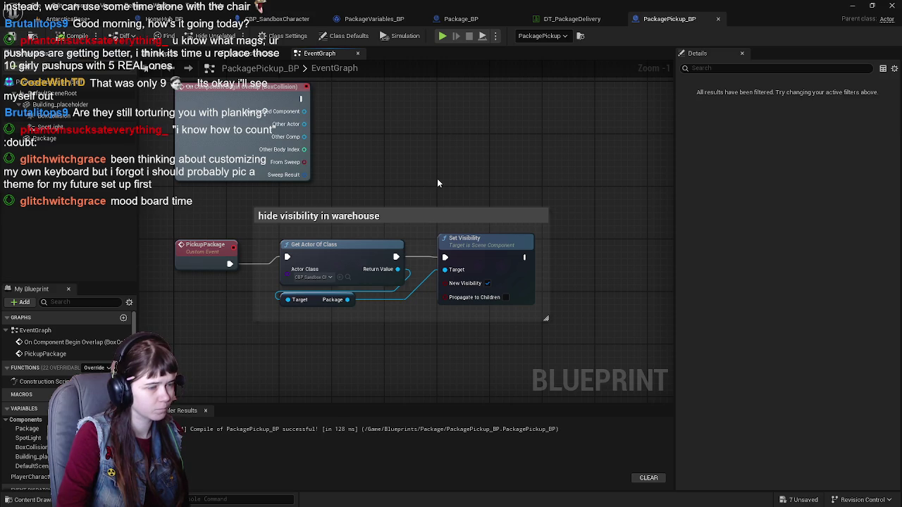
scroll(437, 179, "down", 1)
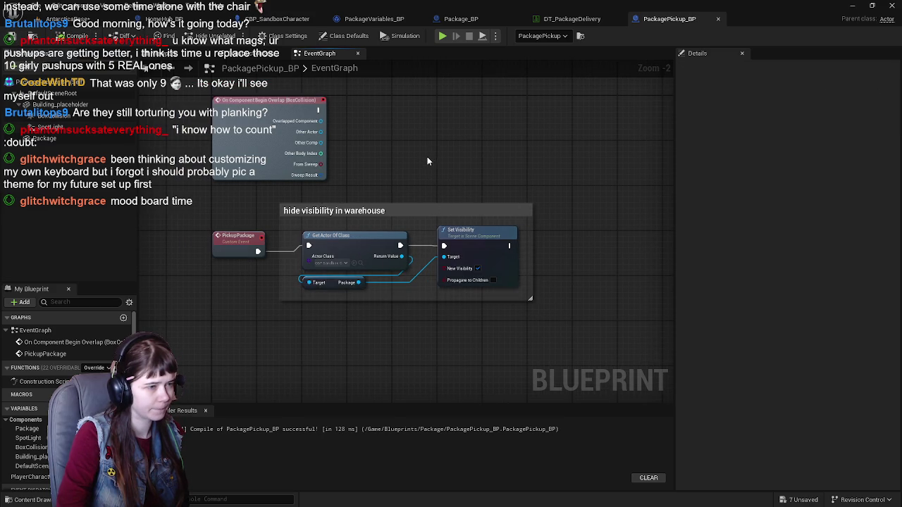
Duplicate the commented node group and place the copy beside the original.
left_click_drag(254, 199, 617, 356)
scroll(420, 272, "up", 1)
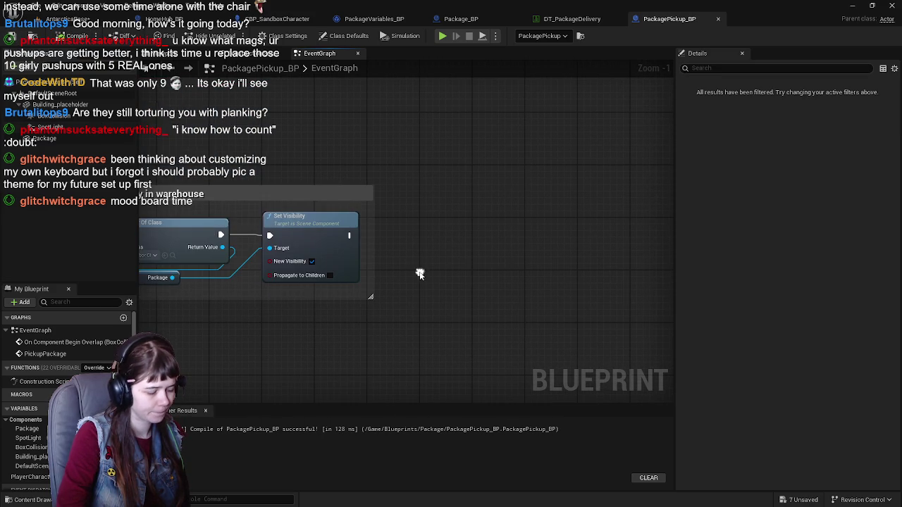
key("ctrl+v")
mouse_move(443, 176)
left_mouse_down()
mouse_move(670, 262)
mouse_move(544, 336)
left_mouse_up()
mouse_move(484, 239)
left_mouse_down()
mouse_move(446, 223)
mouse_move(451, 230)
left_mouse_up()
Retitle the copied comment 'unhide package visibility in character'.
left_click(455, 197)
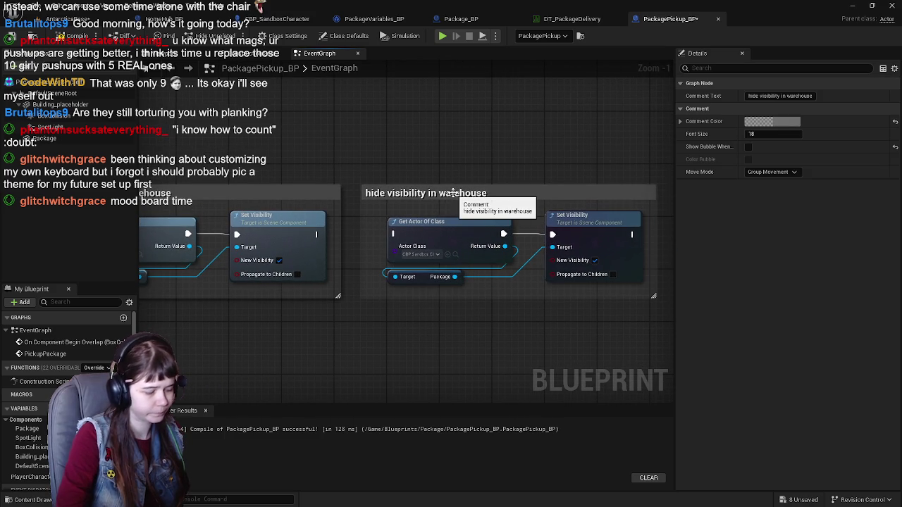
double_click(432, 194)
left_click(385, 195)
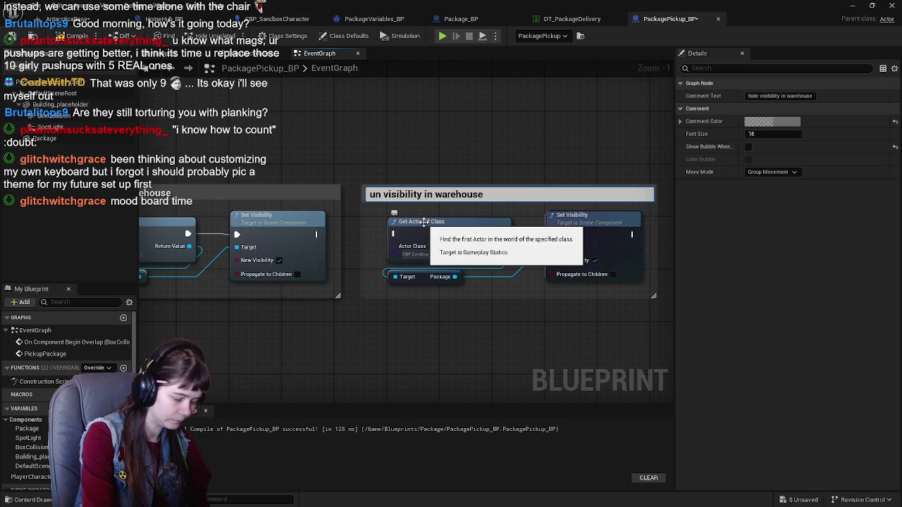
type("hide")
key("Return")
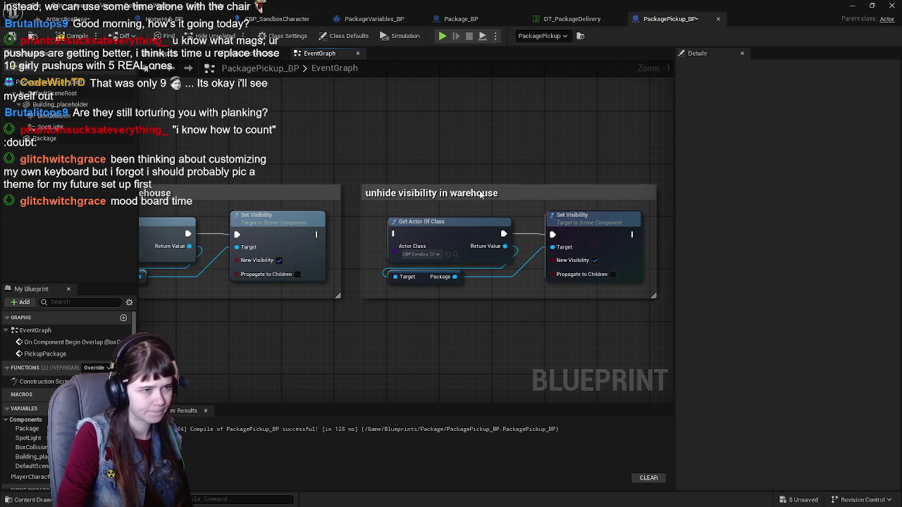
double_click(479, 191)
left_click(510, 194)
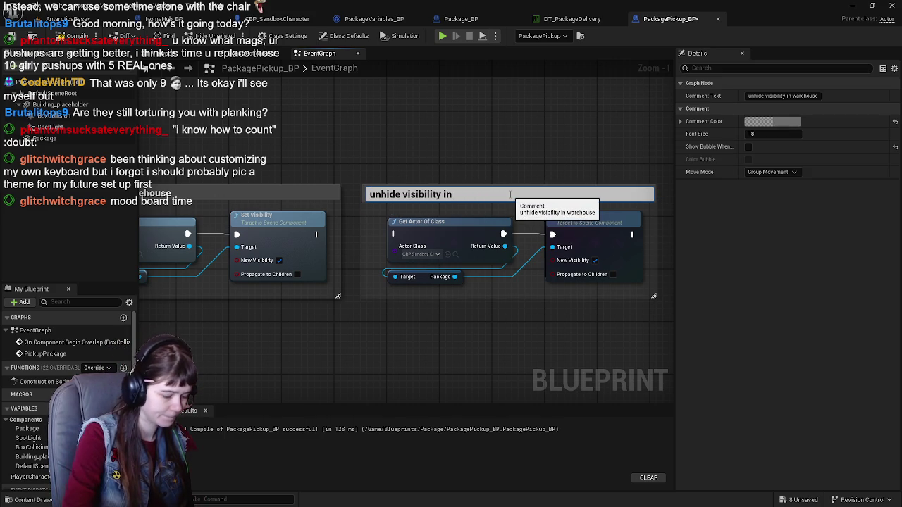
type("character")
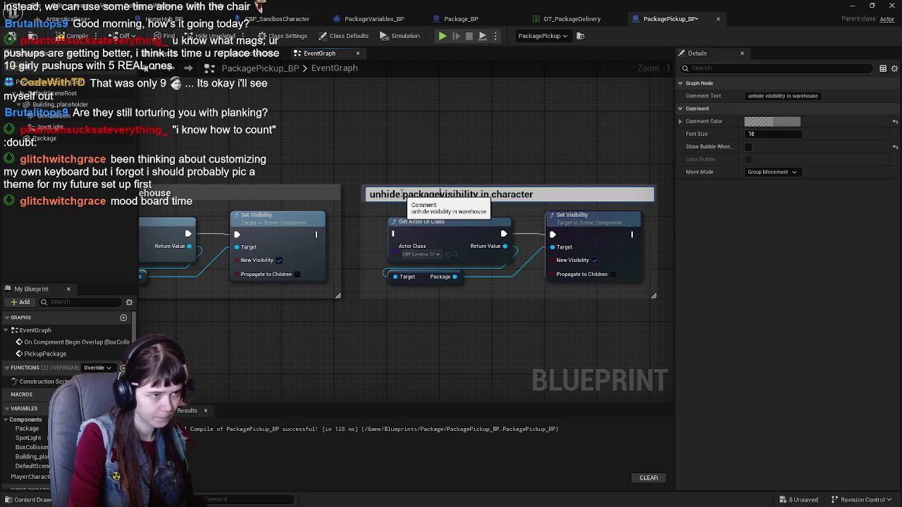
Retitle the original comment 'hide package visibility in warehouse'.
left_click_drag(314, 176, 538, 176)
left_click(372, 198)
double_click(372, 195)
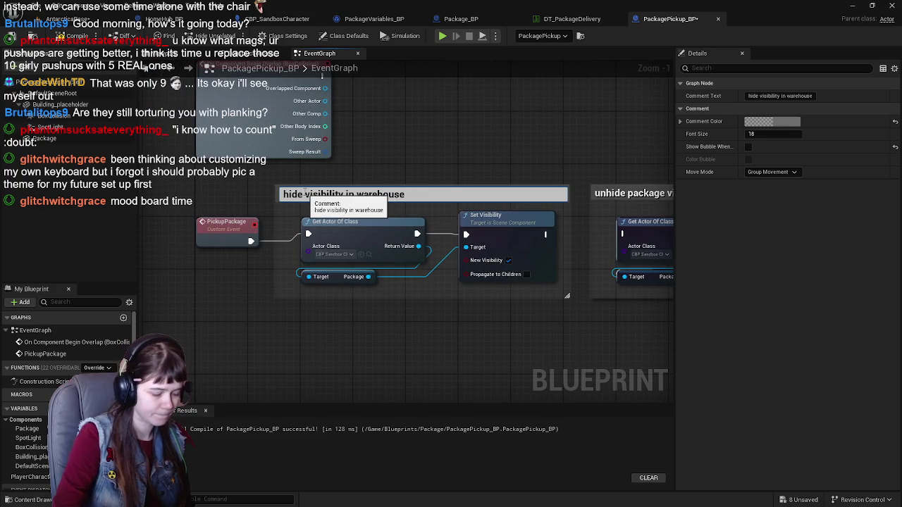
type("e packag")
key("Return")
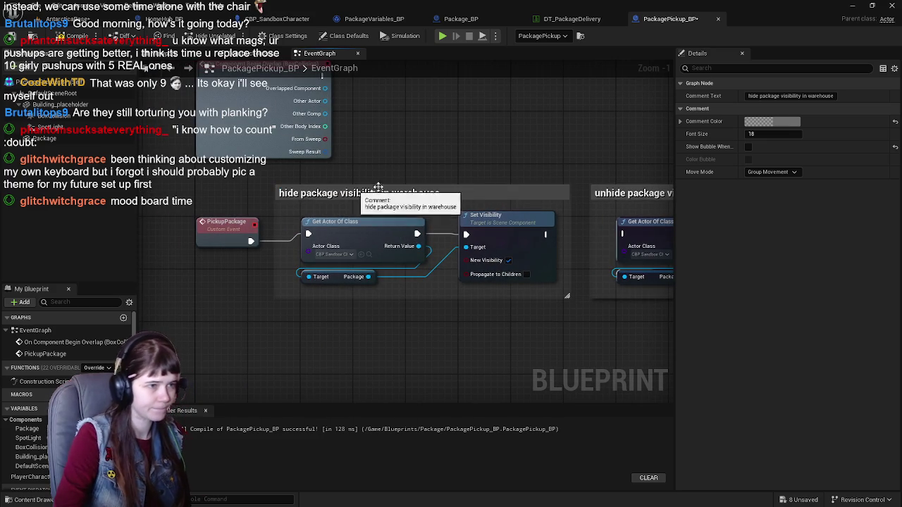
left_click_drag(531, 185, 423, 185)
left_click_drag(442, 242, 519, 242)
mouse_move(378, 203)
left_mouse_down()
mouse_move(509, 203)
mouse_move(454, 202)
left_mouse_up()
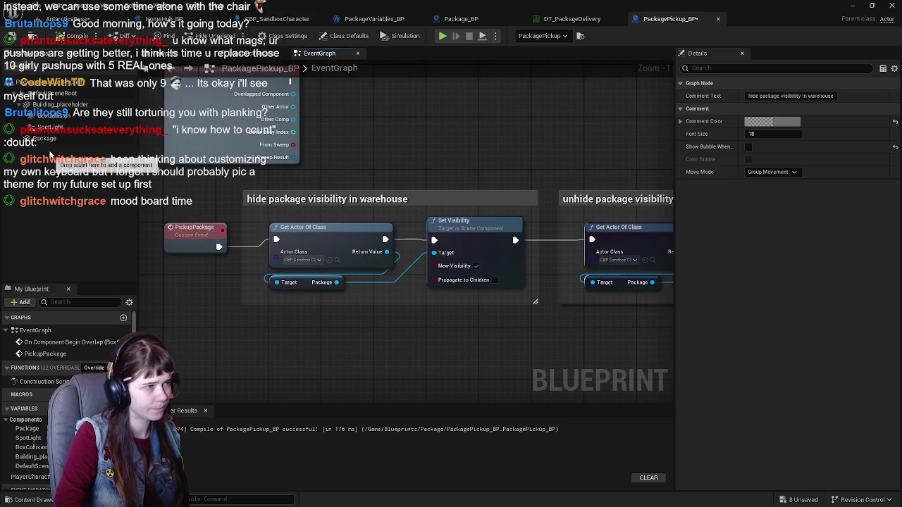
Add a Package component reference and wire it to Set Visibility's Target.
left_click(44, 138)
mouse_move(44, 138)
left_mouse_down()
mouse_move(233, 319)
mouse_move(277, 317)
mouse_move(348, 282)
left_mouse_up()
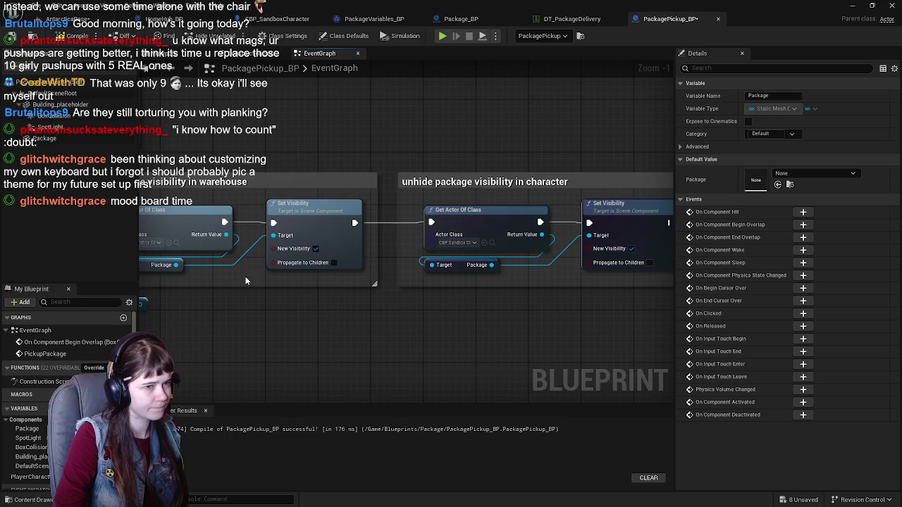
left_click_drag(252, 282, 419, 275)
left_click_drag(360, 303, 490, 236)
Delete Get Actor Of Class, wire PickupPackage directly to Set Visibility, and shrink the comment.
left_click_drag(333, 198, 395, 271)
key("Delete")
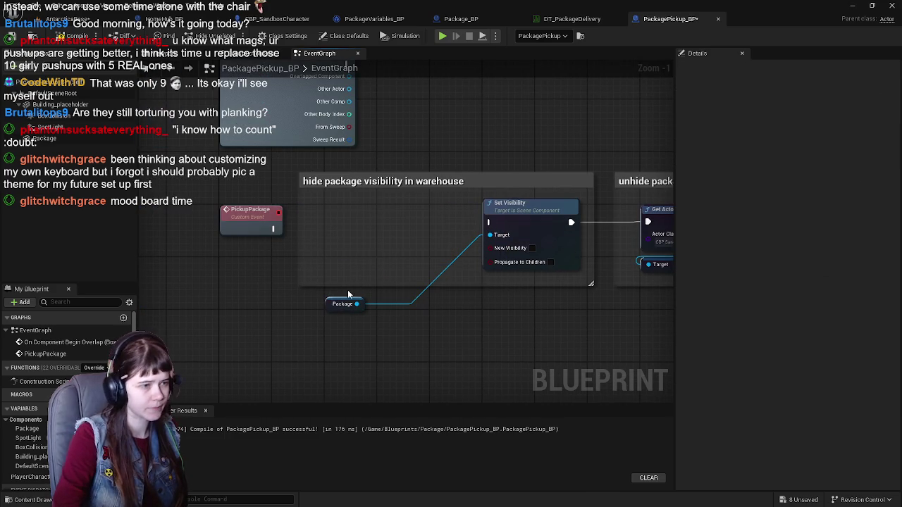
left_click_drag(326, 306, 326, 268)
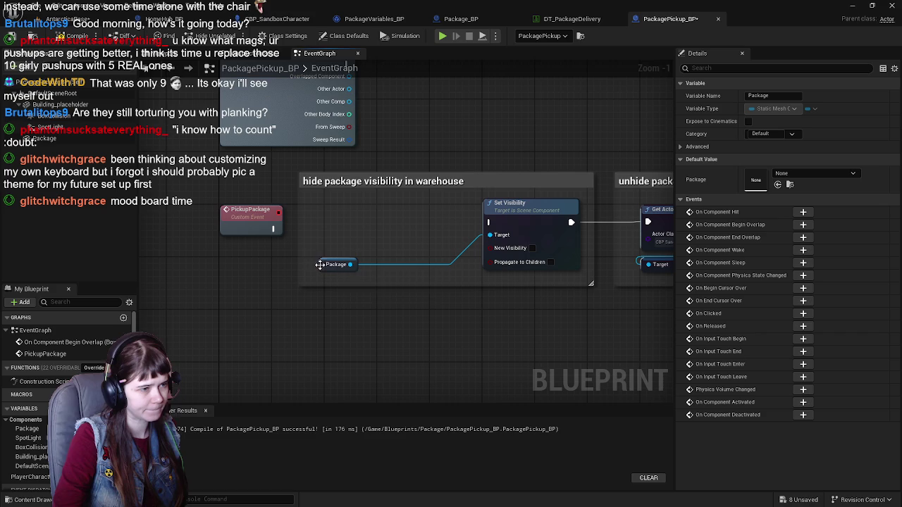
left_click_drag(541, 208, 436, 217)
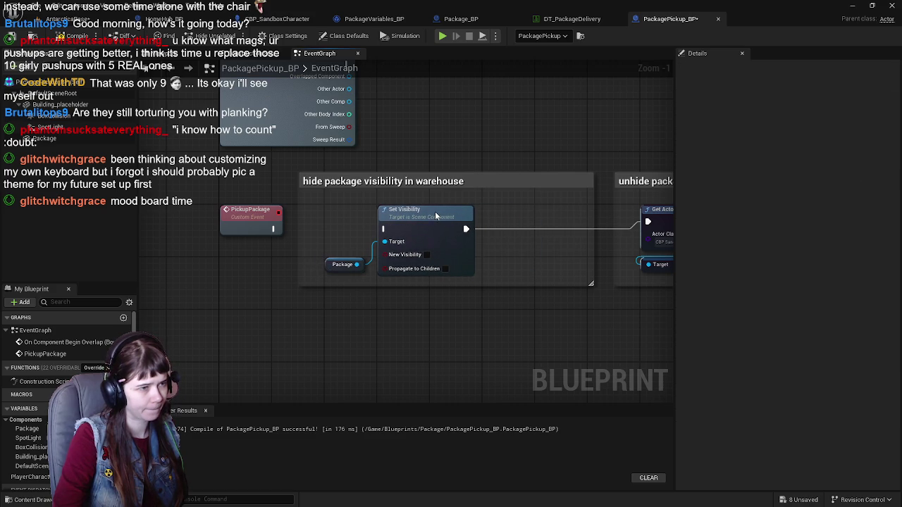
left_click_drag(273, 229, 385, 230)
left_click_drag(592, 235, 456, 239)
Move the unhide section beside the warehouse section, save all assets, and return to Package_BP.
left_click_drag(582, 209, 344, 153)
left_click_drag(318, 117, 629, 271)
scroll(368, 237, "down", 1)
scroll(369, 237, "up", 2)
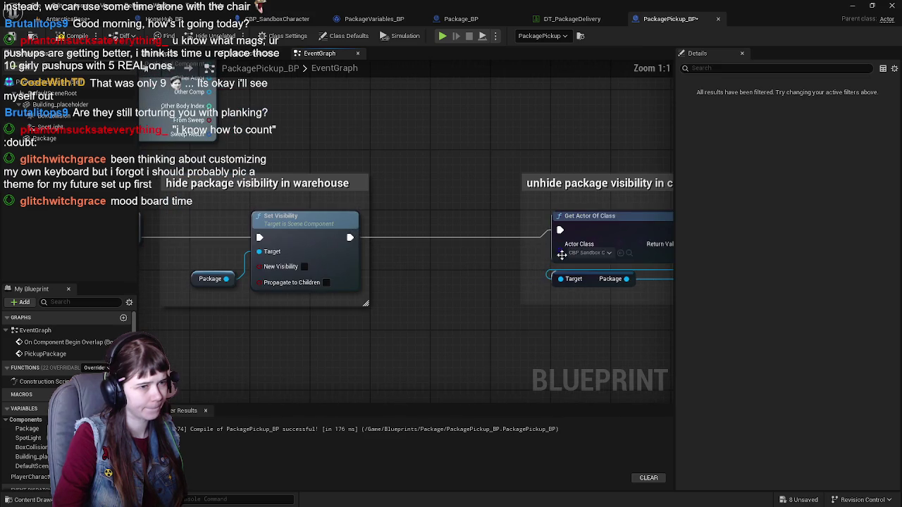
left_click_drag(601, 224, 479, 224)
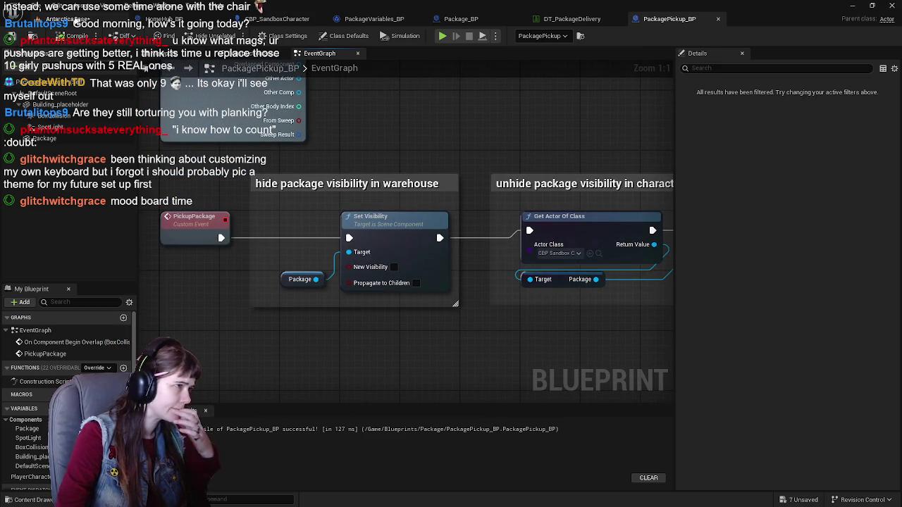
left_click(71, 19)
left_click(11, 36)
left_click(459, 19)
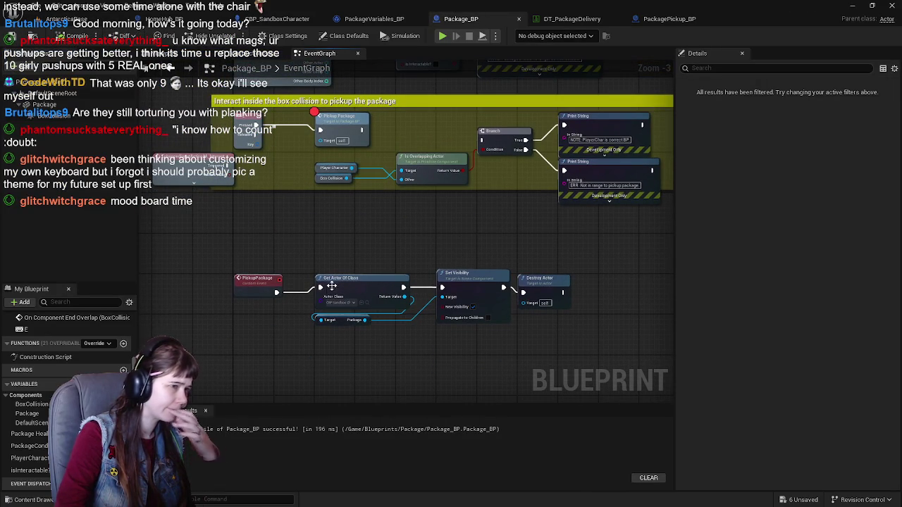
Wire E Pressed to Pickup Package in Package_BP, then compile and save.
key("F7")
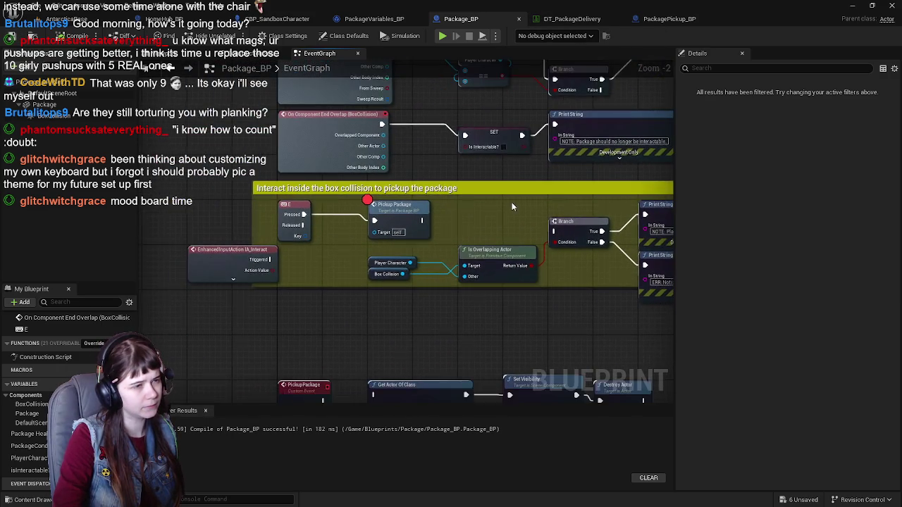
scroll(339, 340, "up", 1)
left_click_drag(339, 337, 439, 259)
left_click_drag(292, 272, 293, 272)
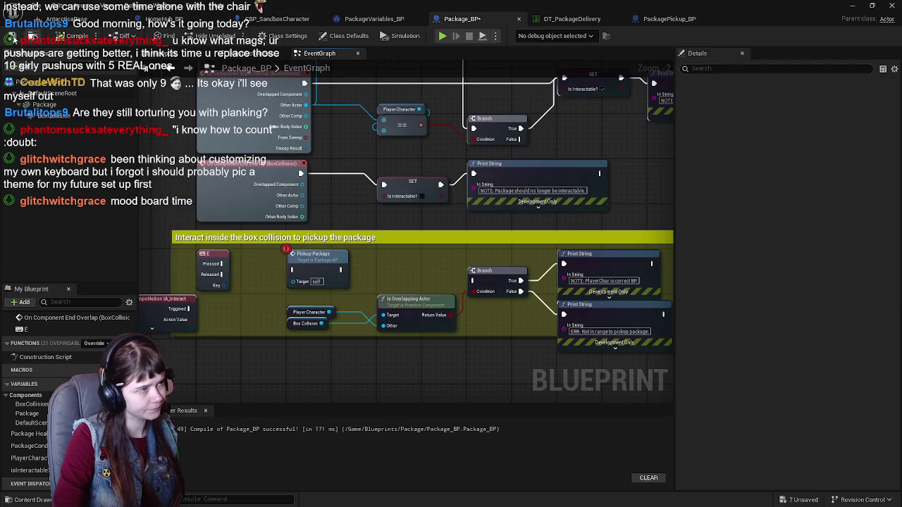
key("ctrl+s")
Turn the interact comment red by setting its colour G to 0, then recompile Package_BP.
left_click(417, 239)
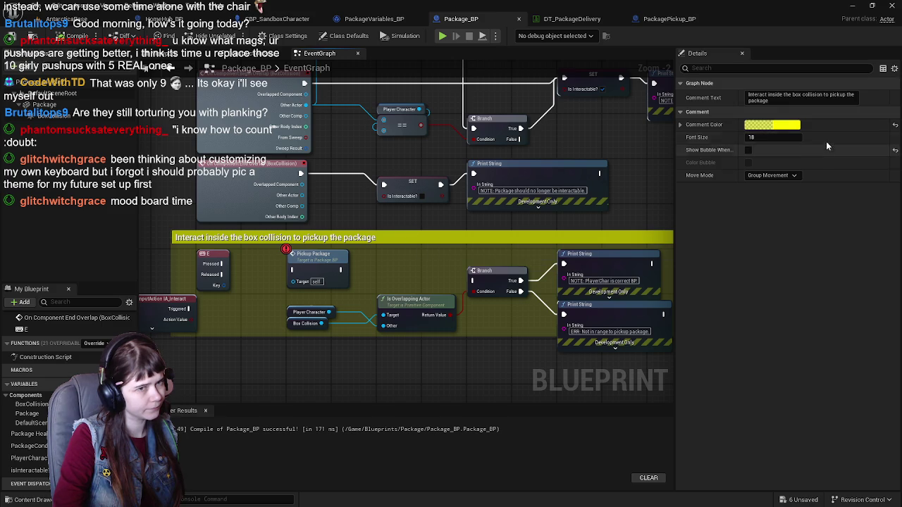
left_click(775, 125)
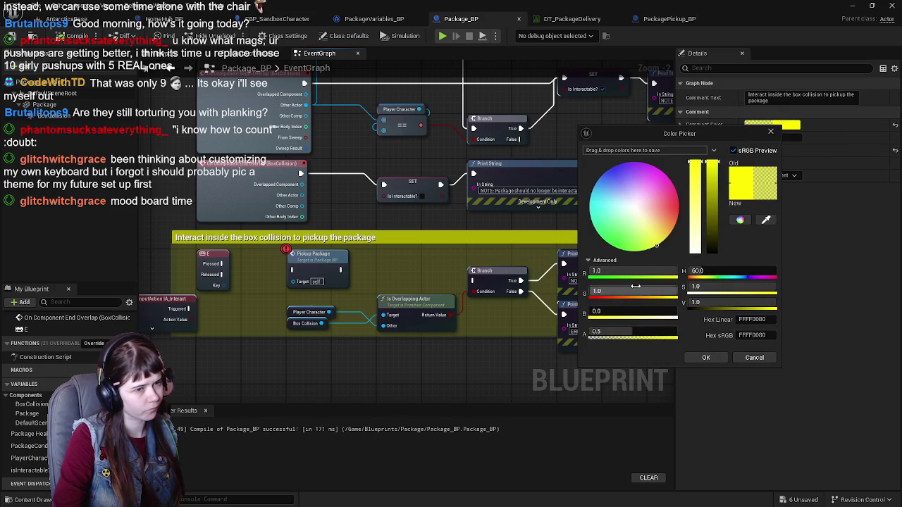
type("0")
key("Return")
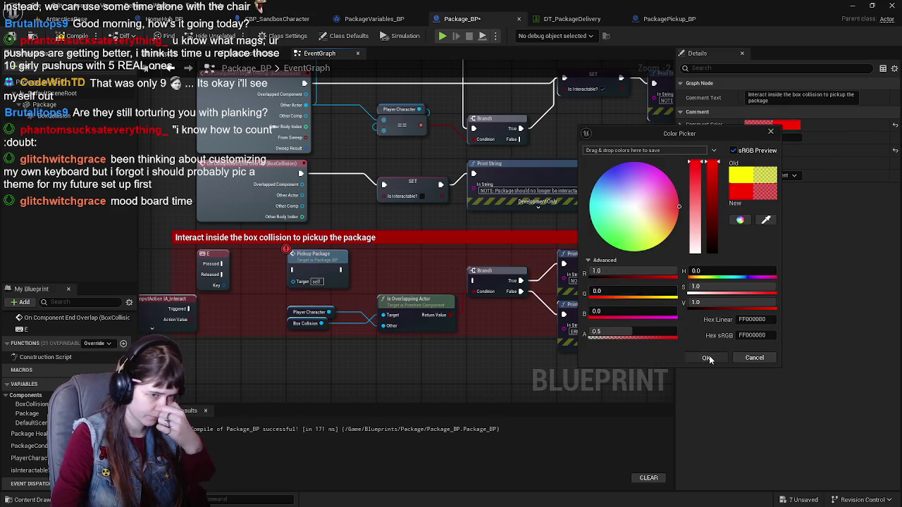
left_click(709, 359)
left_click_drag(389, 277, 633, 280)
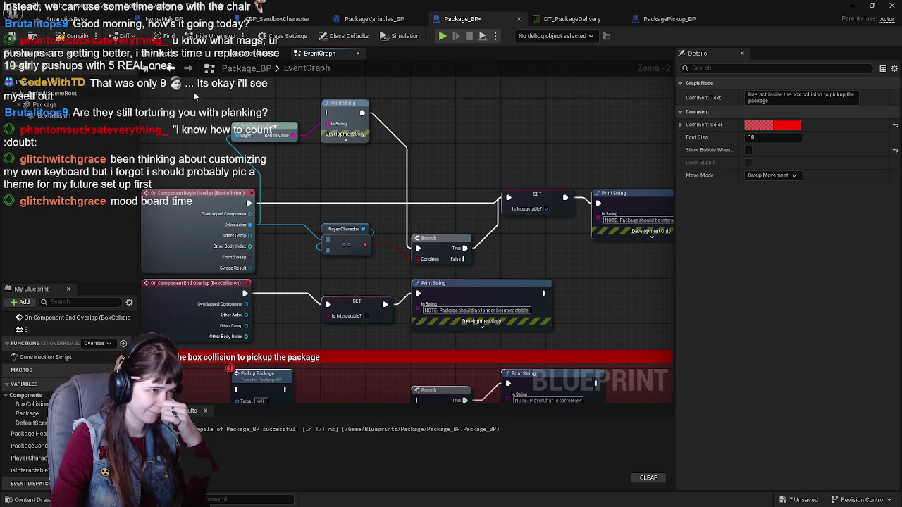
left_click(73, 39)
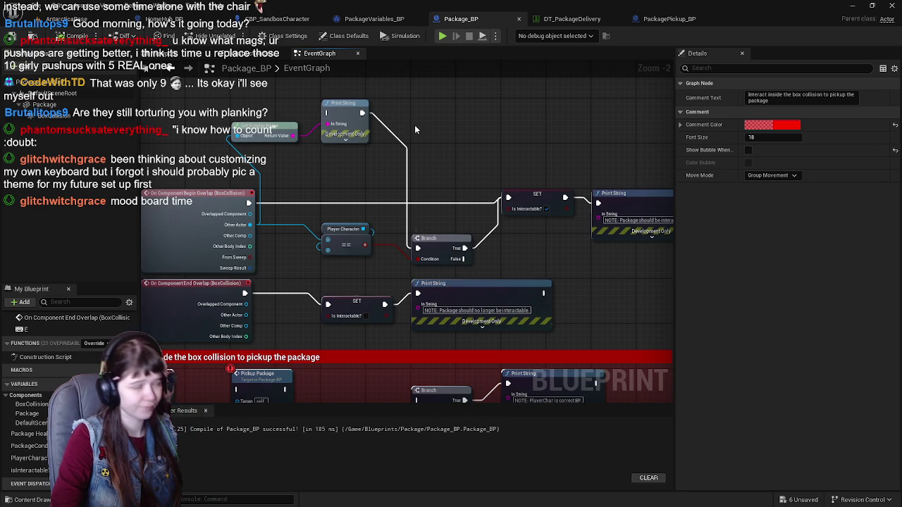
left_click(663, 19)
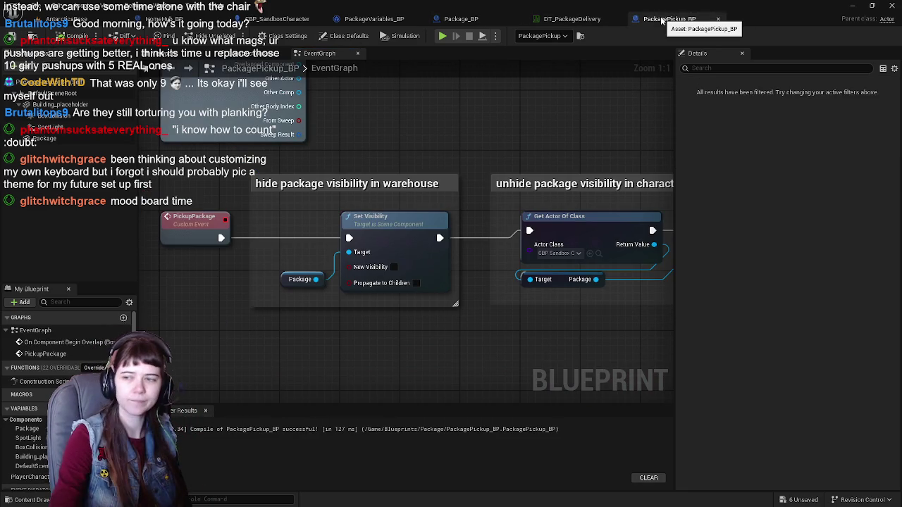
Delete the Package_BP actor from AntarcticaBase, save the level, and close Package_BP's editor.
left_click(67, 19)
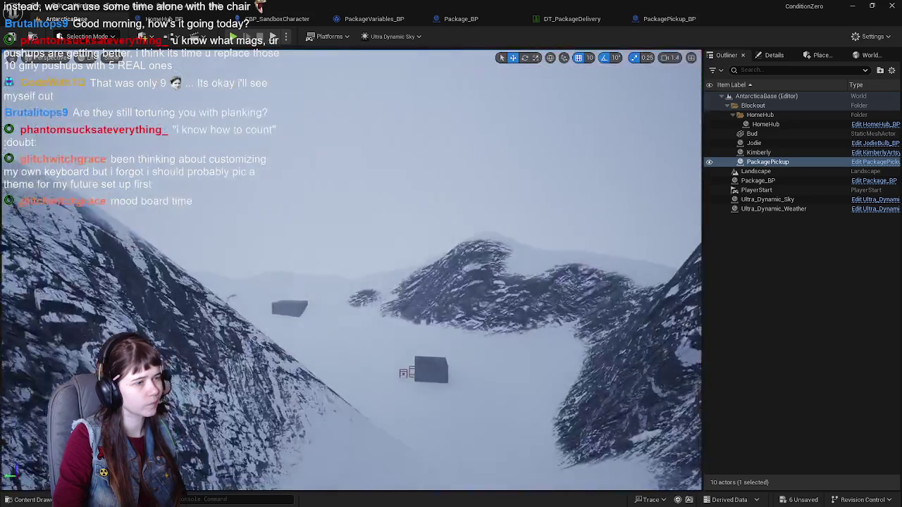
key("f")
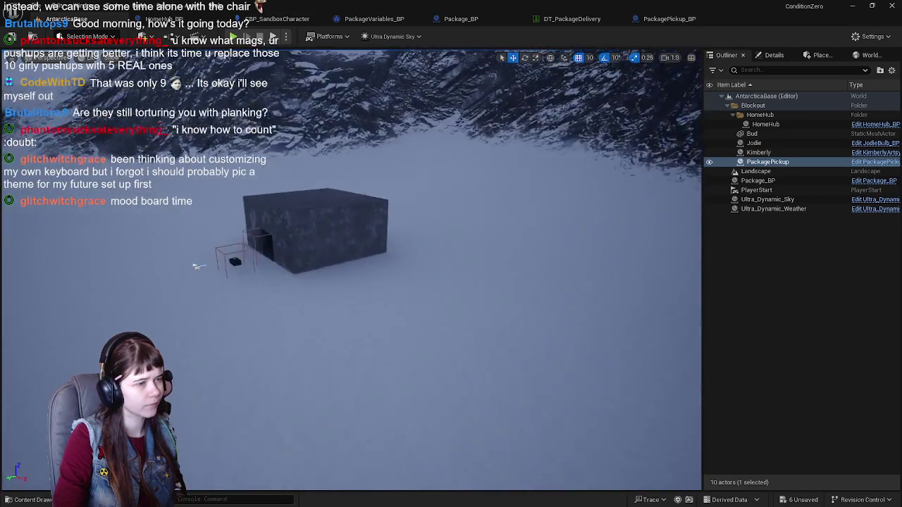
left_click(275, 296)
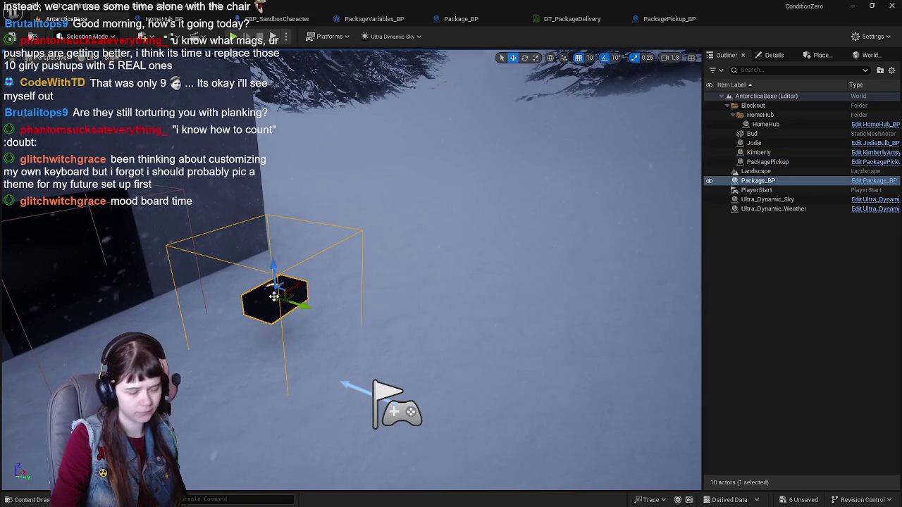
key("Delete")
key("ctrl+s")
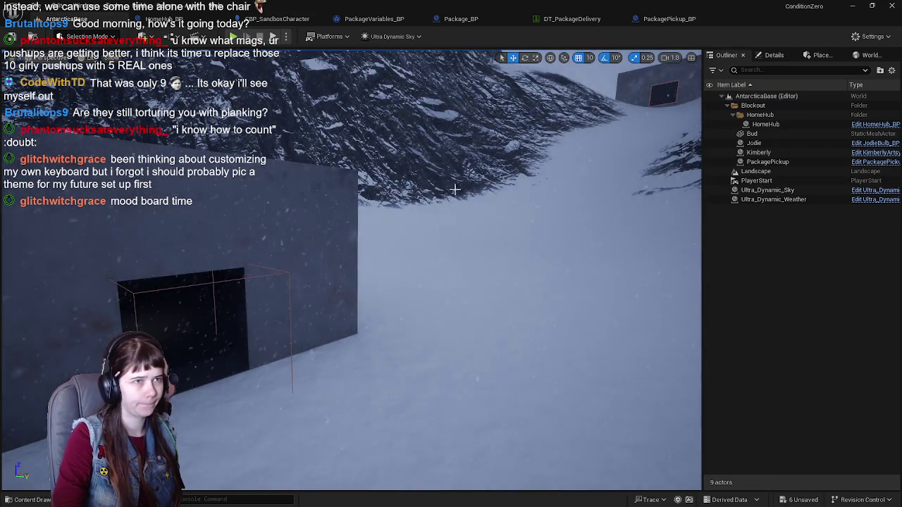
scroll(367, 278, "down", 10)
scroll(367, 277, "up", 10)
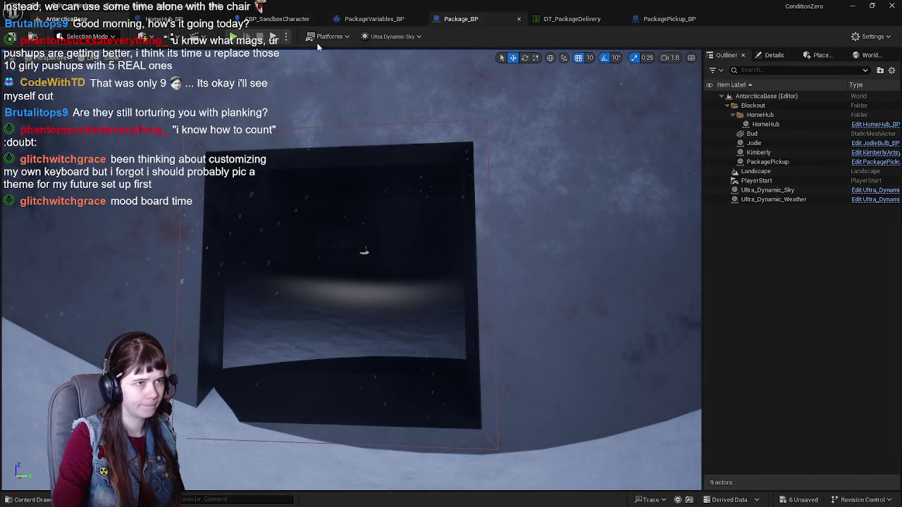
left_click(522, 19)
left_click(569, 19)
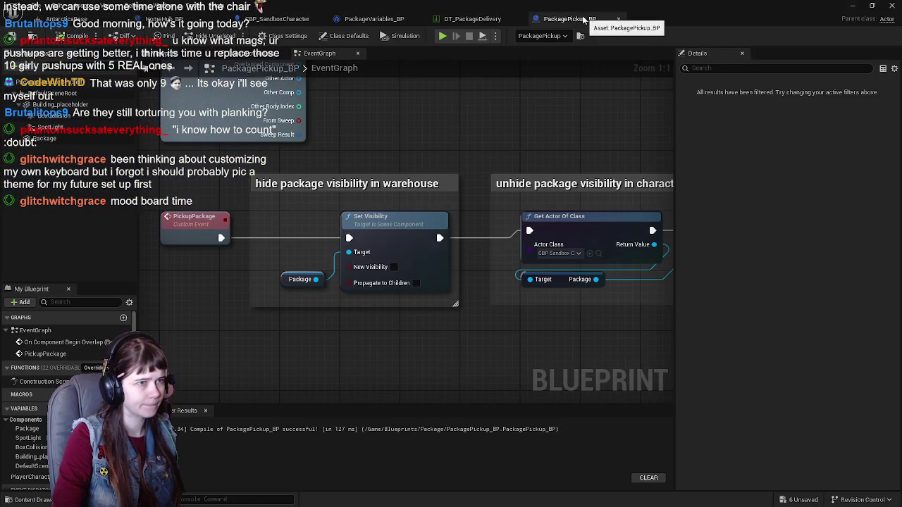
Add a Pickup Package call, found by searching 'Pick', to PackagePickup_BP's overlap event.
scroll(444, 144, "down", 1)
mouse_move(376, 140)
left_mouse_down()
mouse_move(402, 282)
mouse_move(394, 188)
mouse_move(320, 154)
mouse_move(406, 146)
left_mouse_up()
type("Pick")
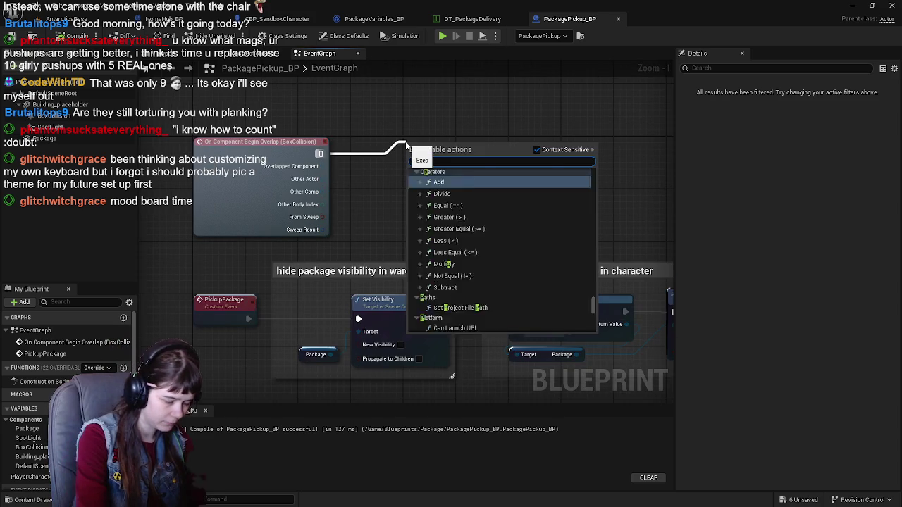
key("Return")
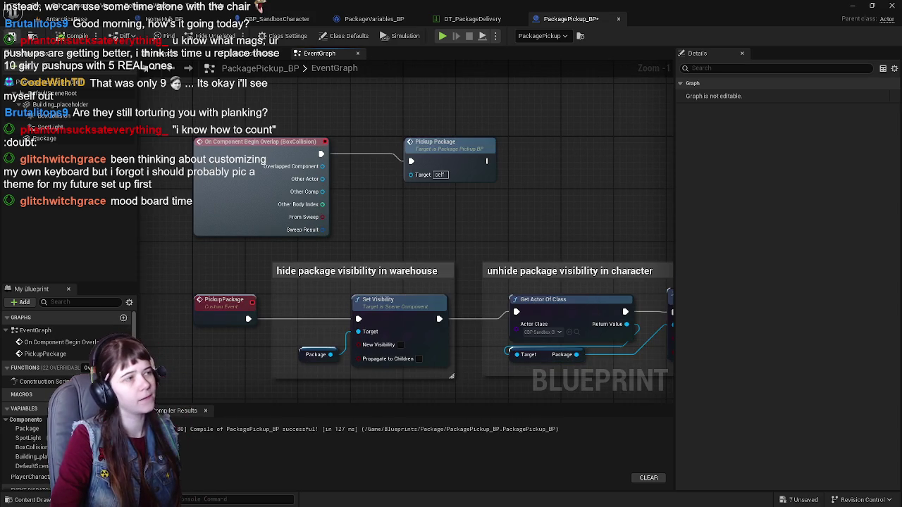
scroll(401, 174, "down", 1)
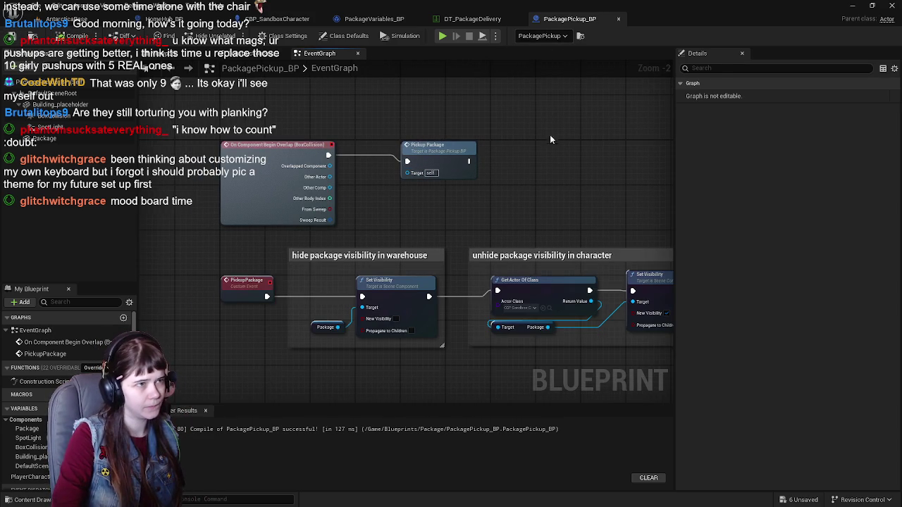
left_click(78, 21)
left_click(594, 18)
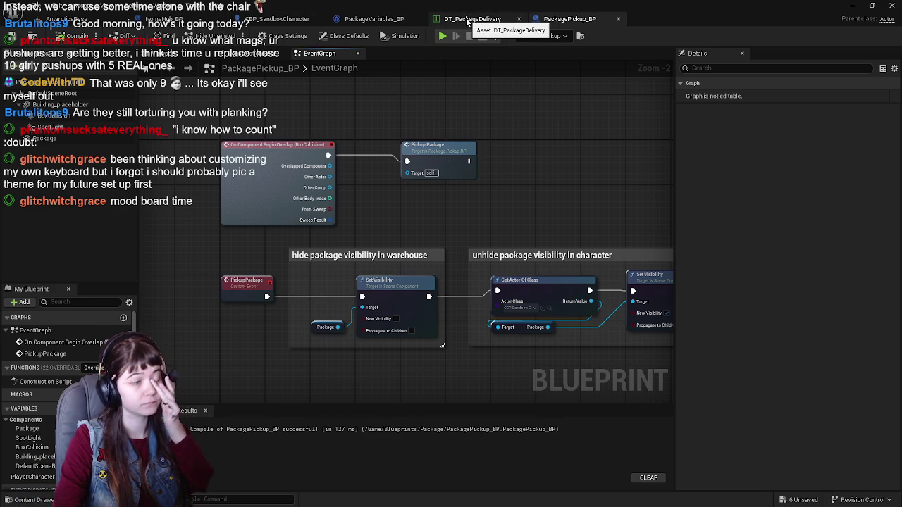
Review DT_PackageDelivery, PackagePickup_BP's Package component, PackageVariables_BP and HomeHub_BP before opening CBP_SandboxCharacter.
left_click(468, 21)
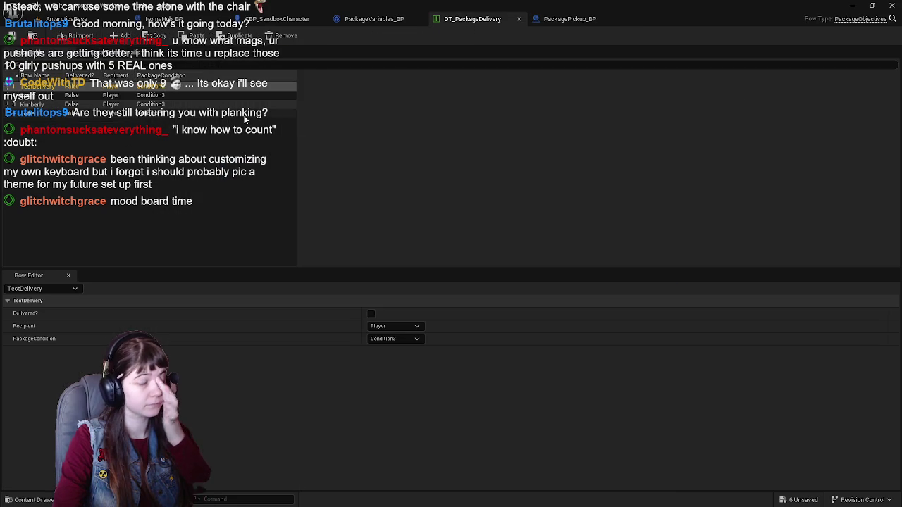
left_click(563, 19)
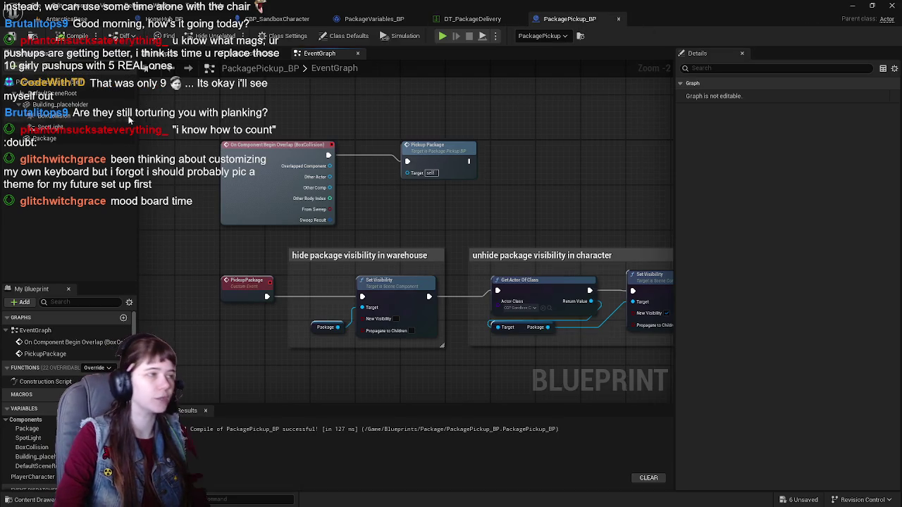
left_click(69, 140)
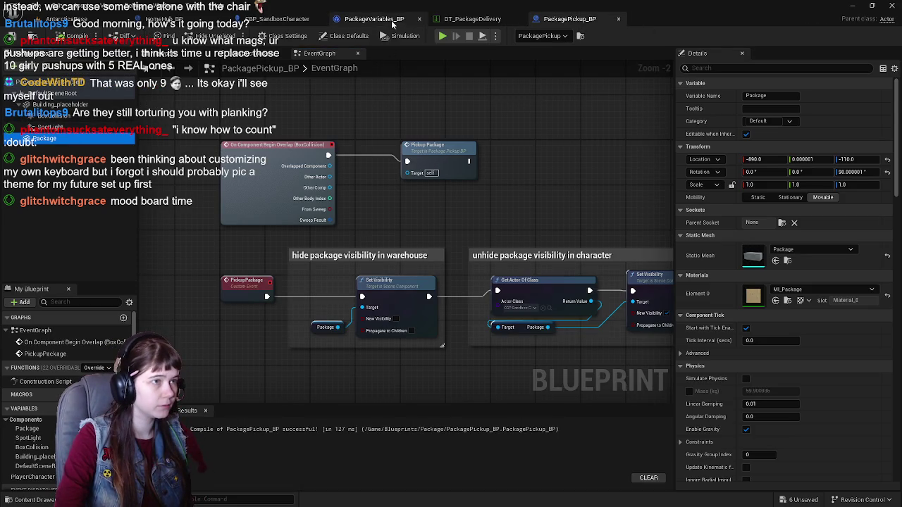
left_click(371, 19)
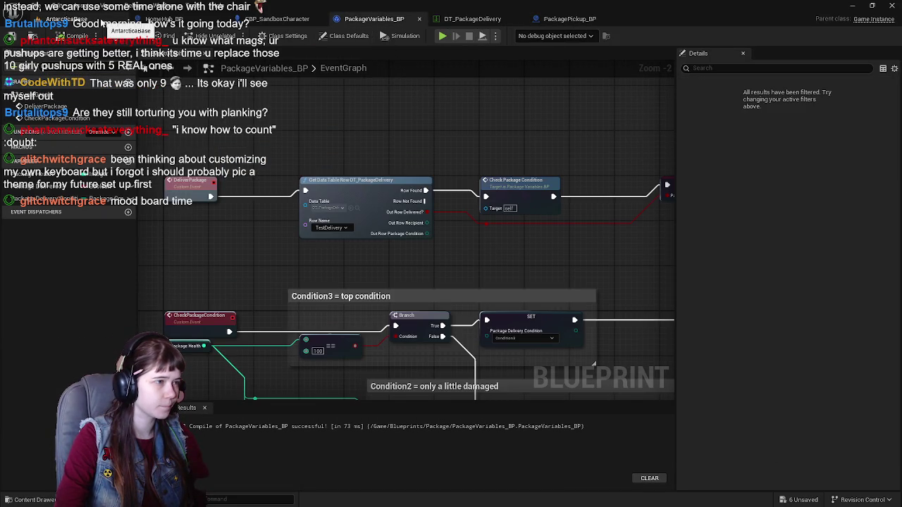
mouse_move(501, 142)
left_mouse_down()
mouse_move(461, 148)
mouse_move(455, 137)
mouse_move(466, 134)
left_mouse_up()
left_click(277, 19)
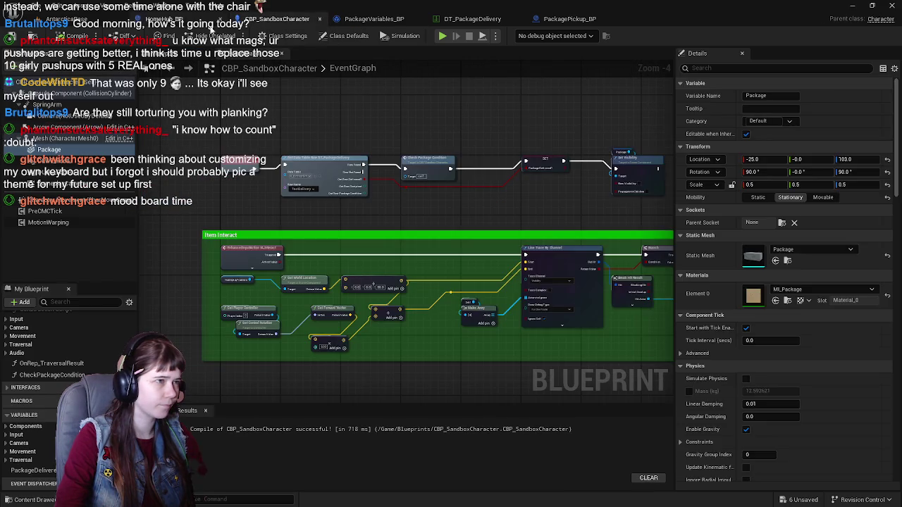
left_click(164, 19)
mouse_move(350, 125)
left_mouse_down()
mouse_move(402, 191)
mouse_move(424, 152)
left_mouse_up()
mouse_move(223, 191)
left_mouse_down()
mouse_move(369, 179)
mouse_move(298, 302)
mouse_move(457, 205)
mouse_move(430, 225)
mouse_move(352, 227)
mouse_move(407, 262)
left_mouse_up()
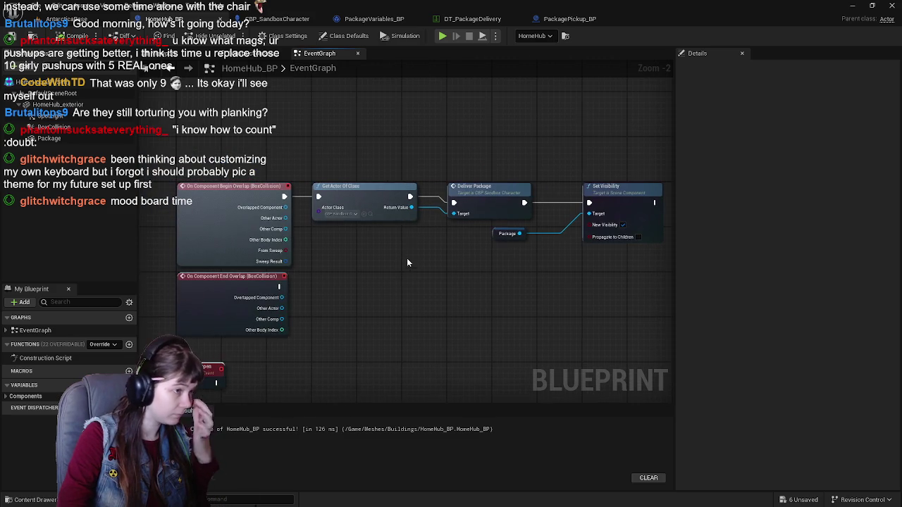
left_click(276, 19)
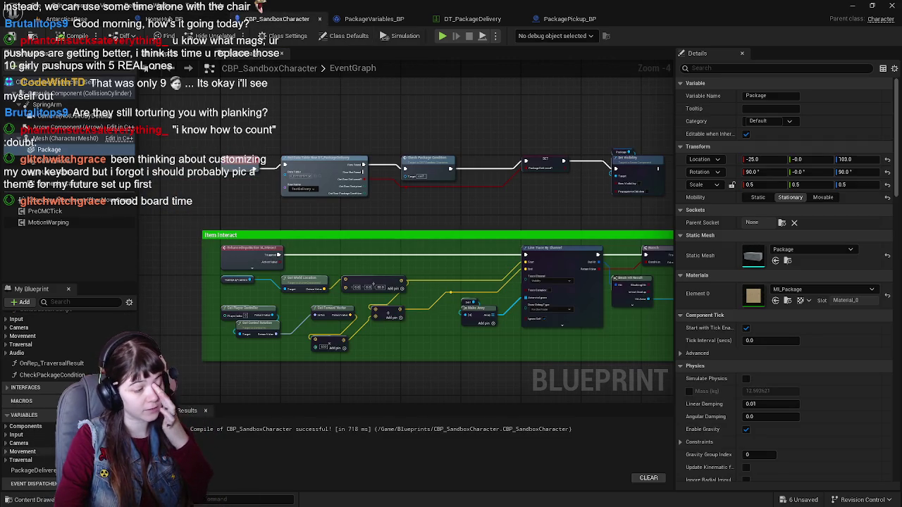
Duplicate PackageDelivered? into a new Boolean named PackagePickedUp? and compile.
scroll(399, 233, "up", 1)
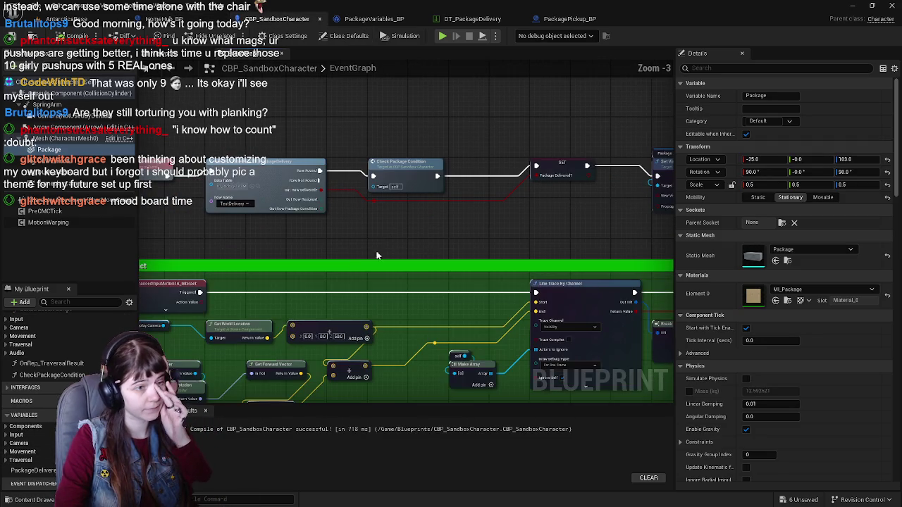
left_click_drag(399, 233, 420, 268)
scroll(407, 271, "down", 1)
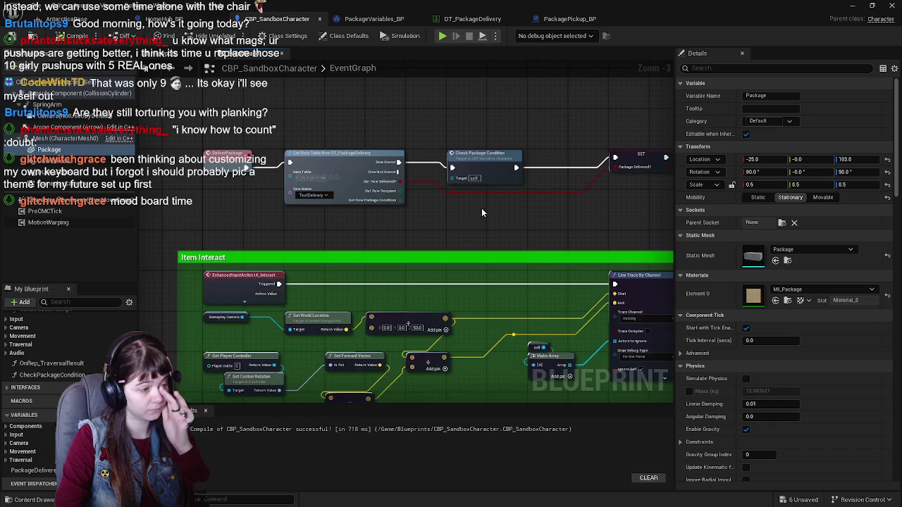
scroll(395, 269, "up", 1)
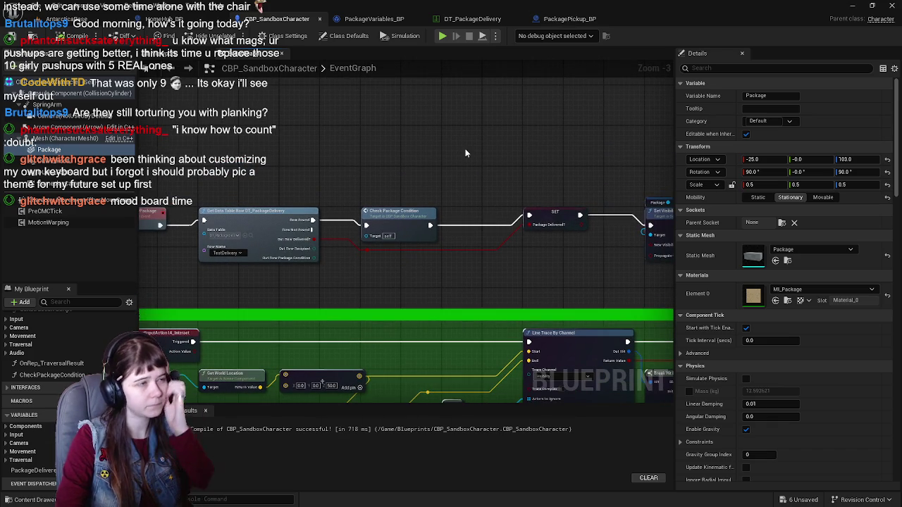
left_click_drag(357, 200, 338, 177)
left_click(31, 470)
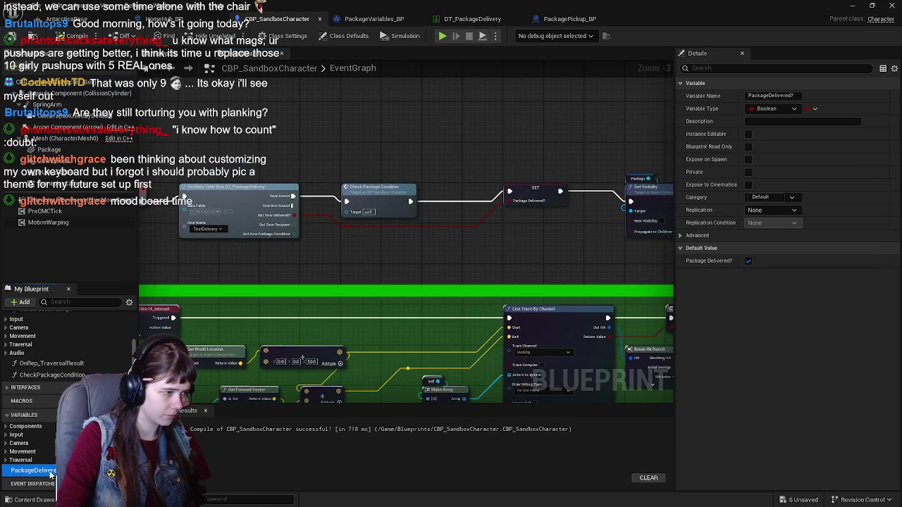
key("ctrl+d")
type("PackagePicke")
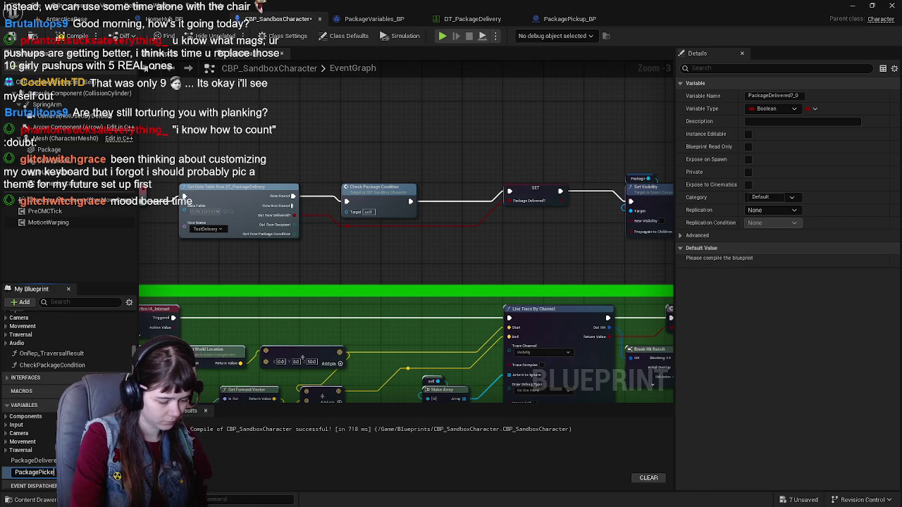
type("d")
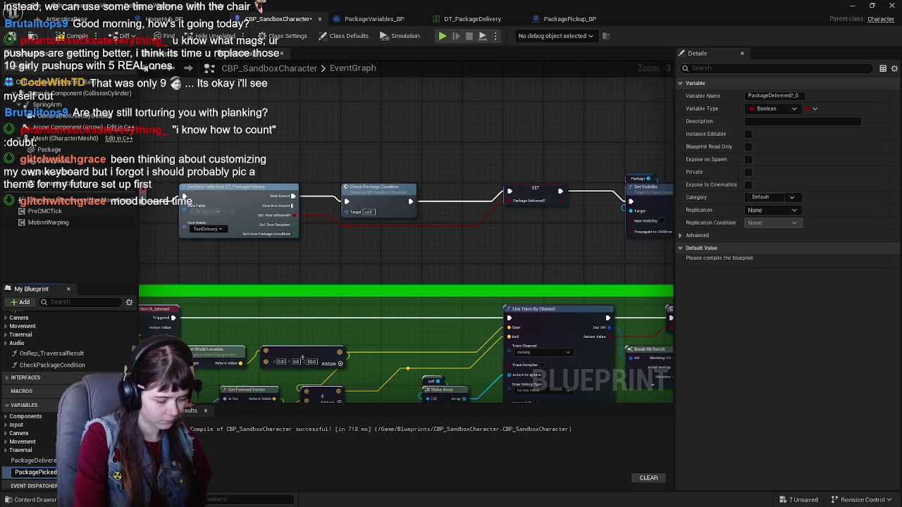
type("Up?")
key("Return")
left_click(70, 35)
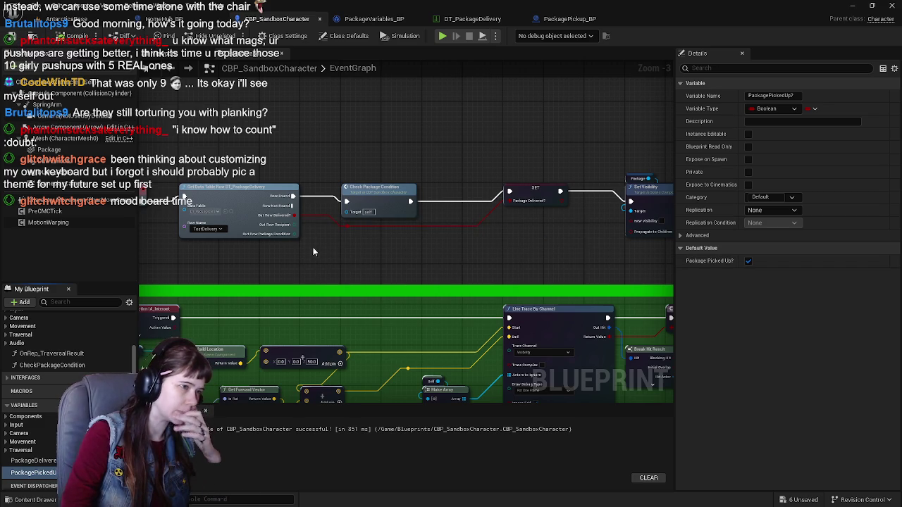
Make room above the delivery nodes and drag in a Package component getter.
left_click_drag(314, 248, 398, 283)
scroll(344, 280, "up", 1)
key("F2")
mouse_move(306, 327)
left_mouse_down()
mouse_move(342, 225)
mouse_move(341, 185)
mouse_move(311, 275)
mouse_move(480, 247)
mouse_move(264, 265)
mouse_move(395, 257)
mouse_move(265, 334)
left_mouse_up()
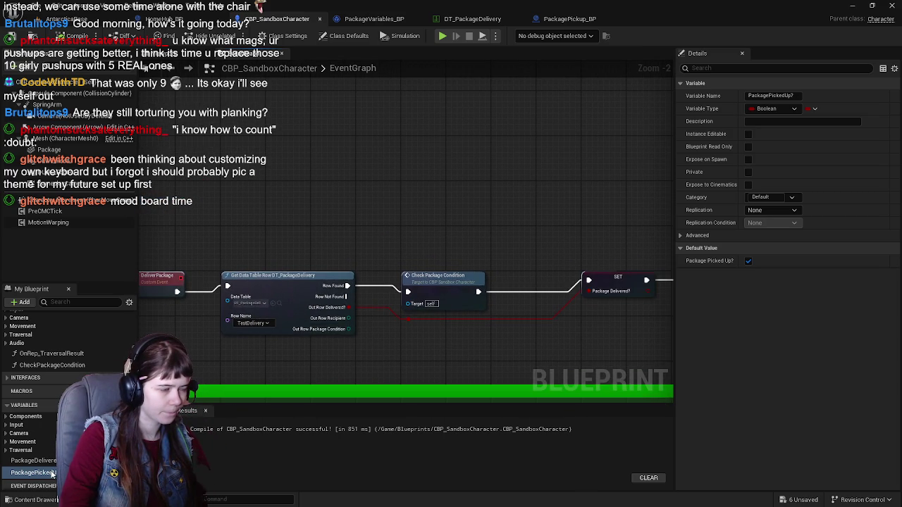
mouse_move(196, 349)
left_mouse_down()
mouse_move(229, 357)
mouse_move(249, 373)
left_mouse_up()
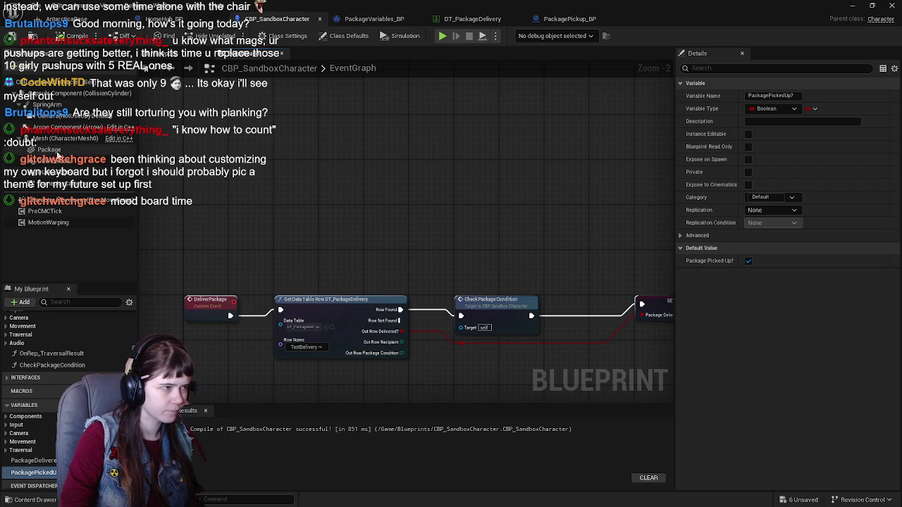
left_click(50, 150)
mouse_move(49, 150)
left_mouse_down()
mouse_move(289, 222)
mouse_move(329, 203)
left_mouse_up()
Feed Package's Is Visible into a SET PackagePickedUp? node and compile.
type("is vibl")
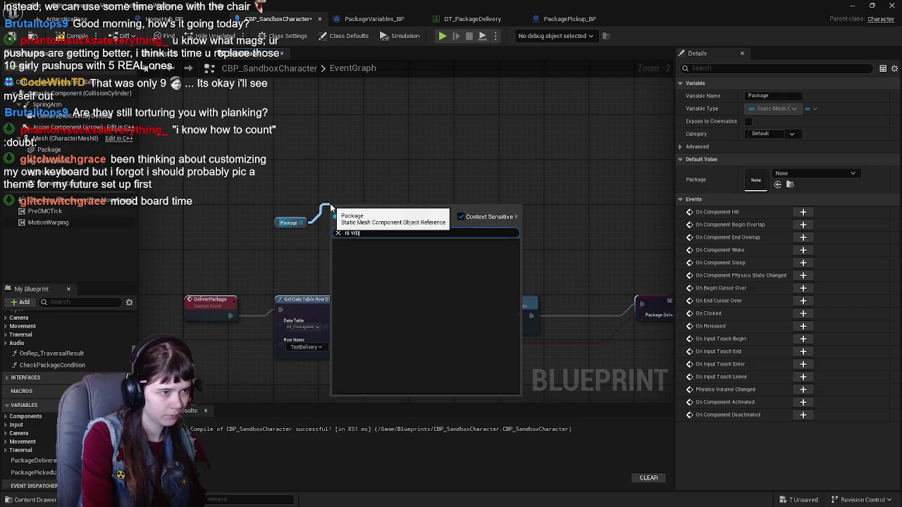
key("BackSpace")
key("BackSpace")
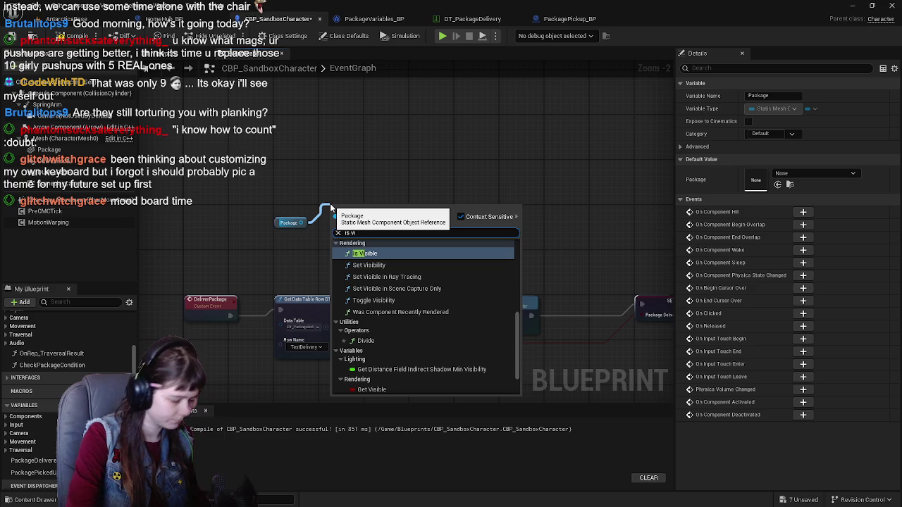
key("Return")
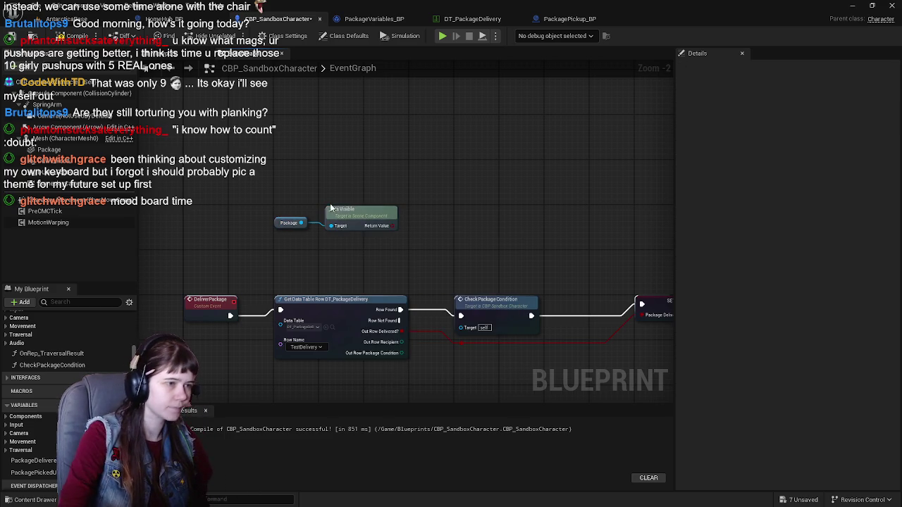
scroll(349, 216, "up", 1)
mouse_move(349, 215)
left_mouse_down()
mouse_move(348, 243)
mouse_move(345, 213)
left_mouse_up()
left_click_drag(399, 227, 448, 215)
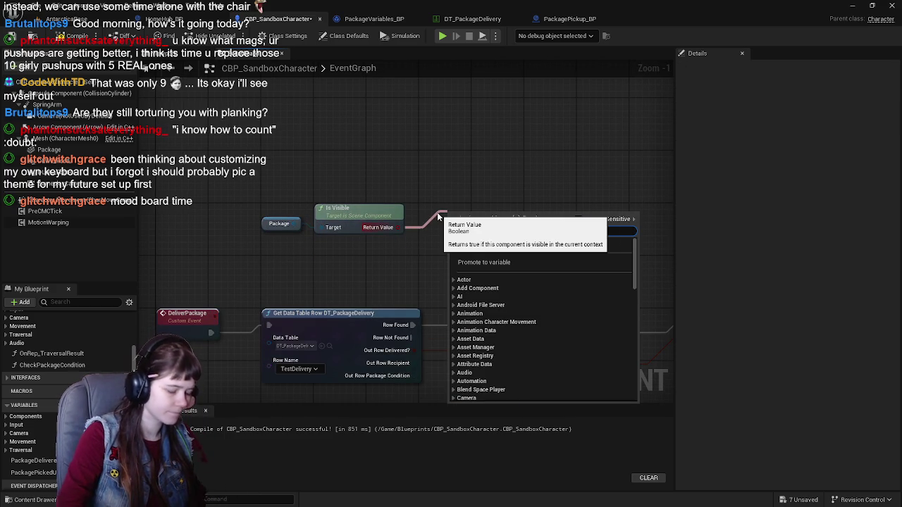
left_click(370, 185)
mouse_move(33, 473)
left_mouse_down()
mouse_move(290, 400)
mouse_move(438, 187)
left_mouse_up()
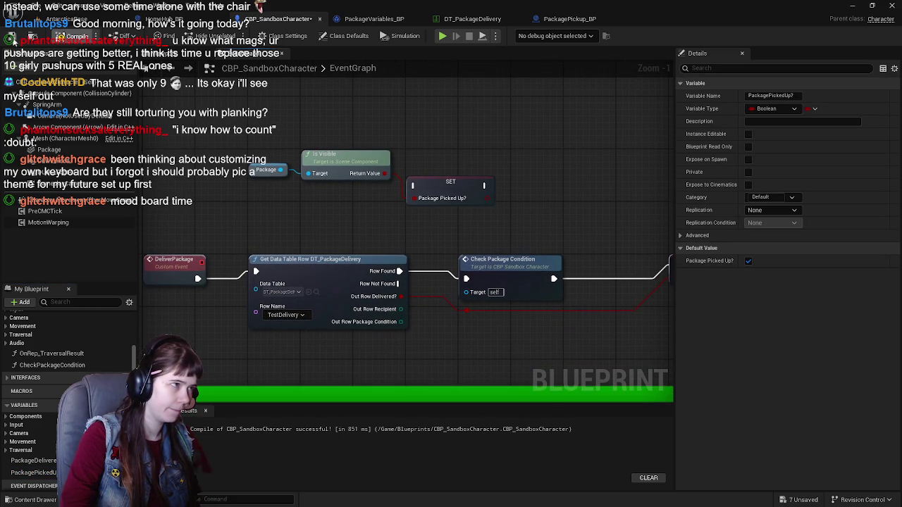
left_click(12, 37)
Add a Branch whose Condition comes from Package Picked Up.
mouse_move(551, 172)
left_mouse_down()
mouse_move(504, 197)
mouse_move(505, 185)
left_mouse_up()
left_click(488, 198)
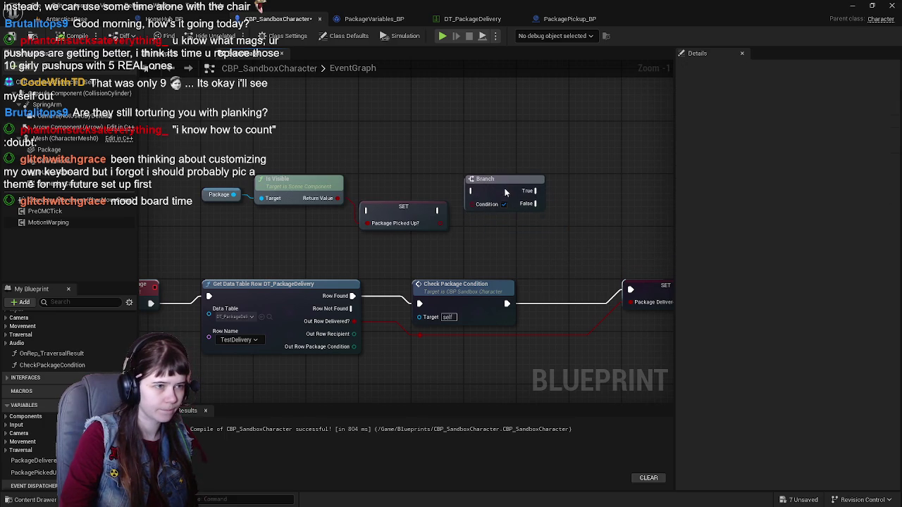
left_click_drag(441, 224, 473, 205)
mouse_move(528, 190)
left_mouse_down()
mouse_move(384, 233)
mouse_move(358, 222)
left_mouse_up()
Line up the SET and Branch nodes in a tidy top row.
scroll(311, 266, "down", 1)
mouse_move(311, 266)
left_mouse_down()
mouse_move(354, 226)
mouse_move(395, 224)
mouse_move(373, 238)
left_mouse_up()
left_click_drag(261, 185, 556, 247)
mouse_move(372, 206)
left_mouse_down()
mouse_move(419, 241)
mouse_move(494, 240)
mouse_move(273, 232)
left_mouse_up()
scroll(363, 200, "up", 1)
left_click_drag(383, 255, 395, 236)
scroll(406, 271, "down", 1)
mouse_move(406, 271)
left_mouse_down()
mouse_move(410, 129)
mouse_move(346, 267)
left_mouse_up()
scroll(346, 267, "up", 1)
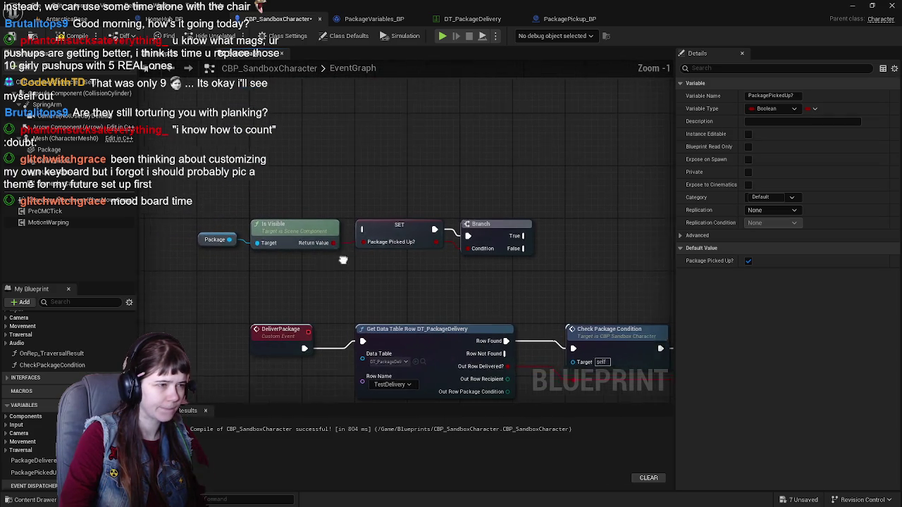
scroll(280, 237, "down", 1)
left_click_drag(350, 199, 364, 255)
scroll(323, 254, "up", 1)
left_click_drag(188, 144, 538, 212)
mouse_move(447, 226)
left_mouse_down()
mouse_move(423, 256)
mouse_move(368, 259)
left_mouse_up()
left_click(447, 226)
scroll(428, 223, "down", 1)
scroll(422, 223, "up", 1)
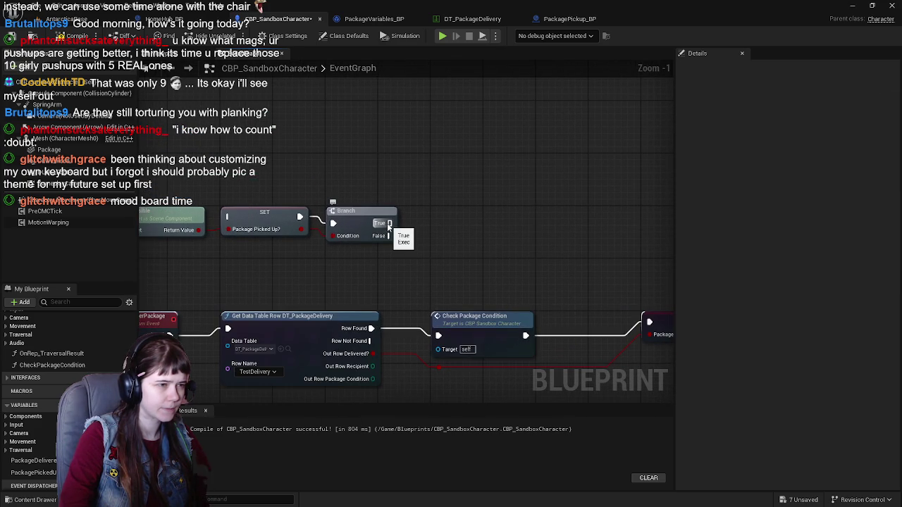
scroll(401, 234, "down", 1)
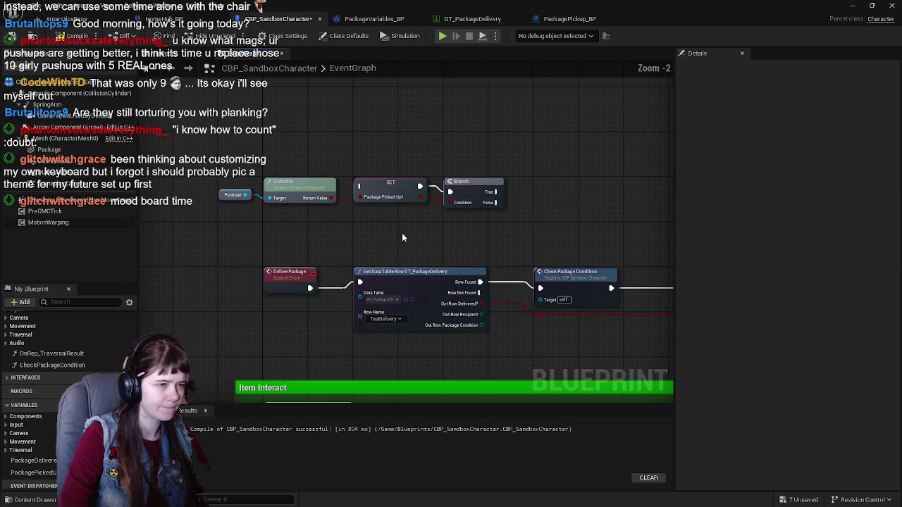
left_click_drag(400, 234, 395, 258)
scroll(395, 258, "up", 1)
Trial a Prime Sound node off the Branch's False output, then delete it, keeping the reroute knot.
left_click_drag(436, 231, 478, 264)
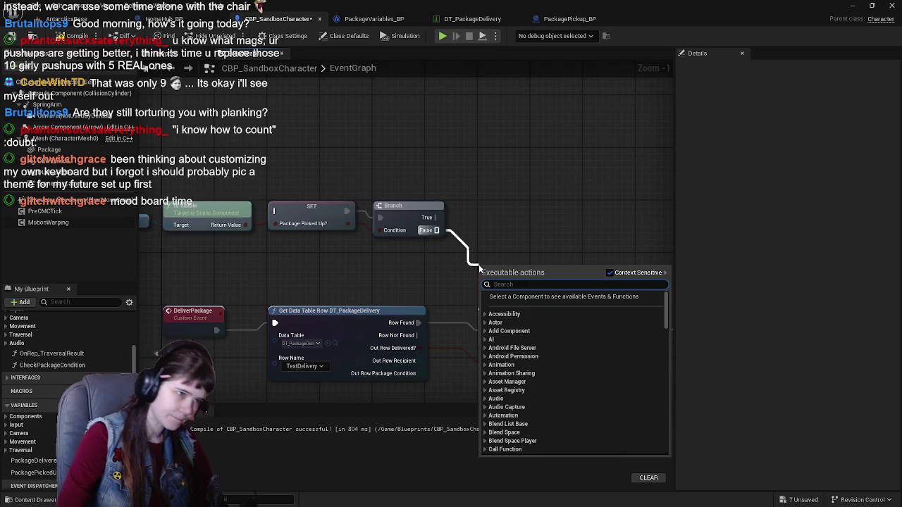
type("sound")
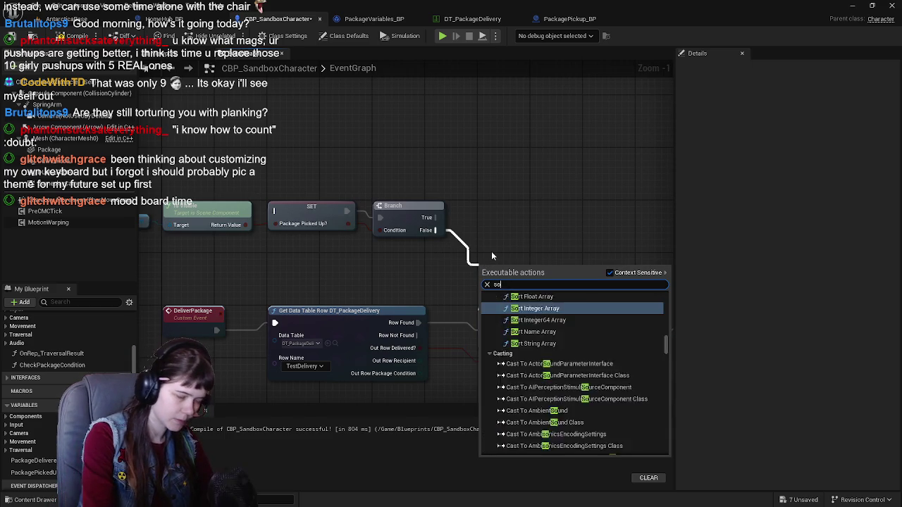
key("Return")
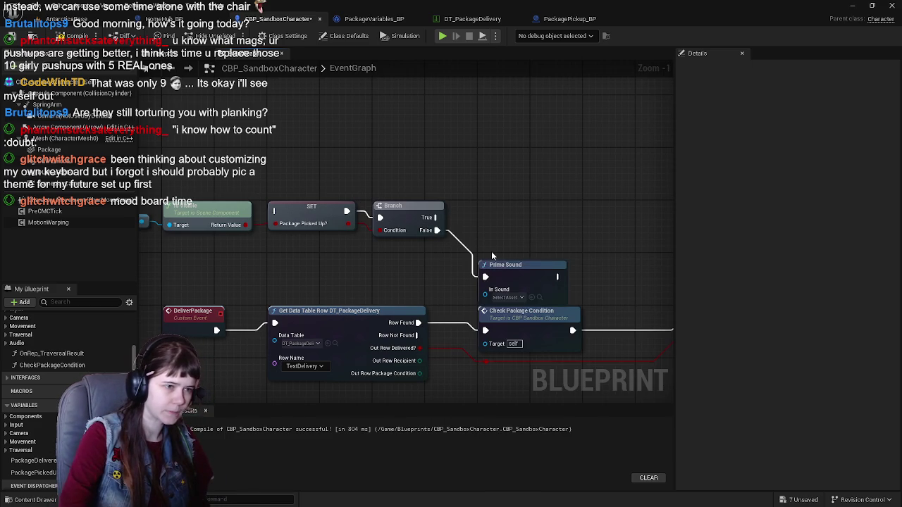
left_click_drag(514, 261, 568, 226)
scroll(422, 193, "down", 2)
mouse_move(190, 178)
left_mouse_down()
mouse_move(479, 226)
mouse_move(488, 148)
left_mouse_up()
scroll(488, 148, "up", 1)
key("Home")
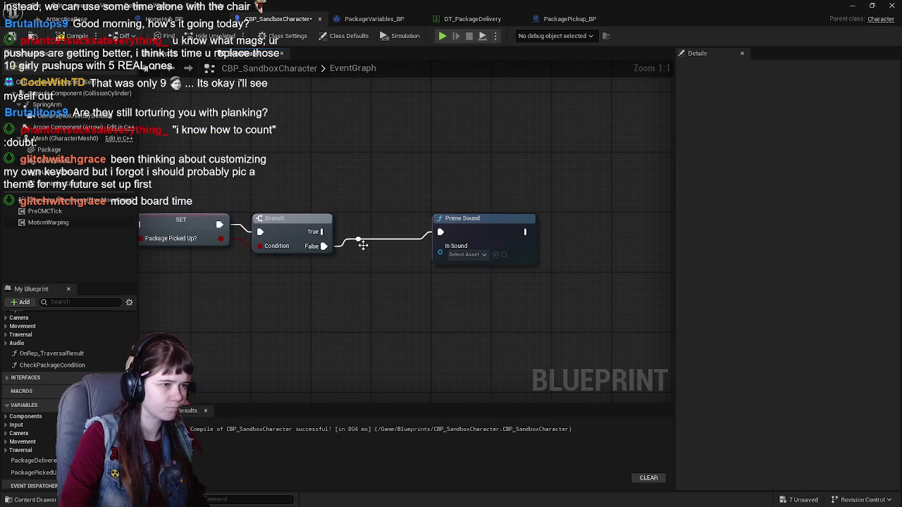
left_click_drag(358, 239, 365, 259)
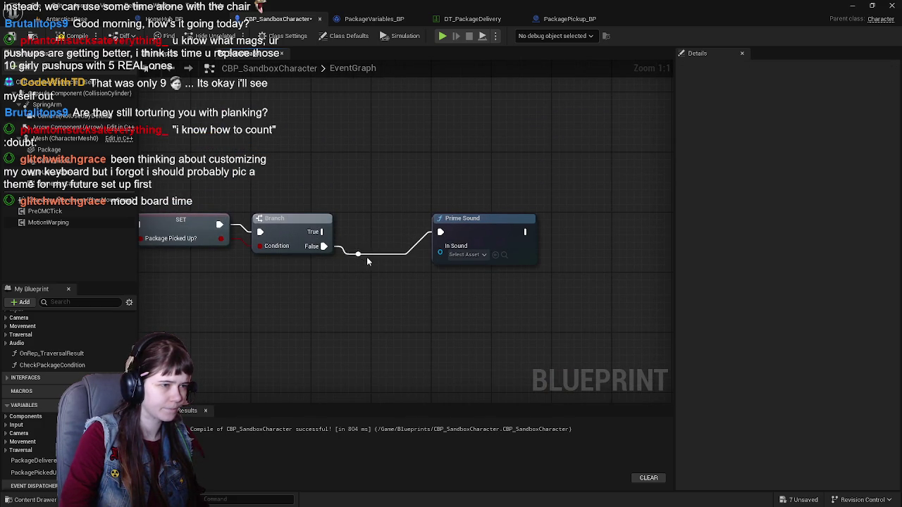
left_click(492, 221)
key("Delete")
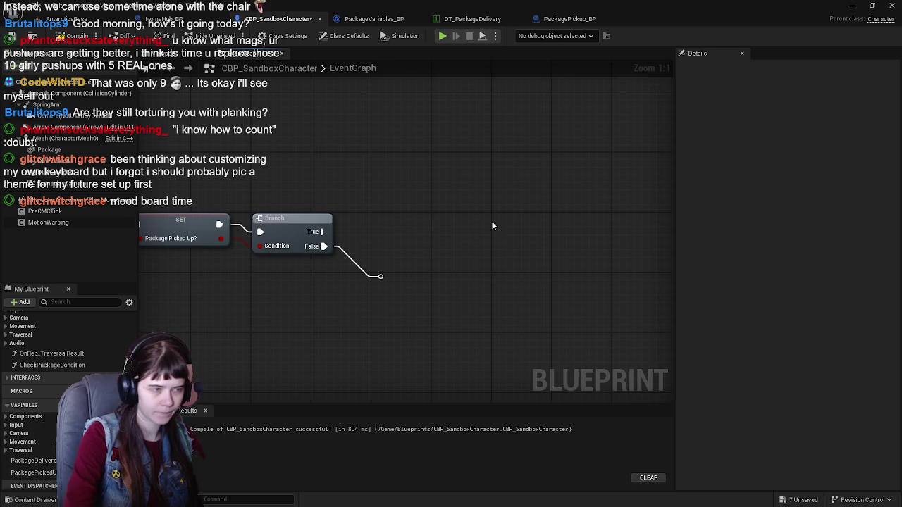
key("Home")
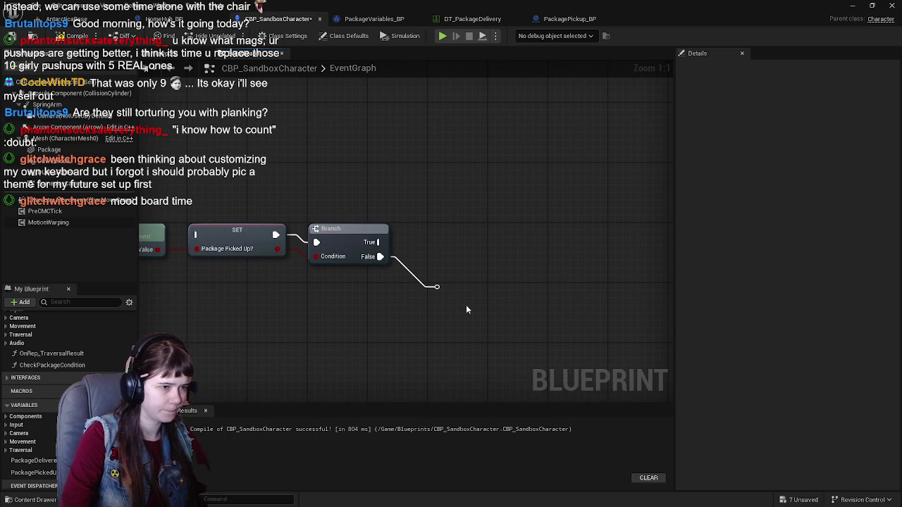
Wrap the reroute knot in a new comment box with a first line of text.
key("c")
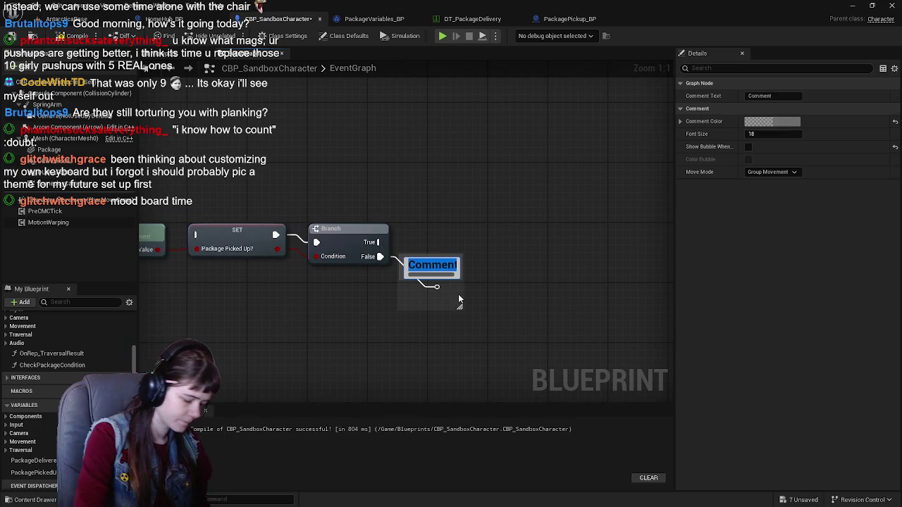
type("If not")
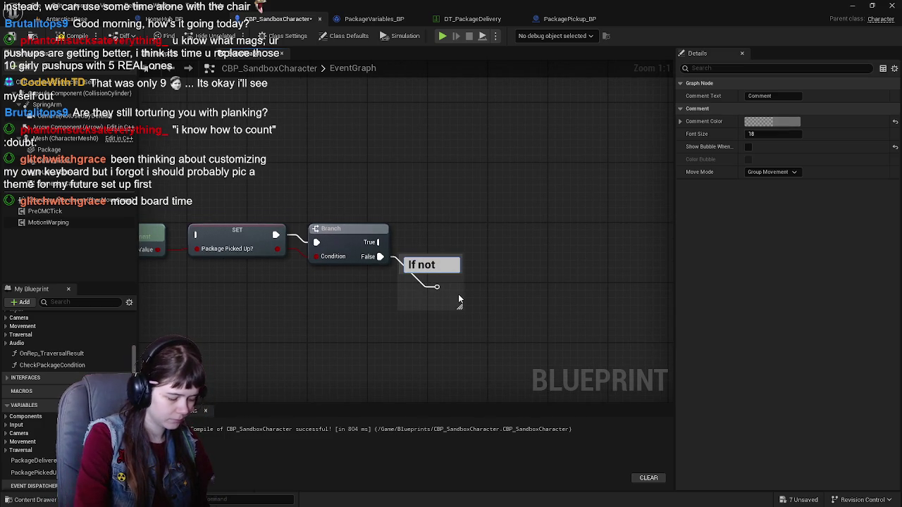
type("lding a ")
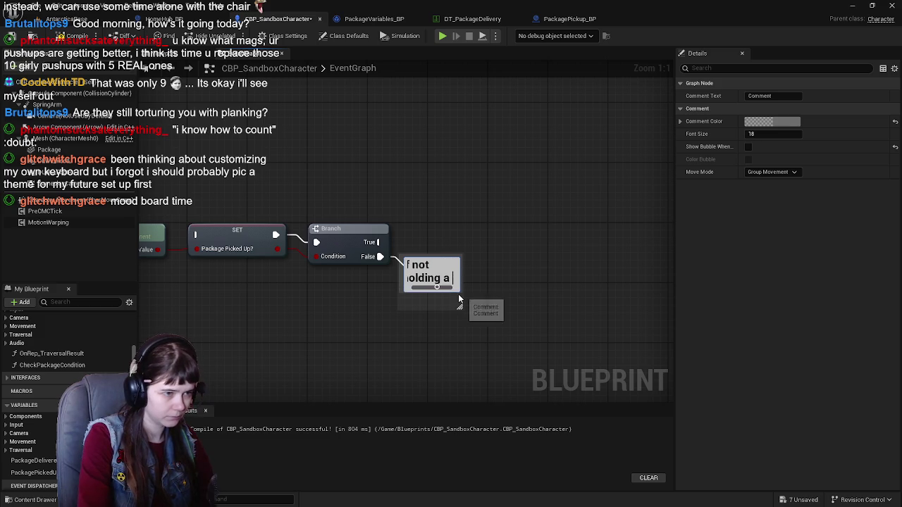
type("pa picines")
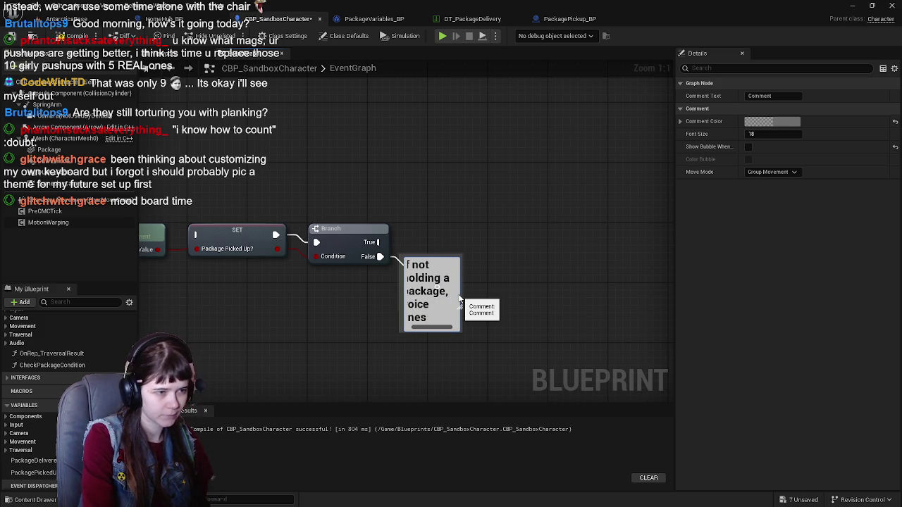
key("BackSpace")
type("hould")
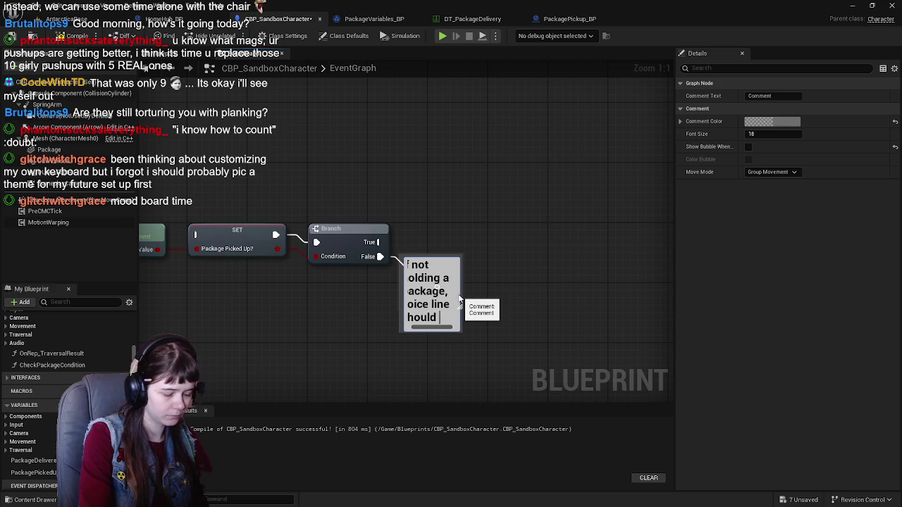
type("la")
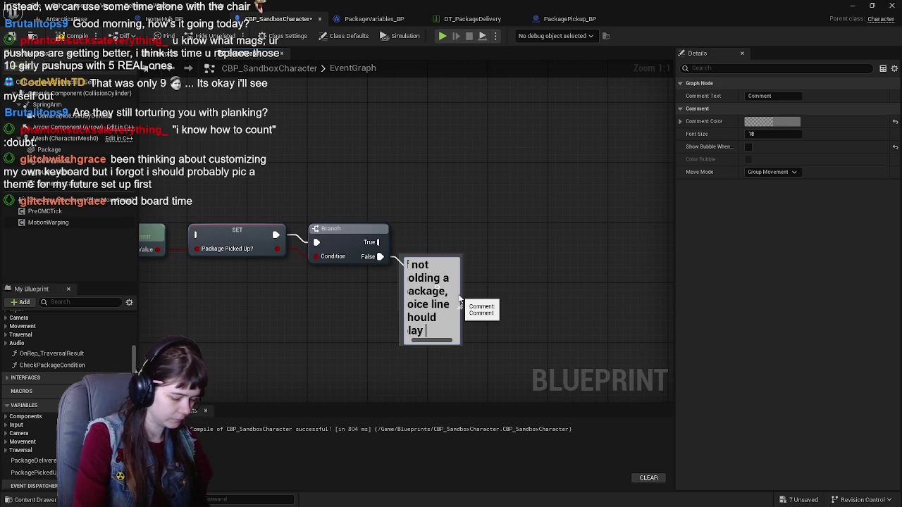
type("y")
key("Return")
mouse_move(458, 295)
left_mouse_down()
mouse_move(480, 300)
mouse_move(487, 324)
mouse_move(614, 322)
mouse_move(625, 338)
mouse_move(632, 330)
left_mouse_up()
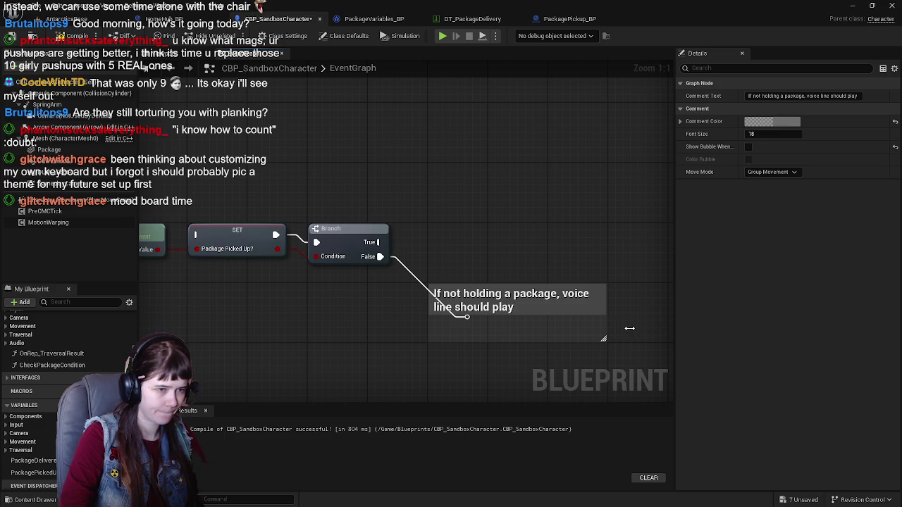
Finish the comment text with 'reminding player to go get it'.
double_click(547, 296)
left_click(534, 312)
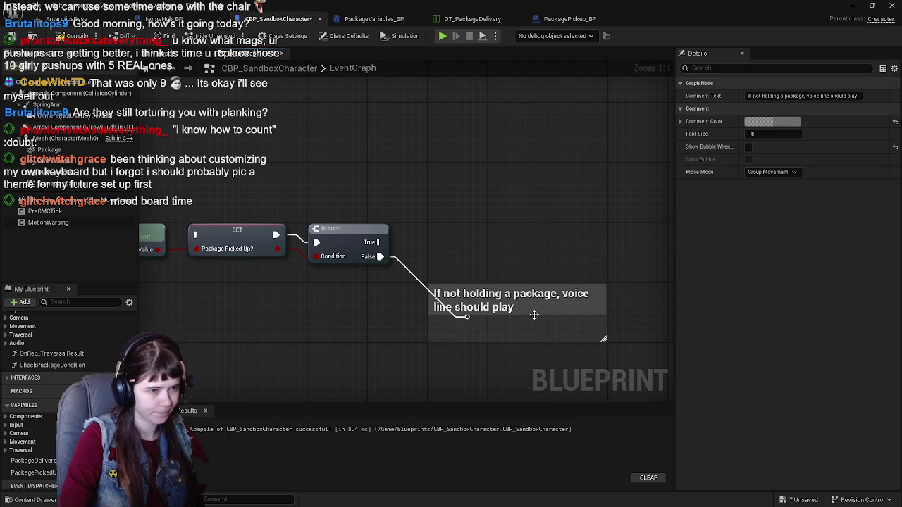
double_click(529, 308)
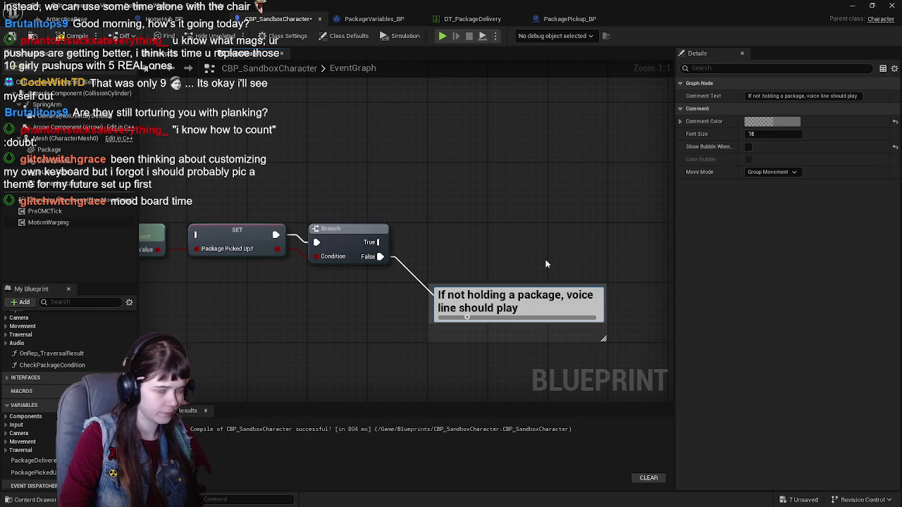
type(" saying")
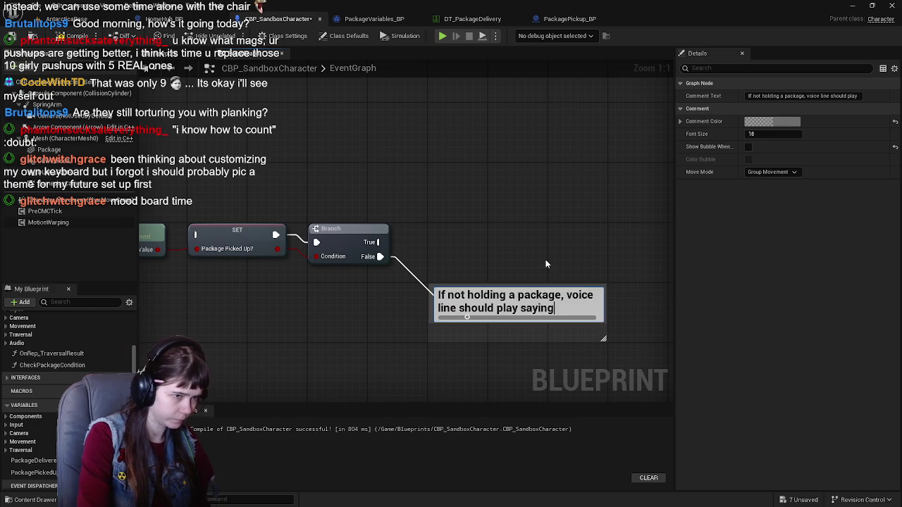
key("BackSpace")
key("BackSpace")
key("BackSpace")
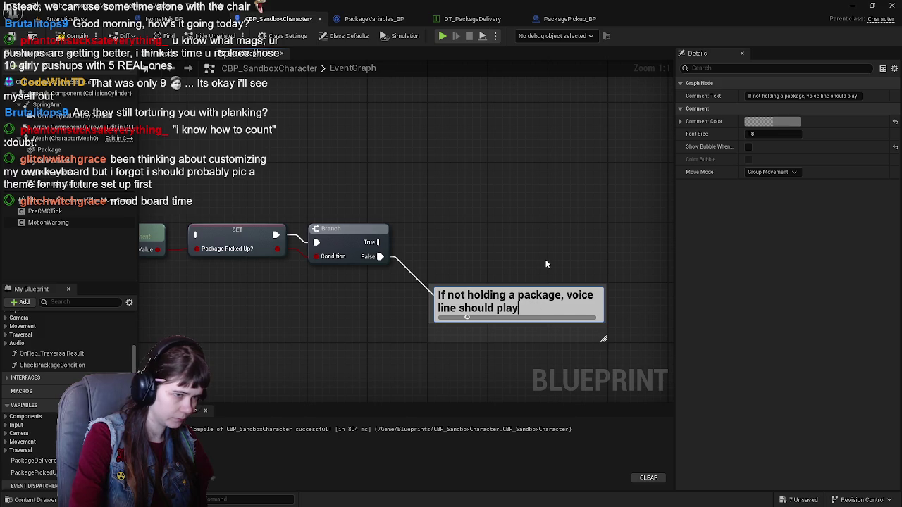
type(" reminding")
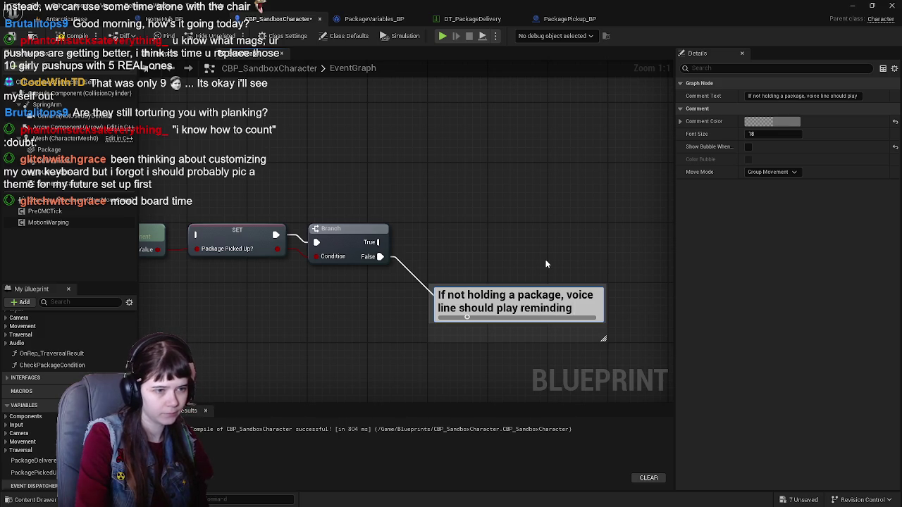
type(" player t")
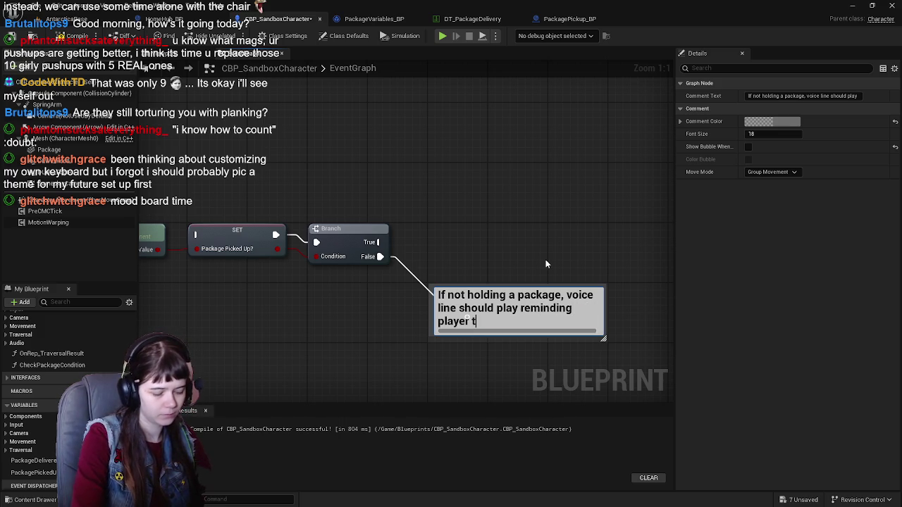
type("o go get it")
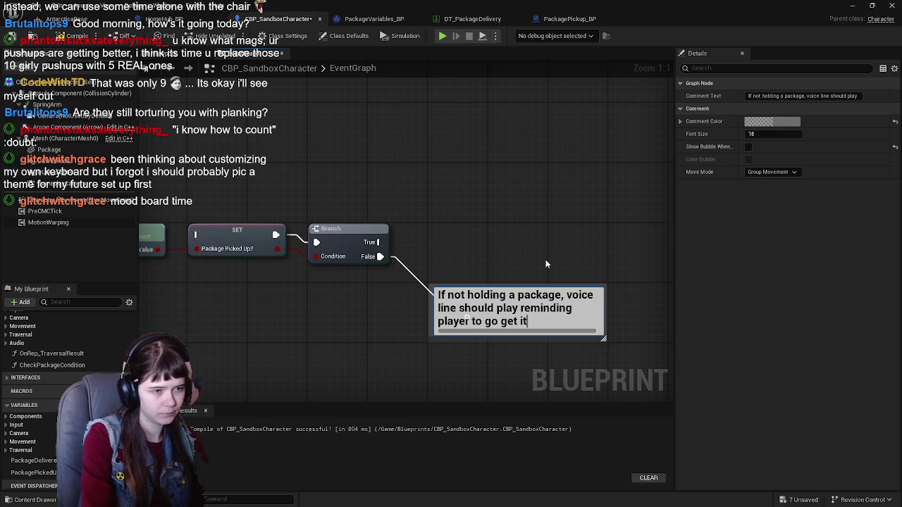
key("Return")
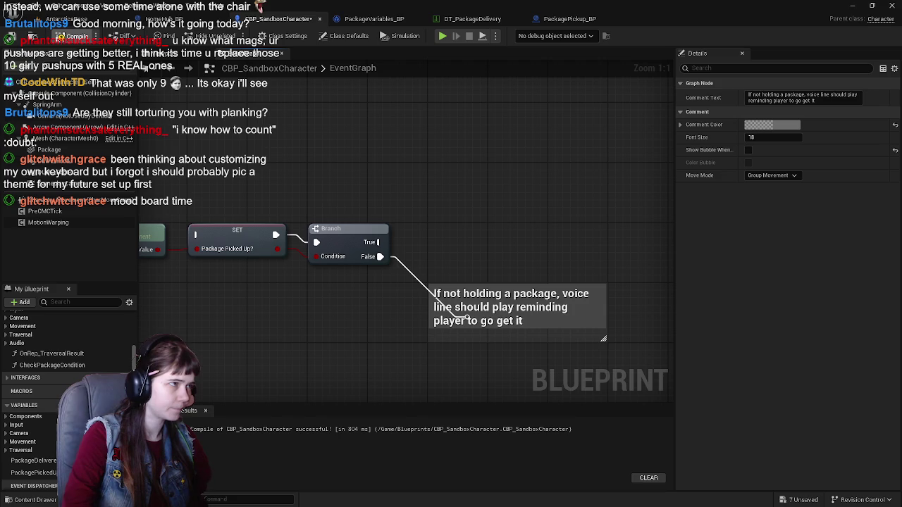
Compile the blueprint and make the comment box taller.
left_click(78, 36)
scroll(460, 239, "down", 1)
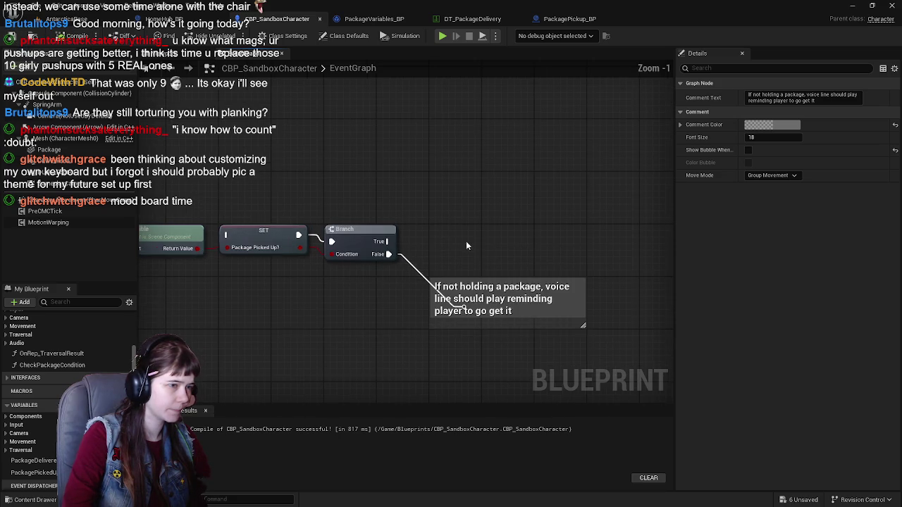
scroll(393, 196, "up", 1)
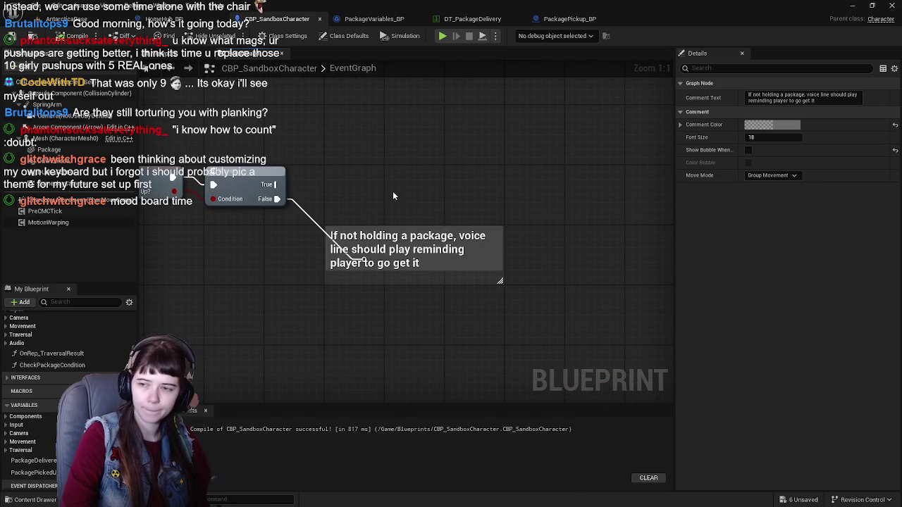
double_click(362, 252)
left_click(405, 292)
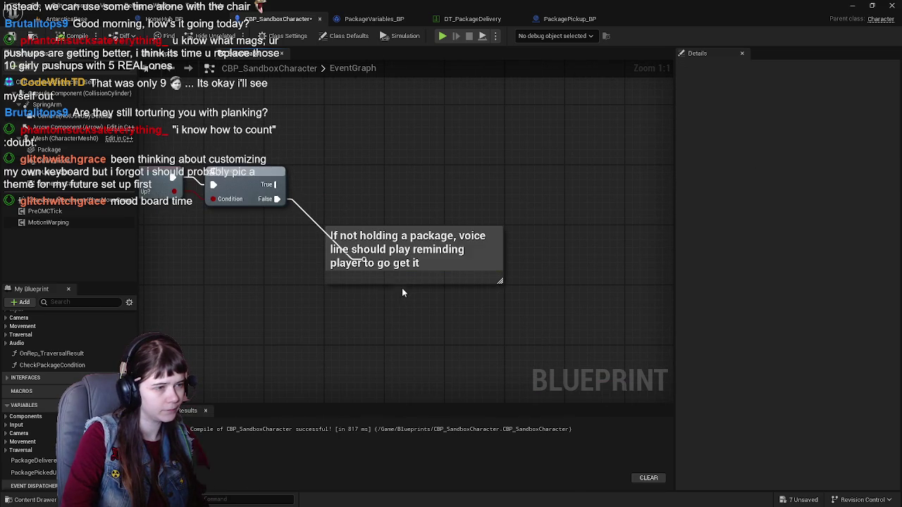
left_click_drag(386, 284, 385, 315)
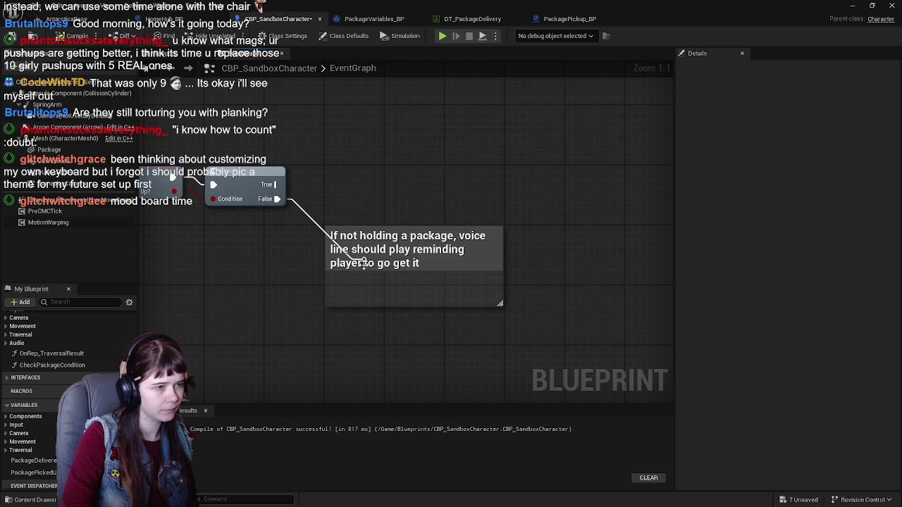